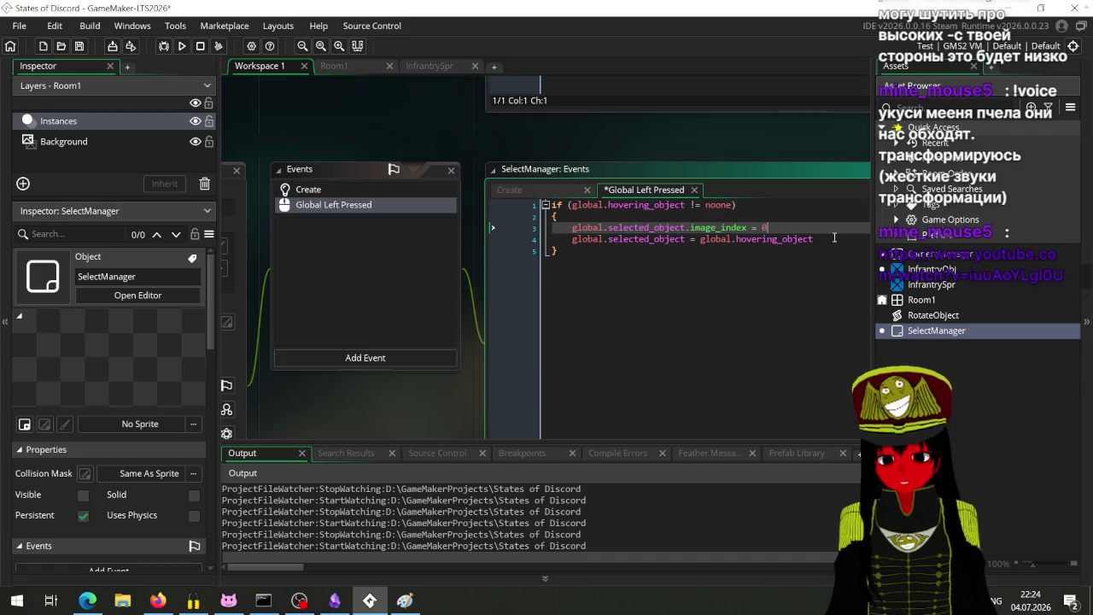
Duplicate the image_index reset line, change the copy to image_index = 1, and save.
key(ctrl+c)
key(Down)
key(End)
key(Return)
key(ctrl+v)
key(BackSpace)
text(1)
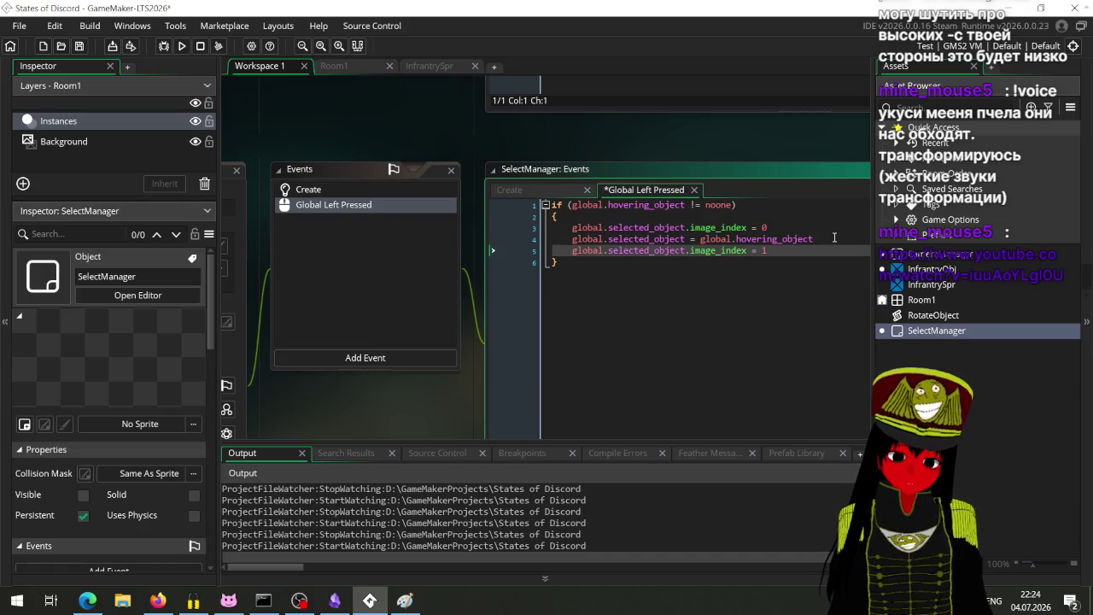
key(ctrl+s)
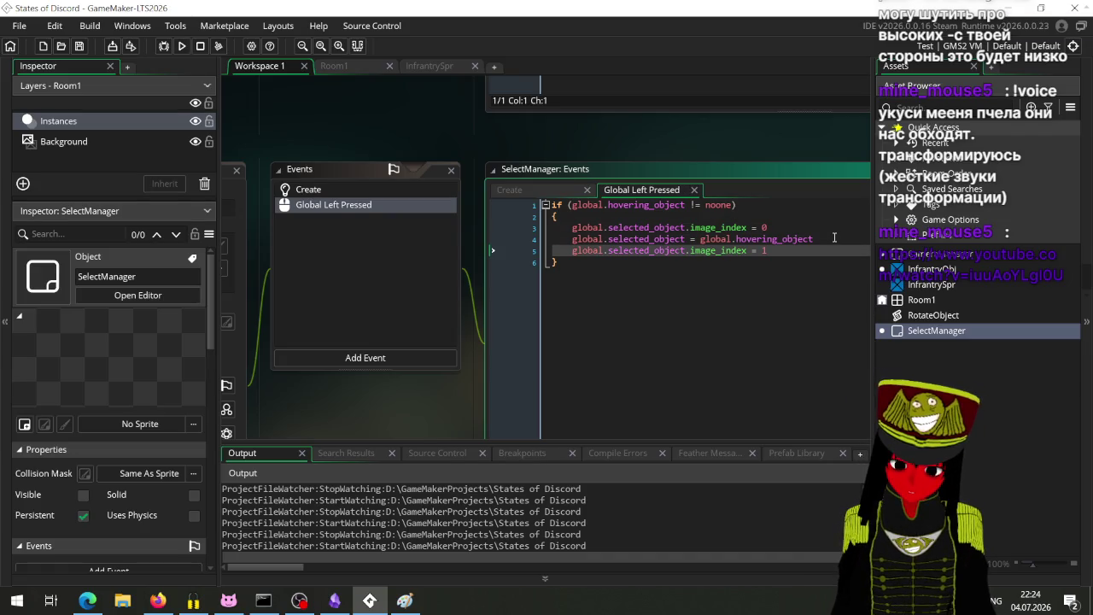
Add an else block after the if block containing the pasted image_index = 0 reset.
click(637, 276)
key(Return)
text(else)
key(Return)
text({)
key(Return)
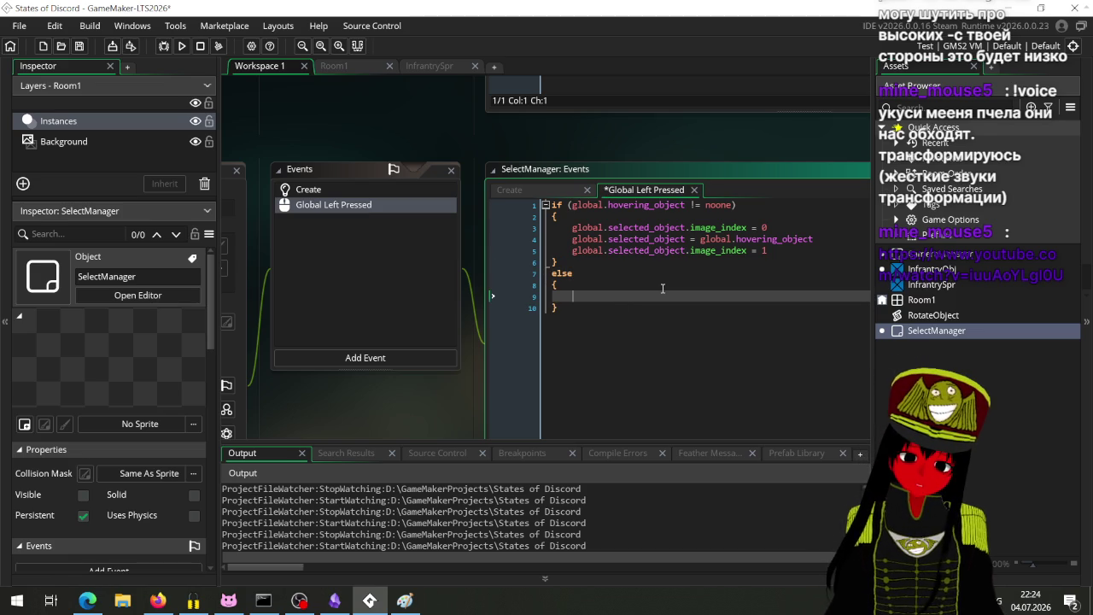
key(ctrl+v)
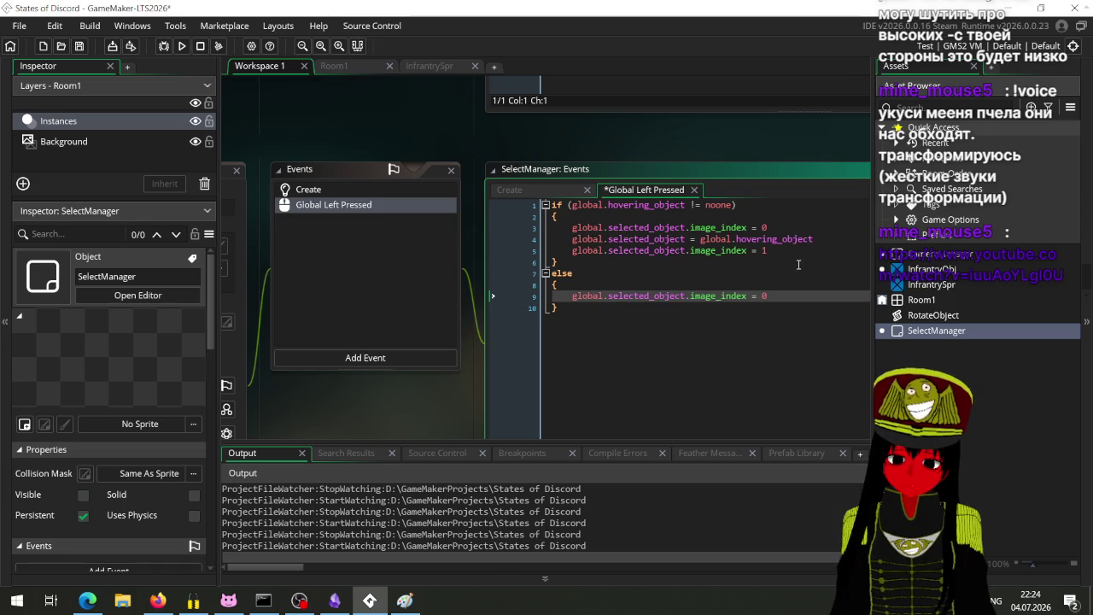
Add global.selected_object = noone to the else branch and save the event code.
click(727, 284)
key(Return)
text(g)
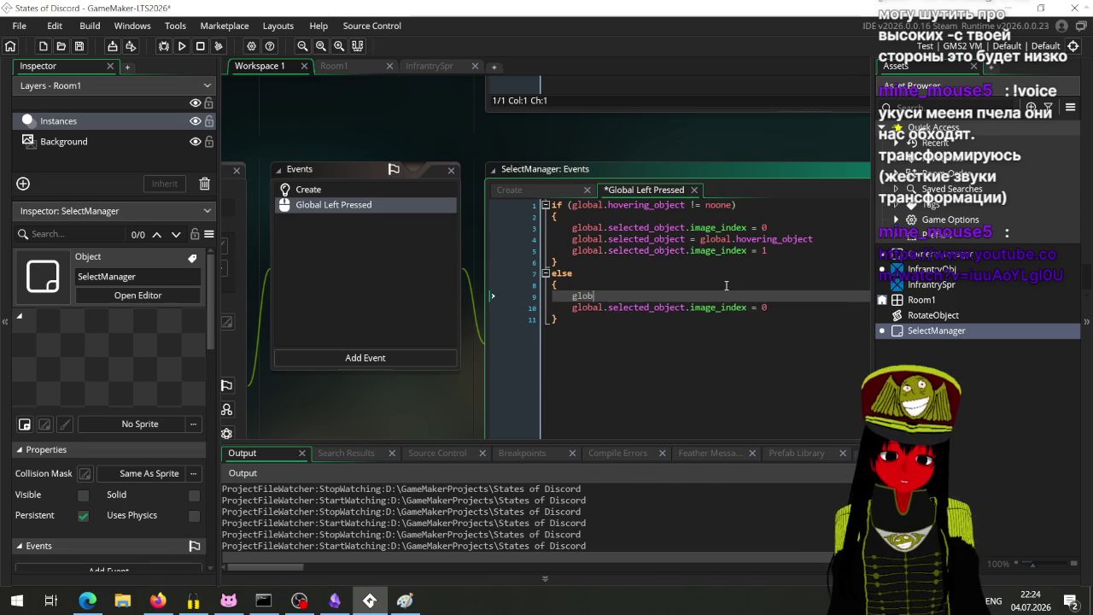
key(ctrl+z)
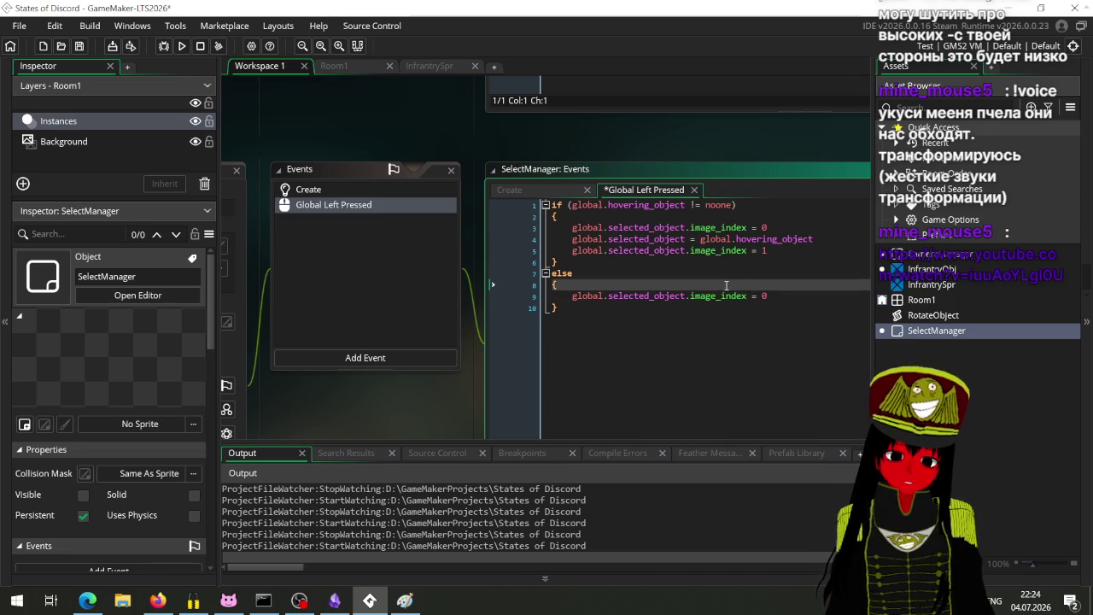
click(786, 296)
key(Return)
text(glob)
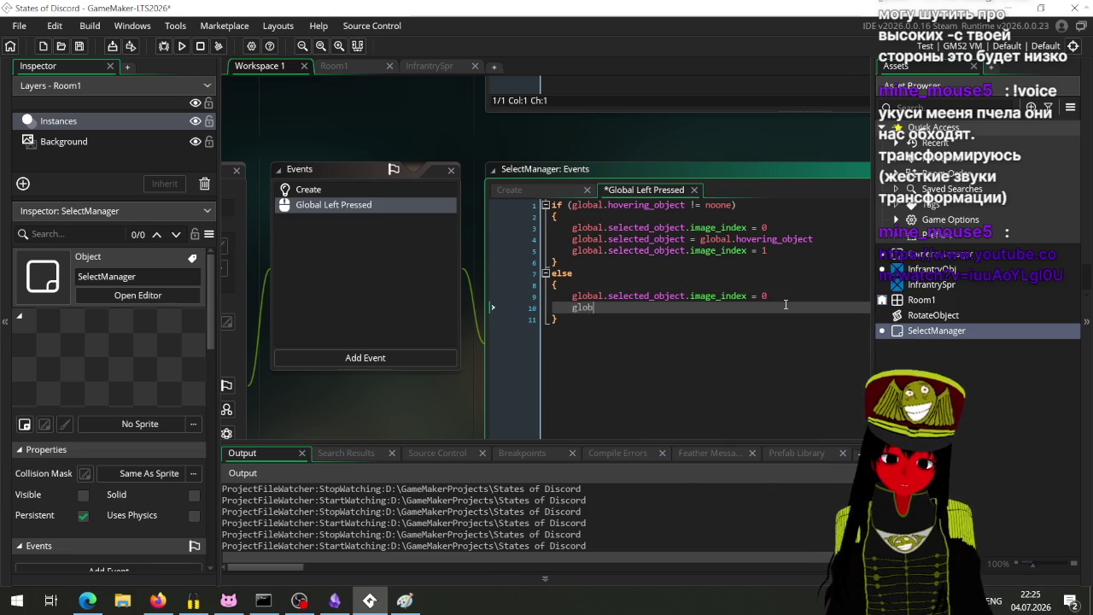
text(al.)
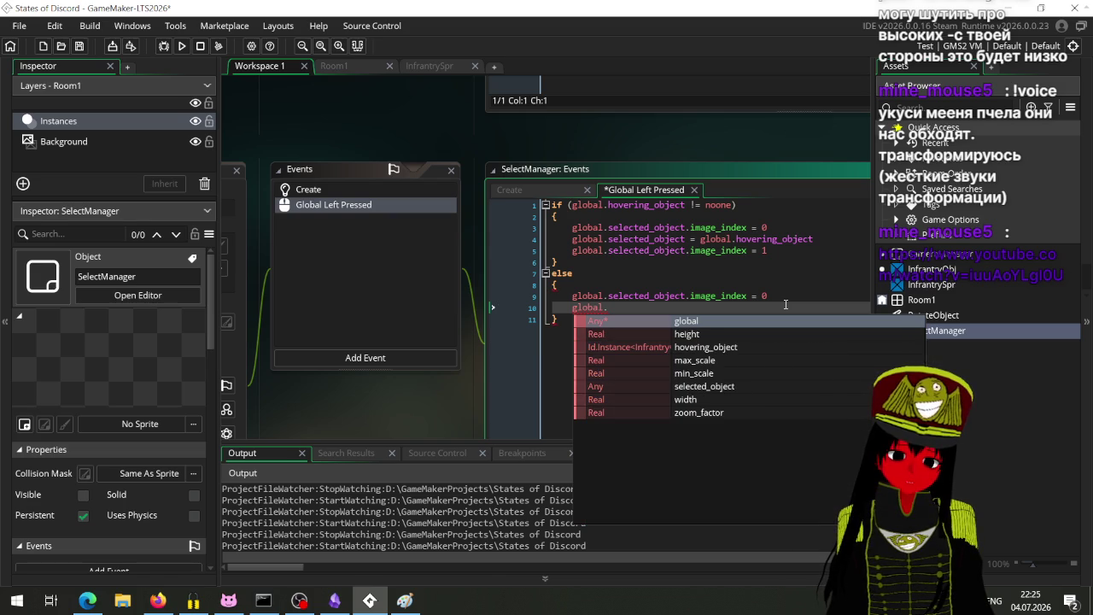
text(sel)
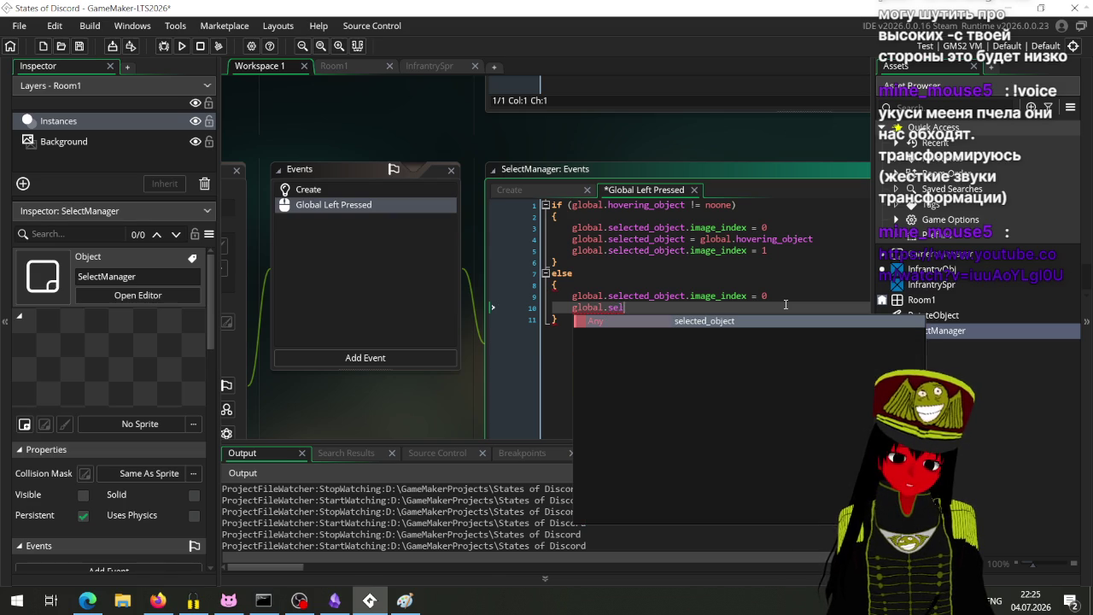
key(Return)
text(= no)
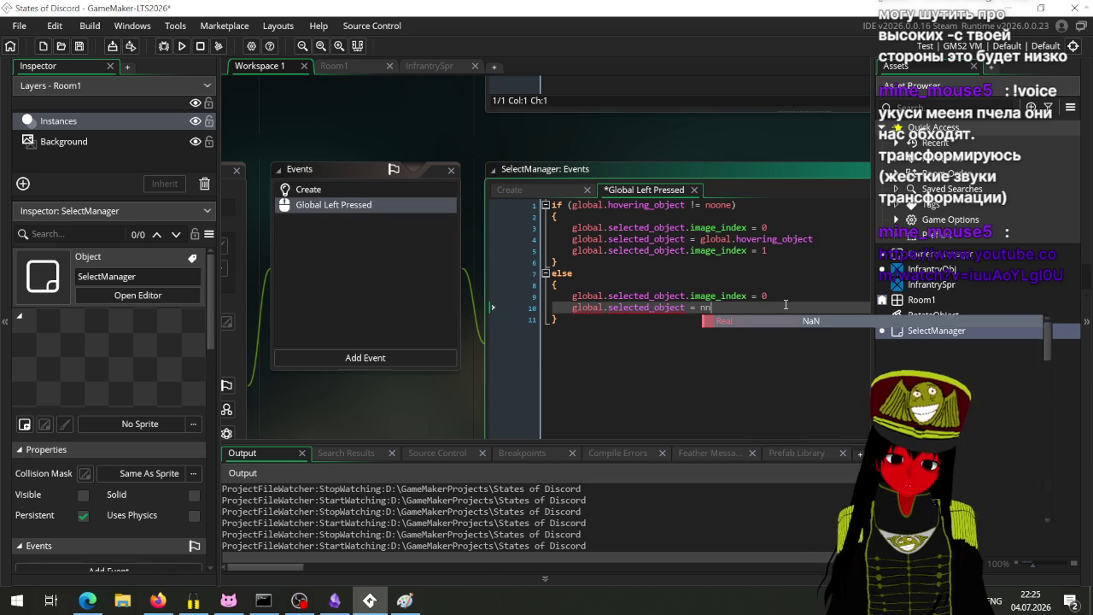
key(Return)
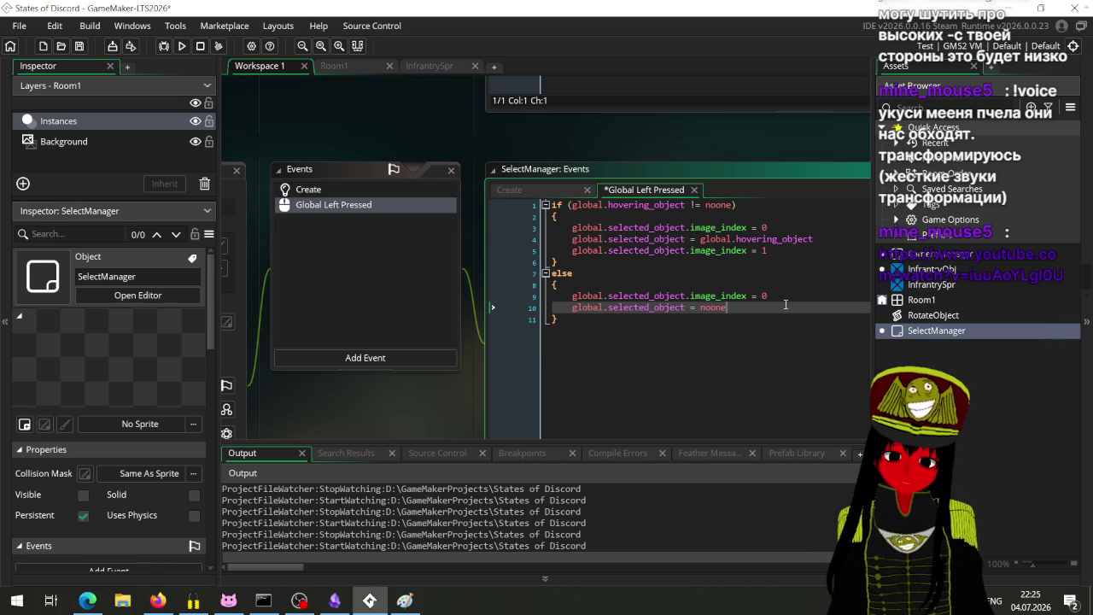
key(ctrl+s)
drag(354, 415, 543, 380)
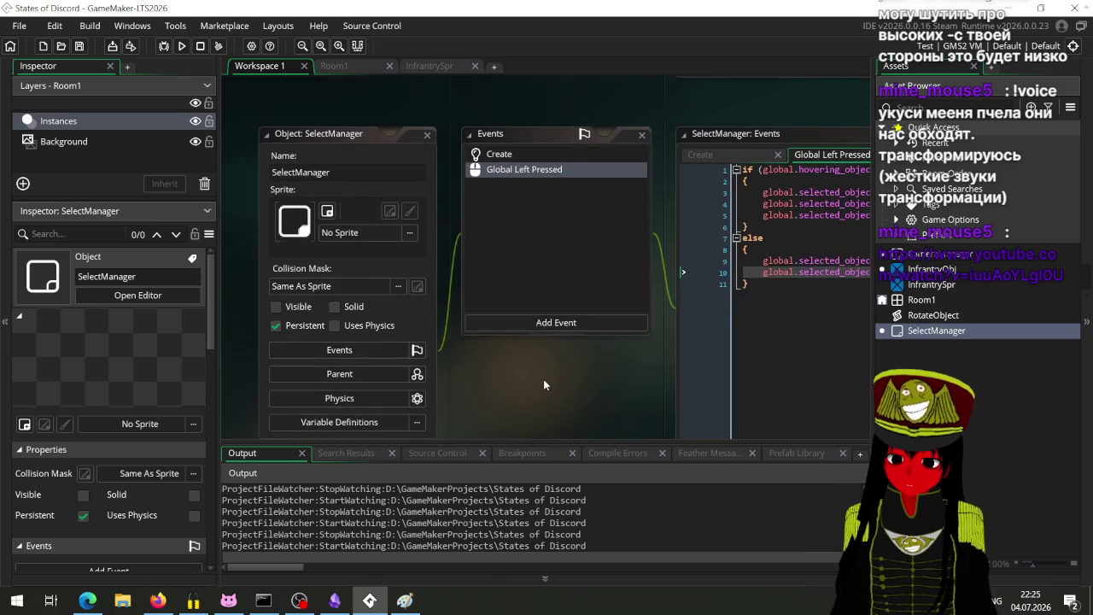
Glance at Room1, then in Workspace 1 review InfrantryObj's Mouse Leave and Mouse Enter code.
mouse_move(315, 112)
mouse_down()
mouse_move(443, 316)
mouse_move(264, 202)
mouse_up()
click(331, 67)
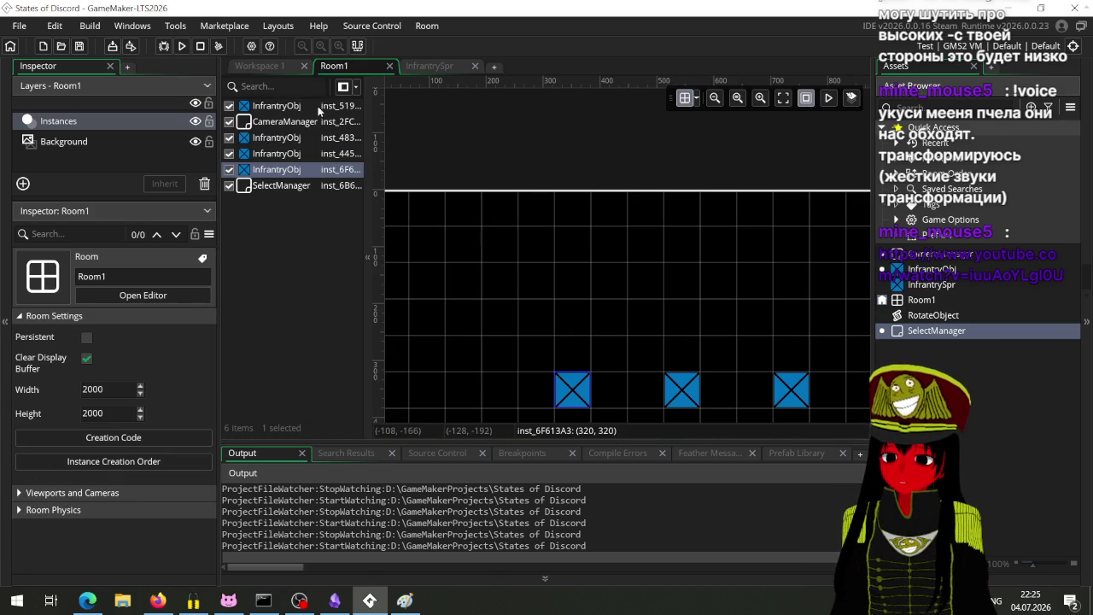
click(270, 69)
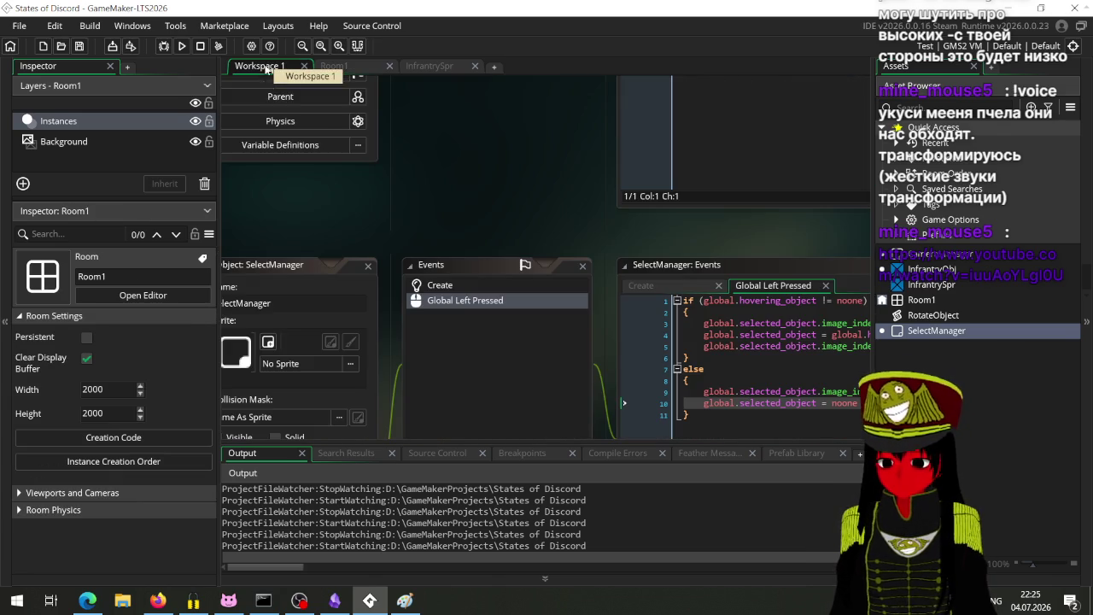
mouse_move(521, 295)
mouse_down()
mouse_move(541, 347)
mouse_move(551, 529)
mouse_up()
drag(477, 309, 423, 399)
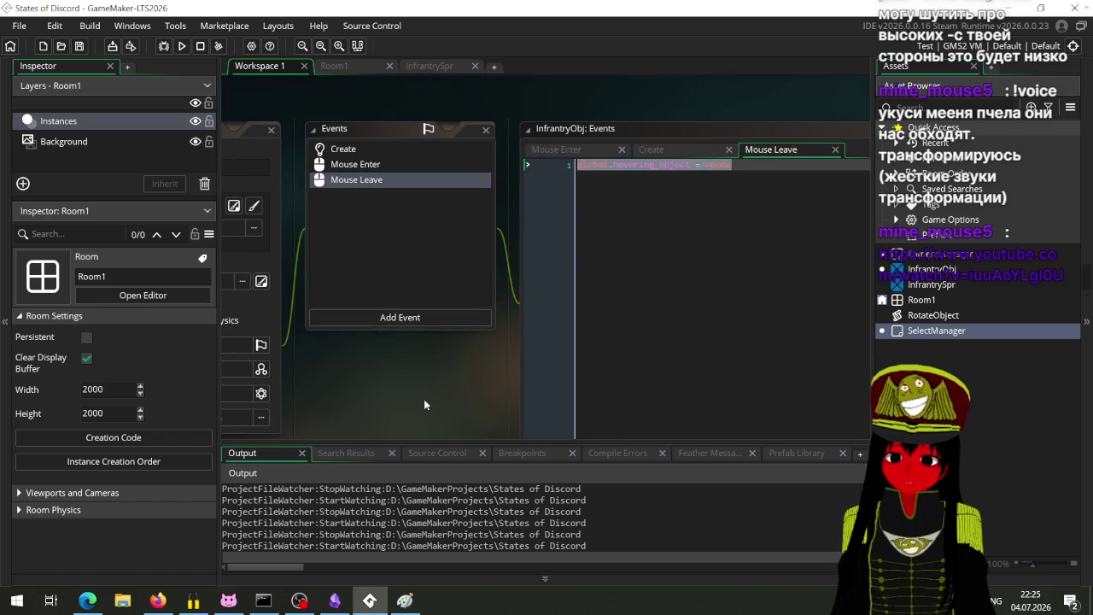
click(385, 165)
click(383, 180)
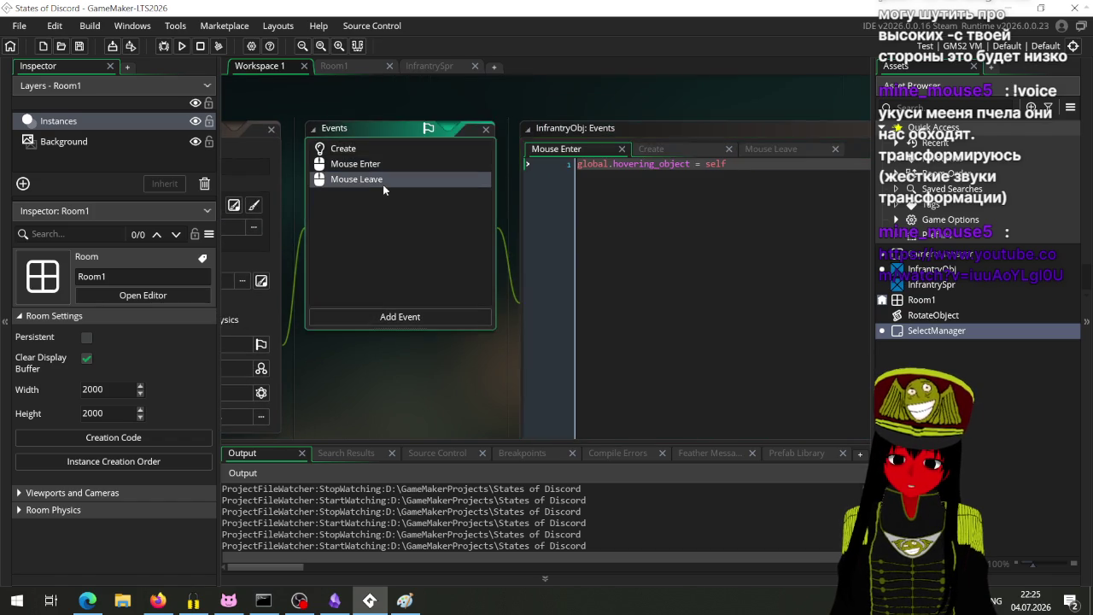
mouse_move(392, 417)
mouse_down()
mouse_move(352, 193)
mouse_move(280, 64)
mouse_up()
Run the game with F5, click a unit, and abort at the read-only image_index error.
key(F5)
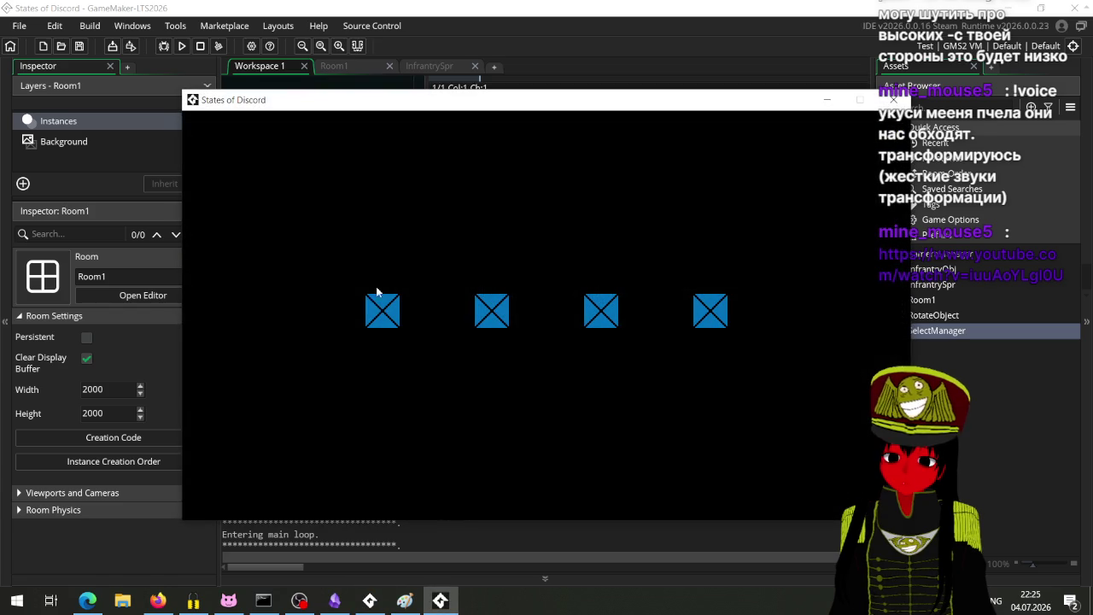
click(381, 306)
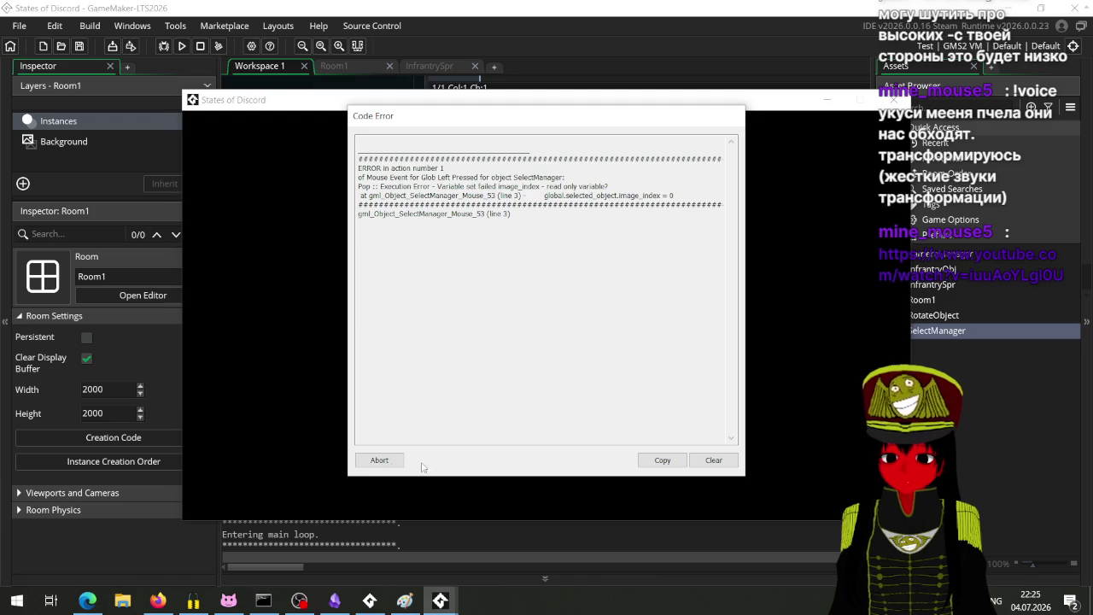
click(379, 461)
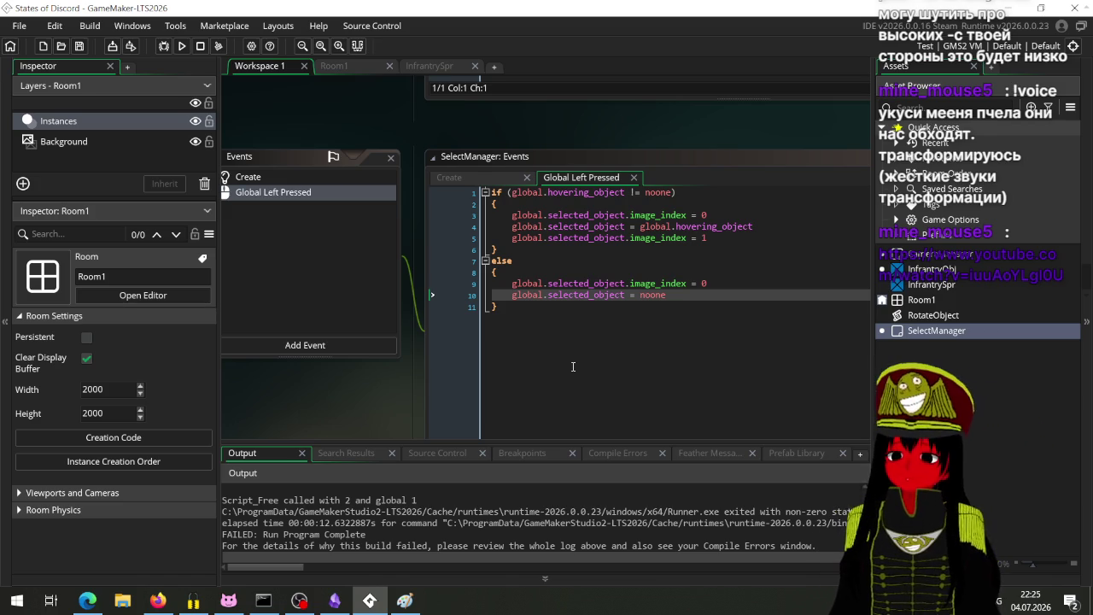
text(ne)
click(656, 283)
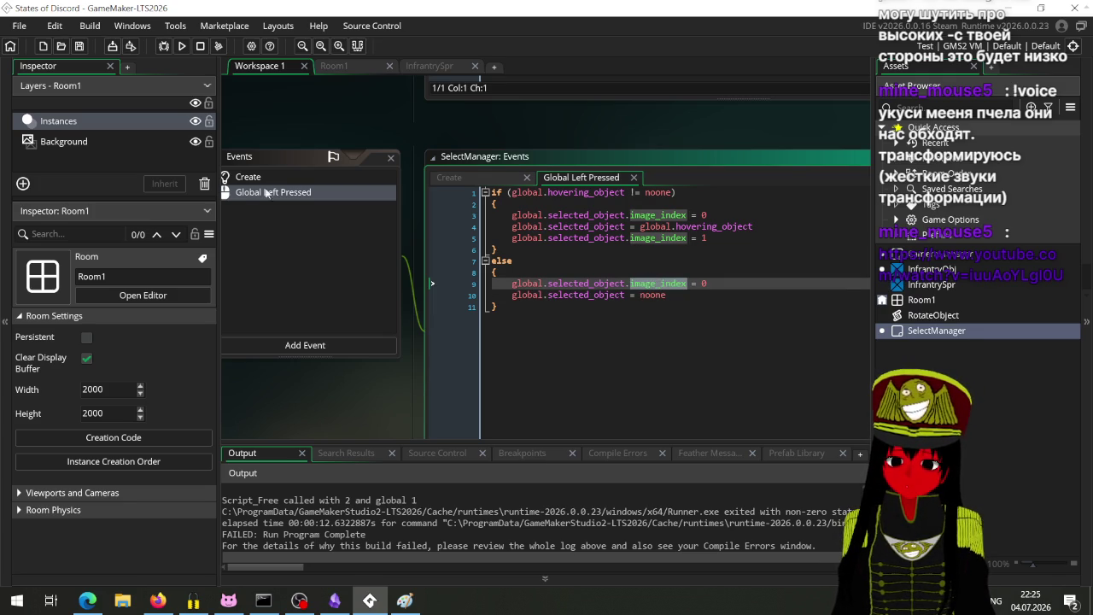
Rerun the game, click a unit, move the error report aside, and abort at the line 9 error.
click(182, 46)
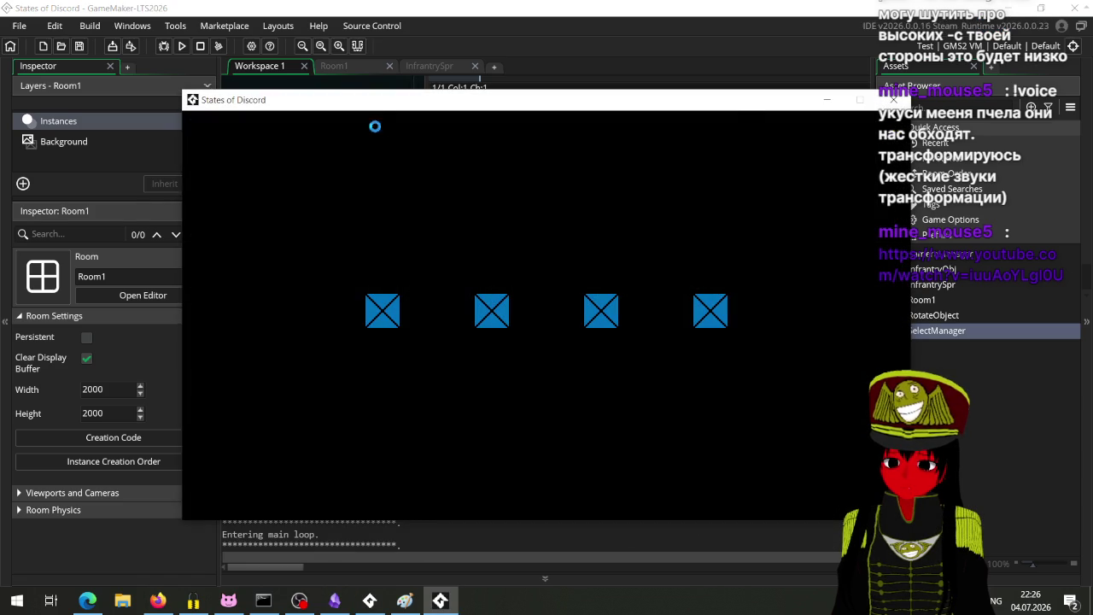
click(380, 123)
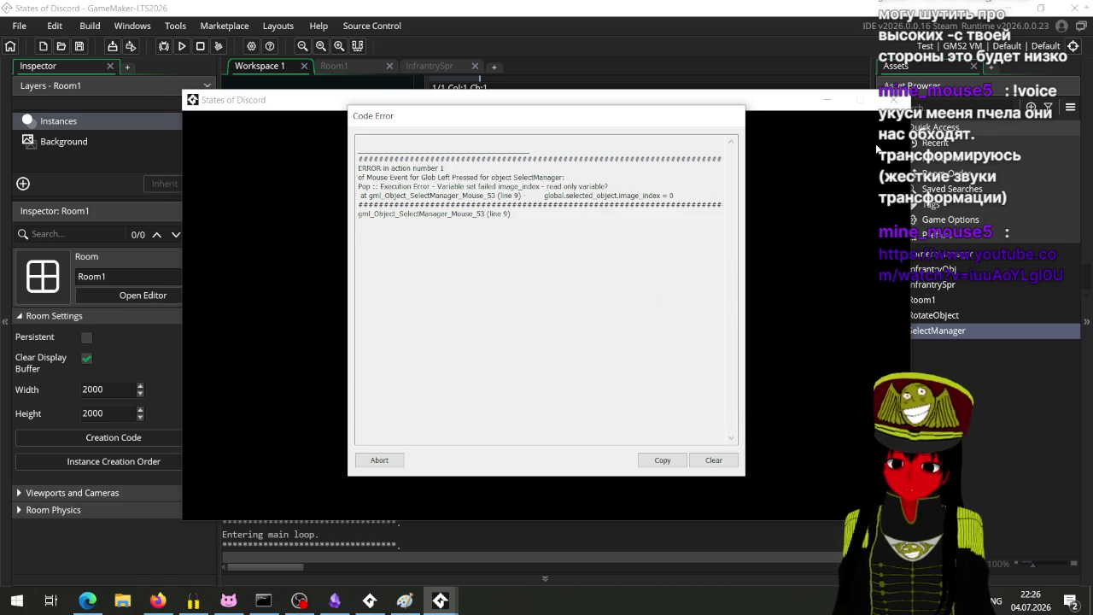
click(827, 100)
mouse_move(623, 117)
mouse_down()
mouse_move(970, 117)
mouse_move(998, 277)
mouse_move(1012, 213)
mouse_up()
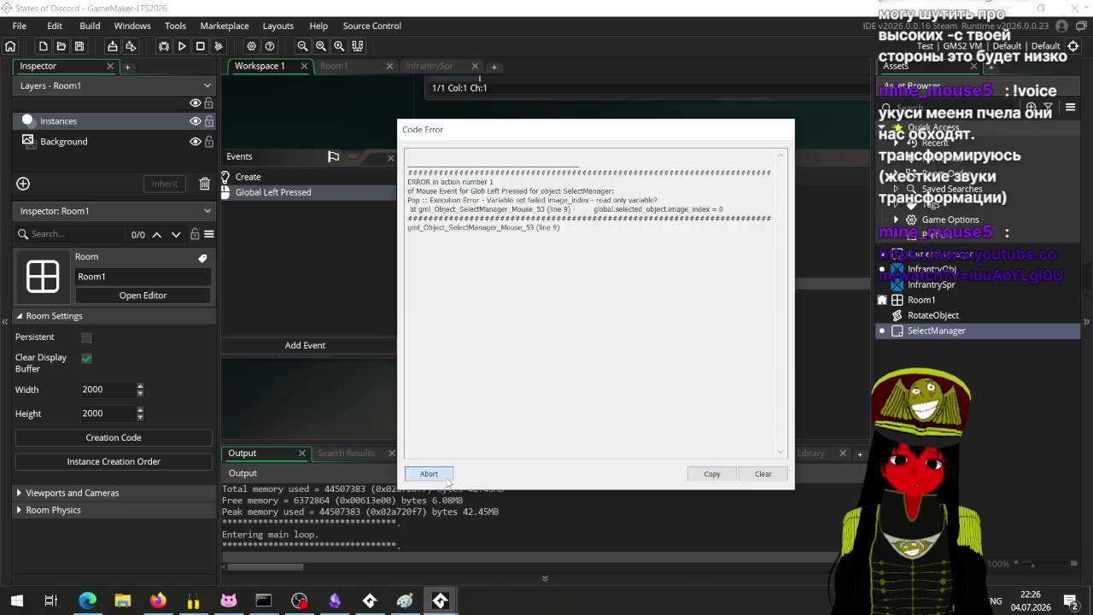
click(428, 473)
click(548, 272)
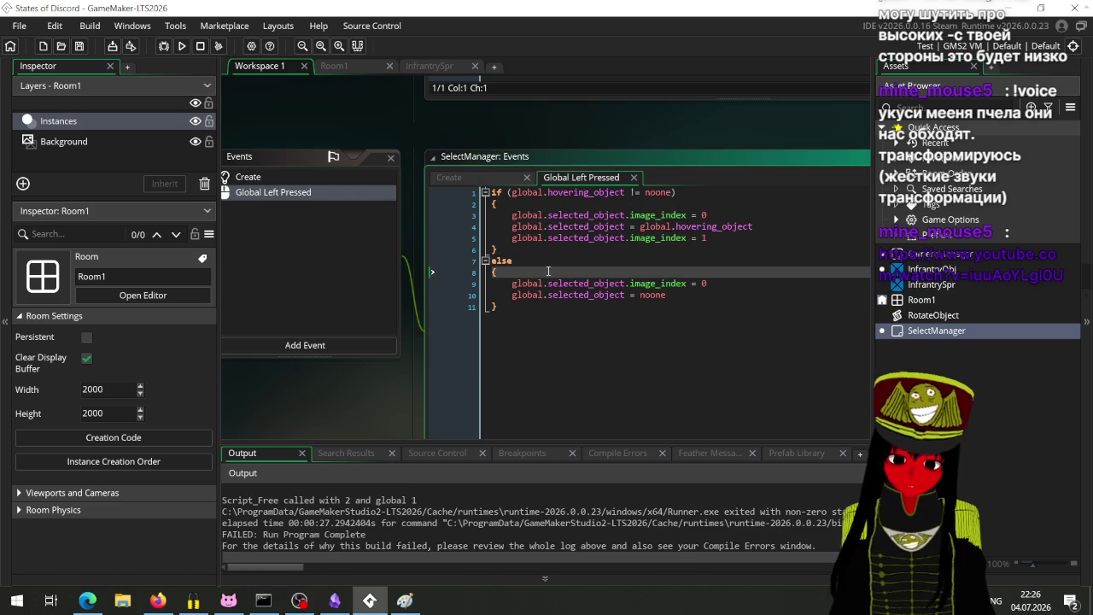
Write an if (global.selected_object != noone) block with empty braces inside the else body.
key(Return)
text(if (se)
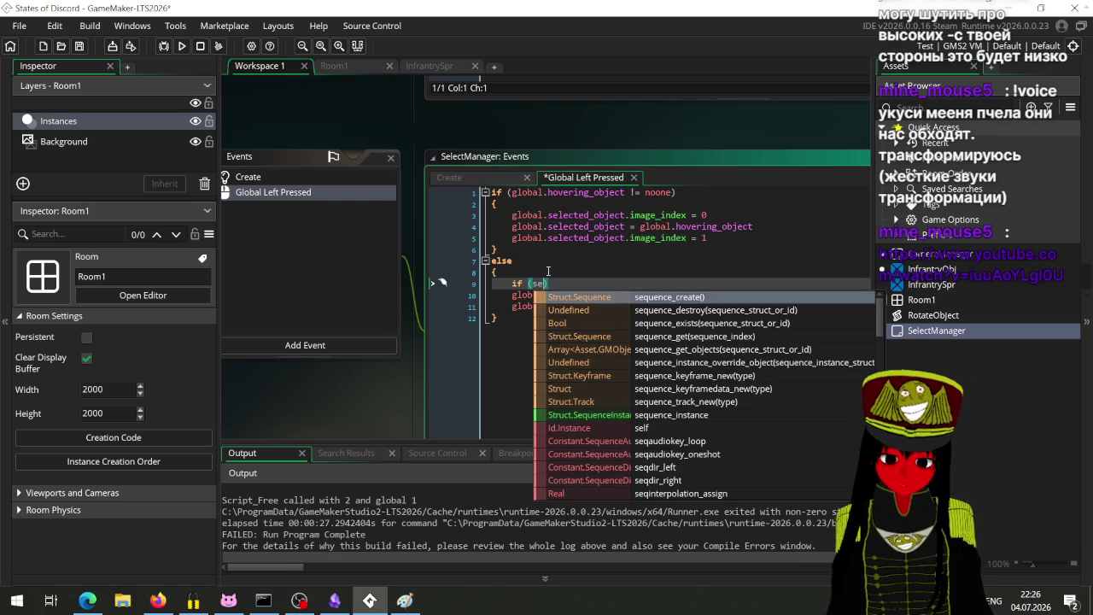
text(le)
key(BackSpace)
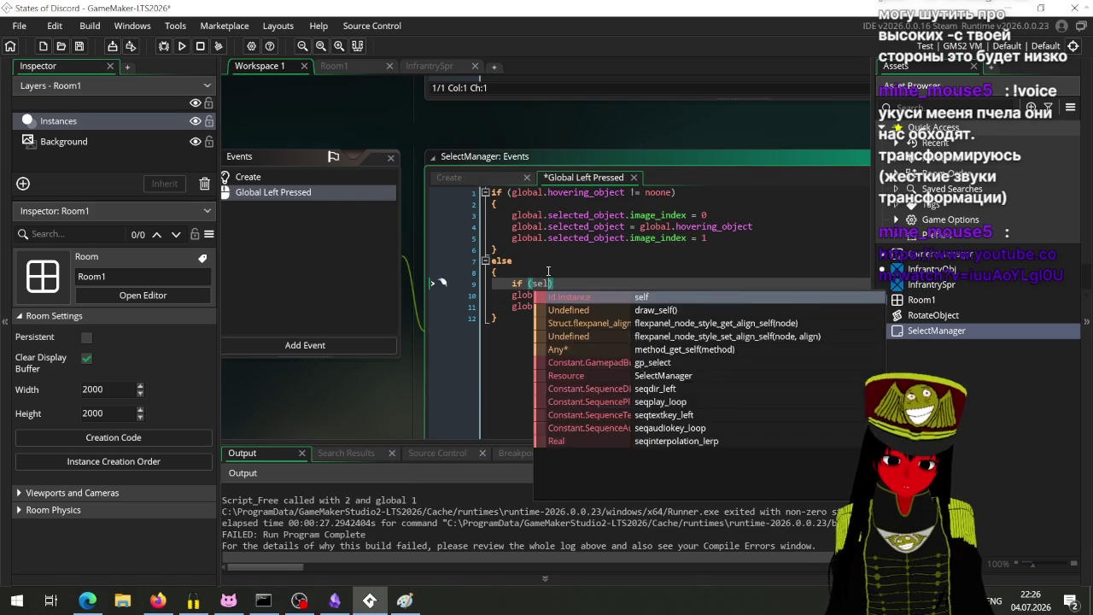
key(BackSpace)
key(BackSpace)
key(BackSpace)
text(global)
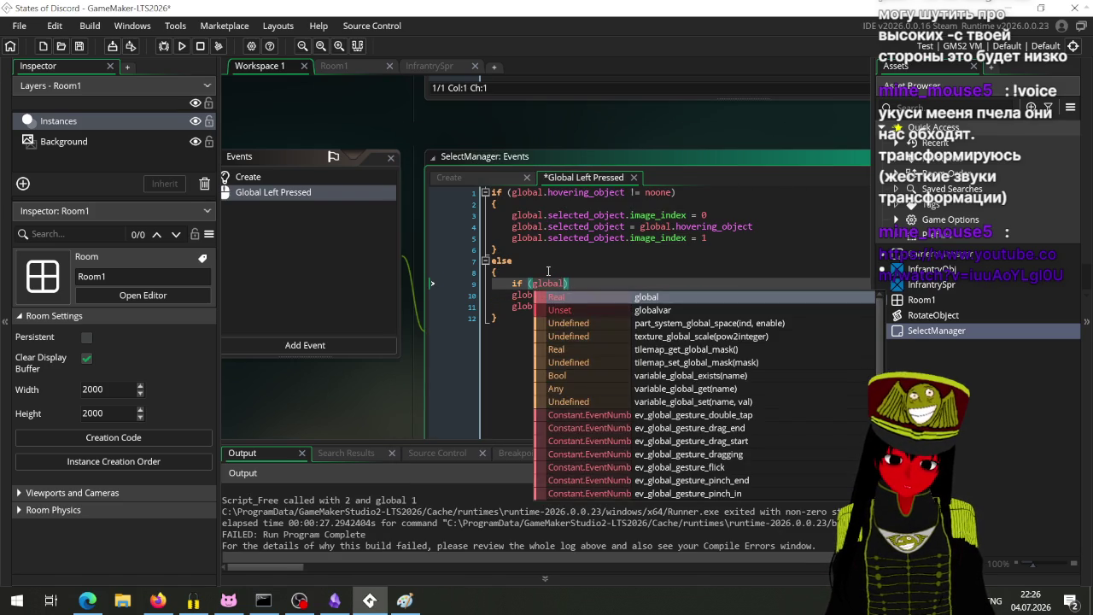
text(.se)
key(Return)
text(==)
key(BackSpace)
key(BackSpace)
key(BackSpace)
text(!)
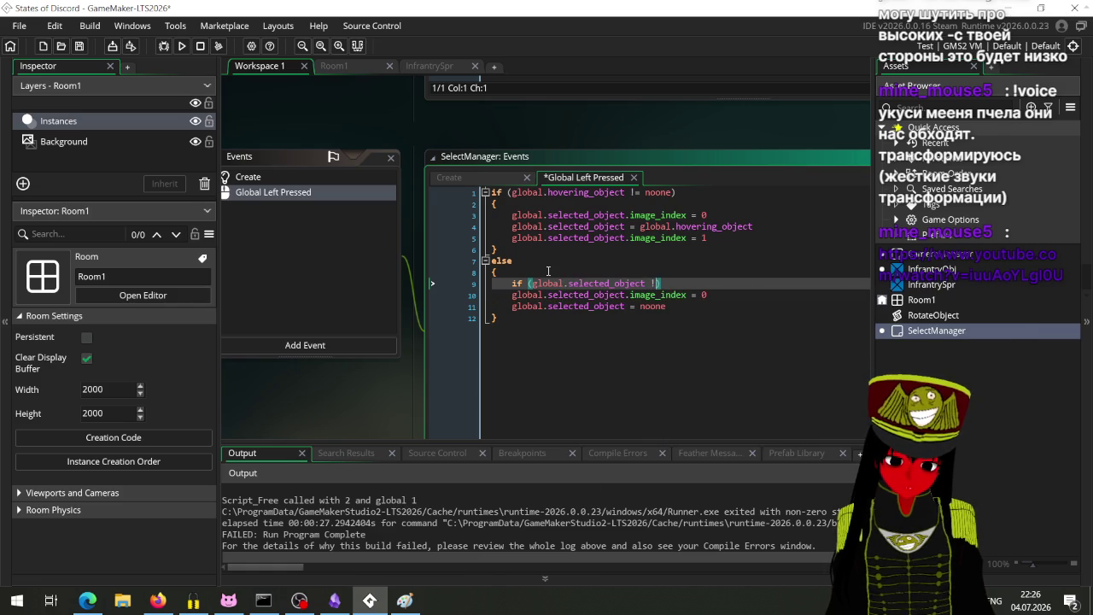
text(= noone)
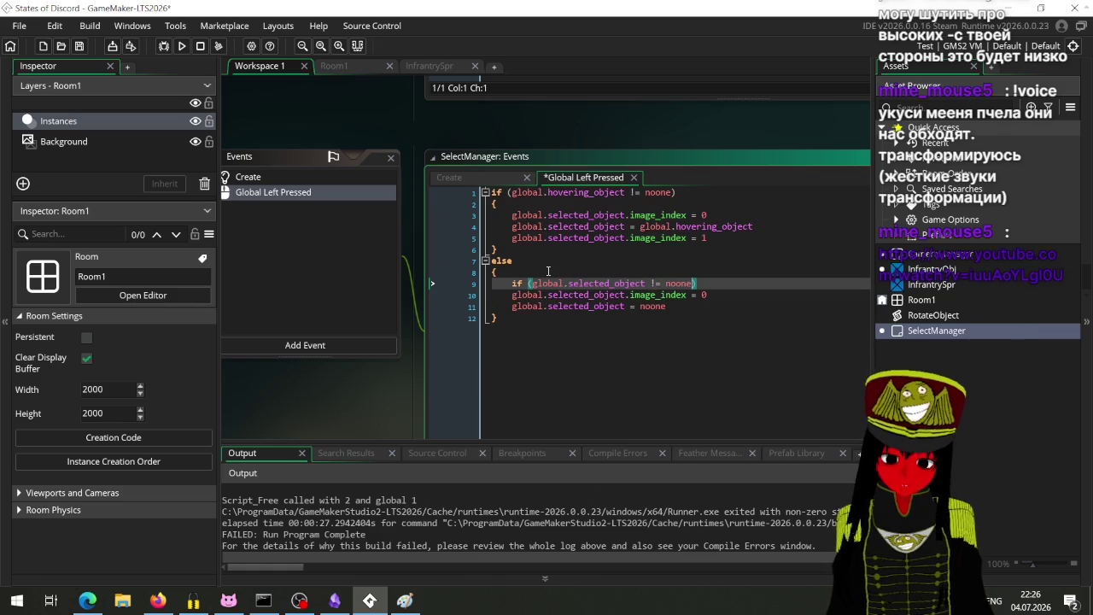
key(Return)
text({)
key(Return)
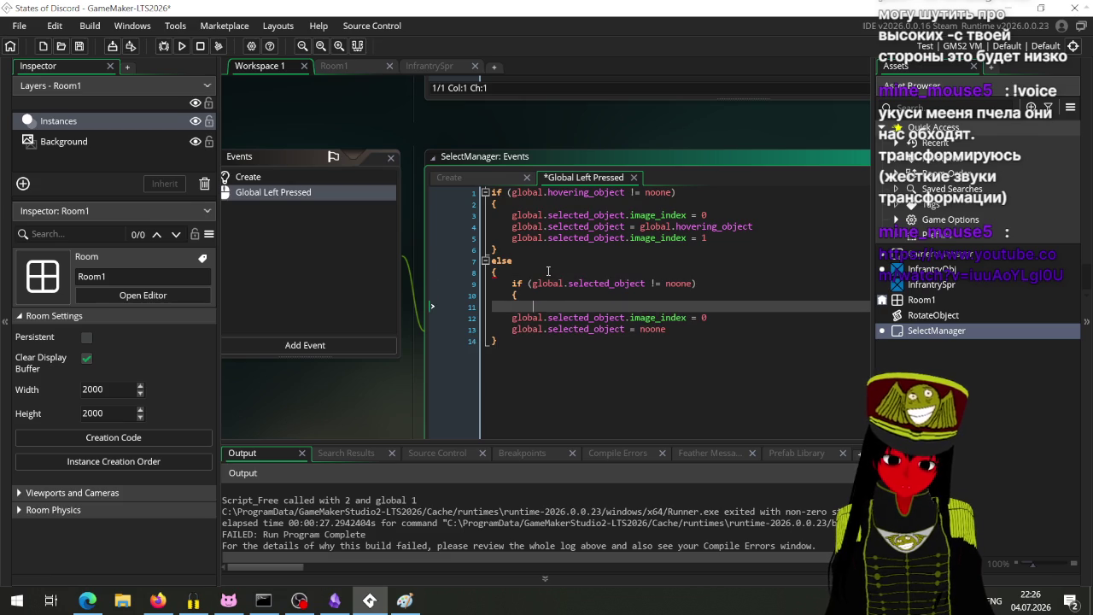
key(Return)
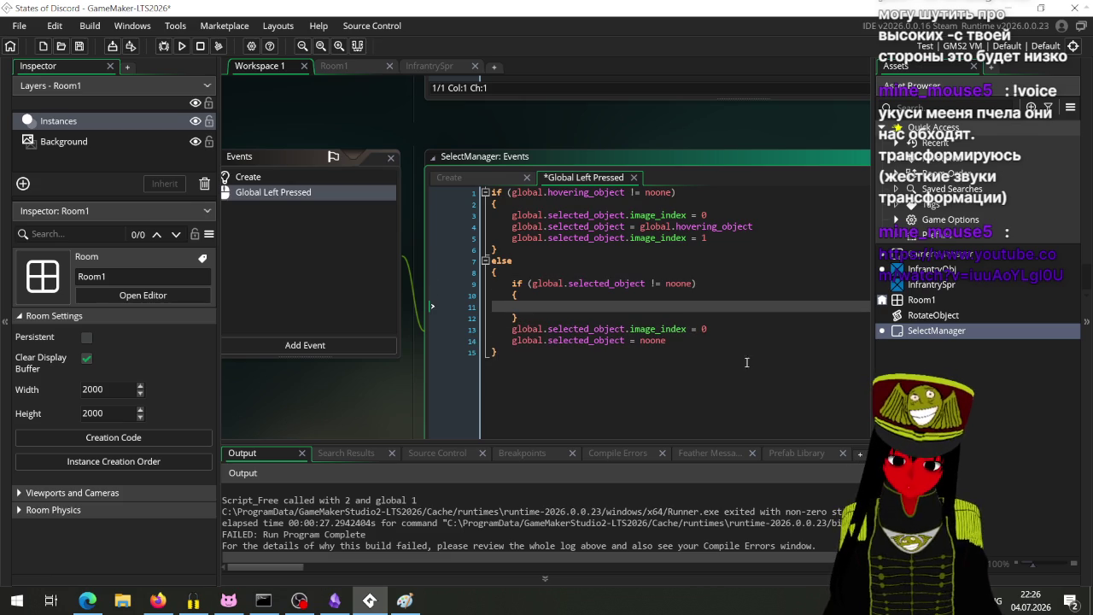
Move the image_index = 0 statement into the new if block, remove the blank line, and run.
click(691, 328)
drag(692, 329, 507, 327)
key(ctrl+x)
key(Up)
key(Up)
key(ctrl+v)
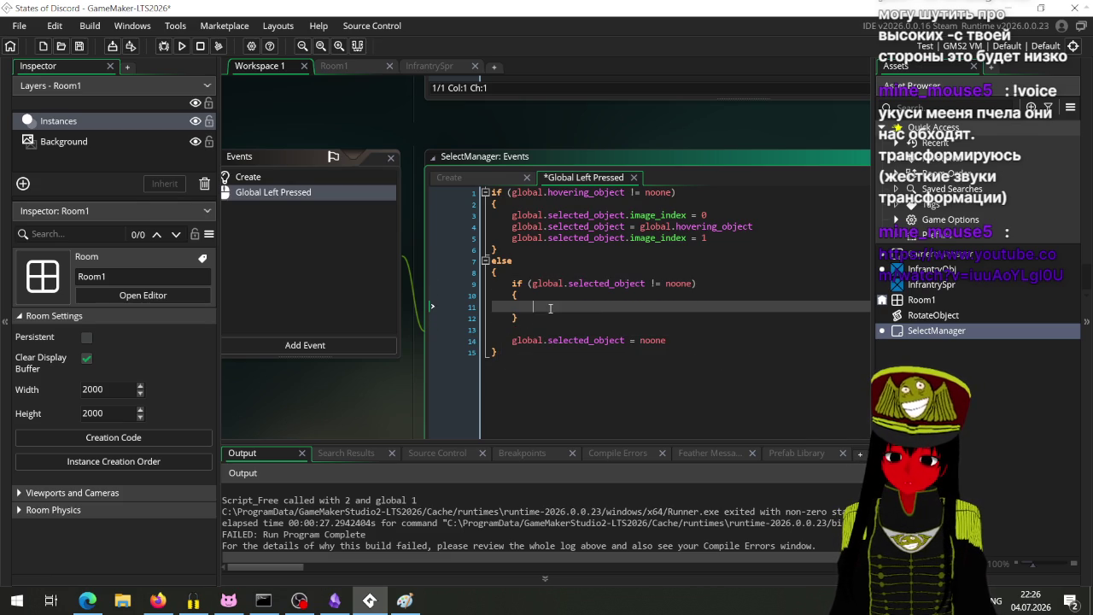
click(539, 330)
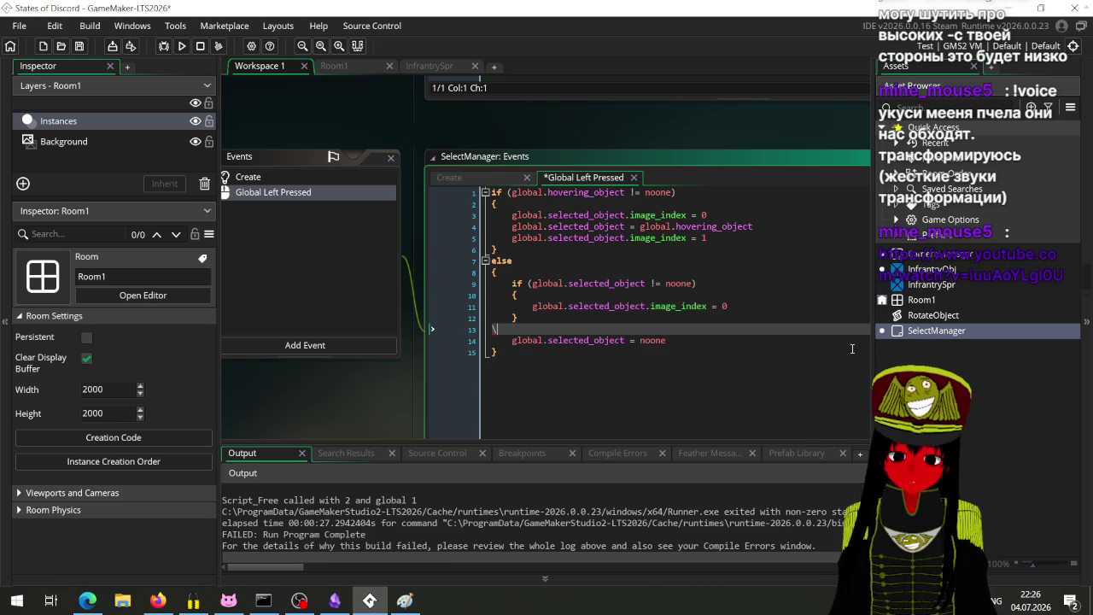
key(BackSpace)
key(F5)
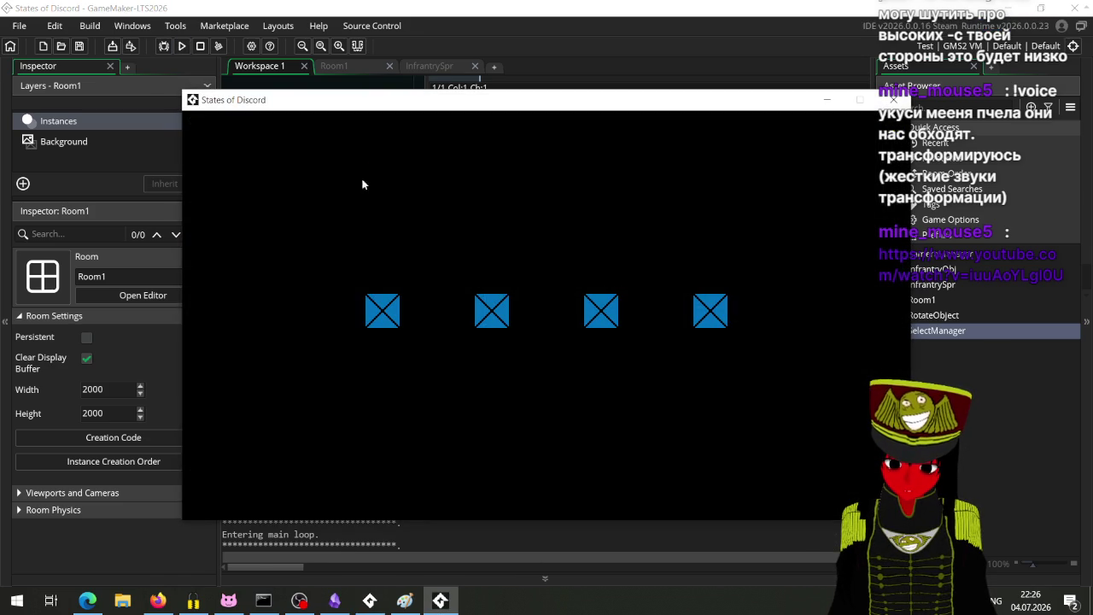
Click a sprite, inspect the line 3 read-only image_index error, and dismiss it to end the run.
click(372, 321)
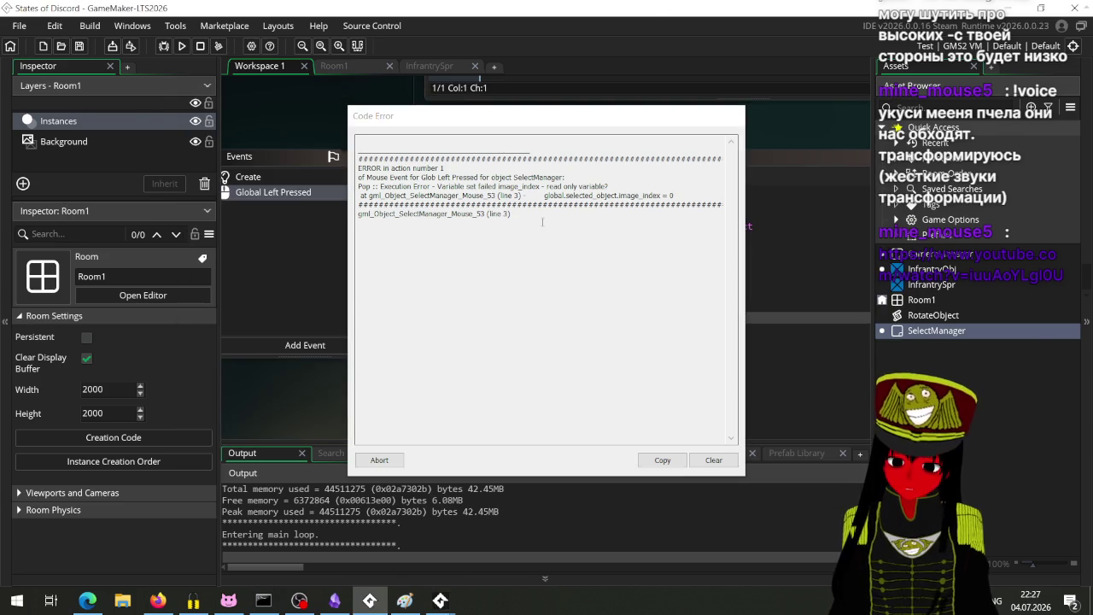
mouse_move(524, 115)
mouse_down()
mouse_move(849, 143)
mouse_move(1010, 131)
mouse_up()
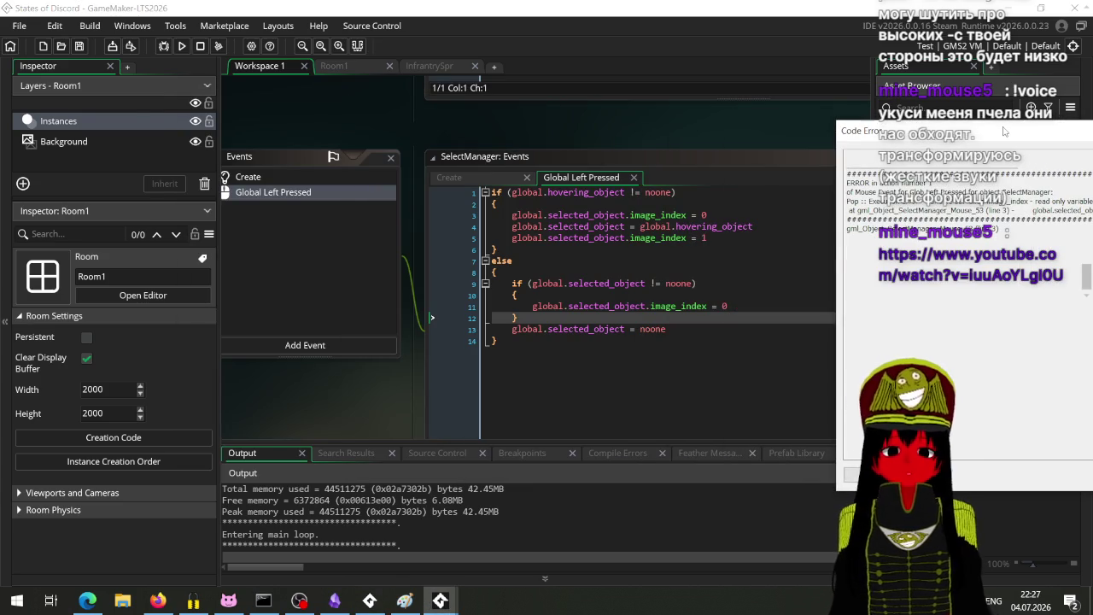
drag(1004, 131, 653, 278)
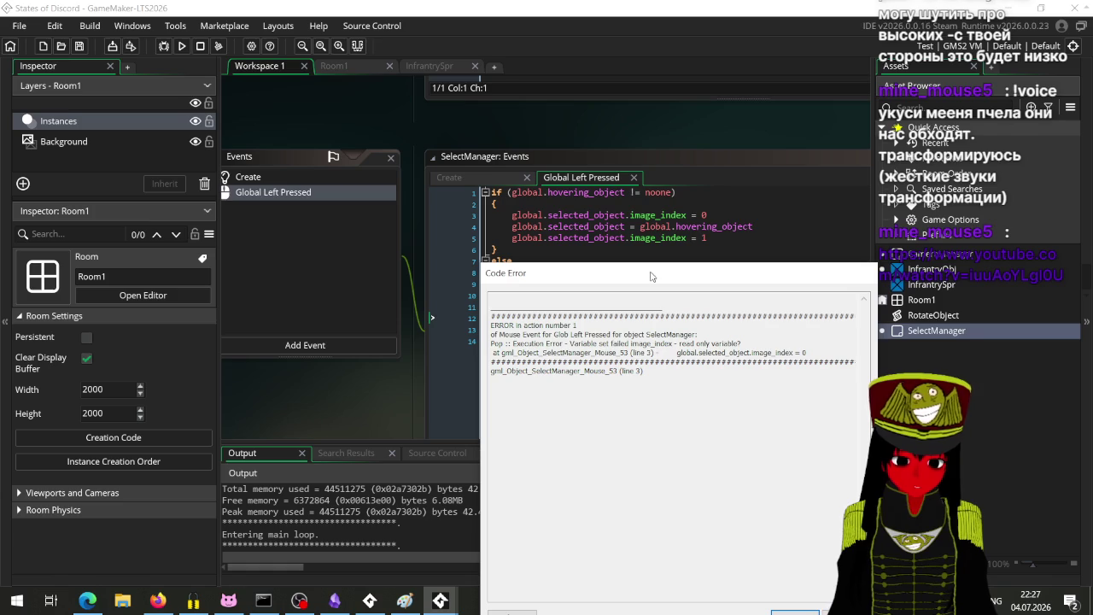
drag(860, 278, 605, 111)
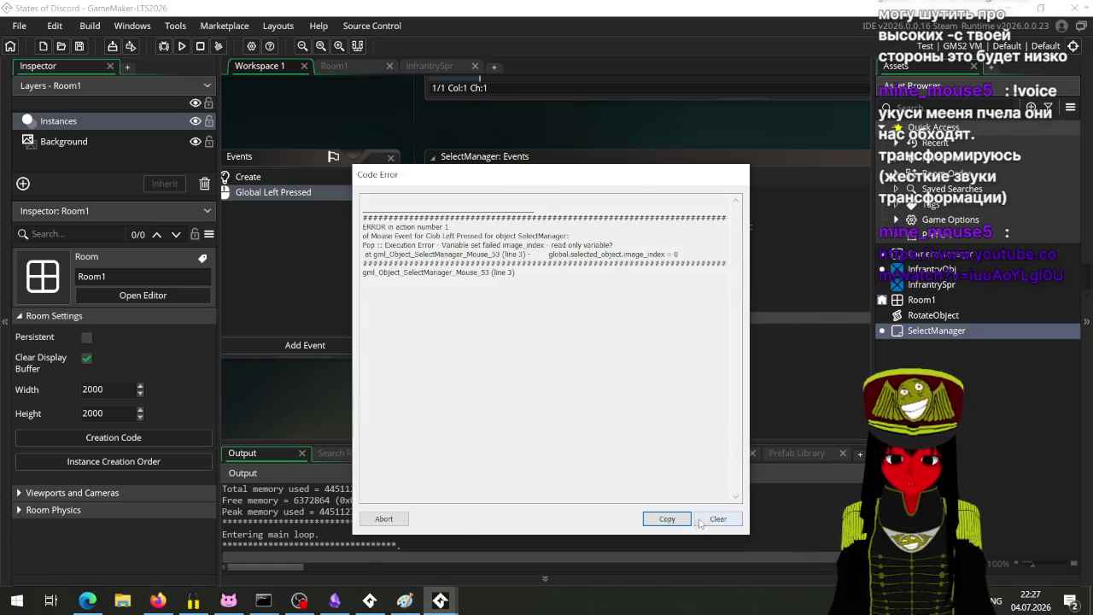
key(Escape)
click(559, 205)
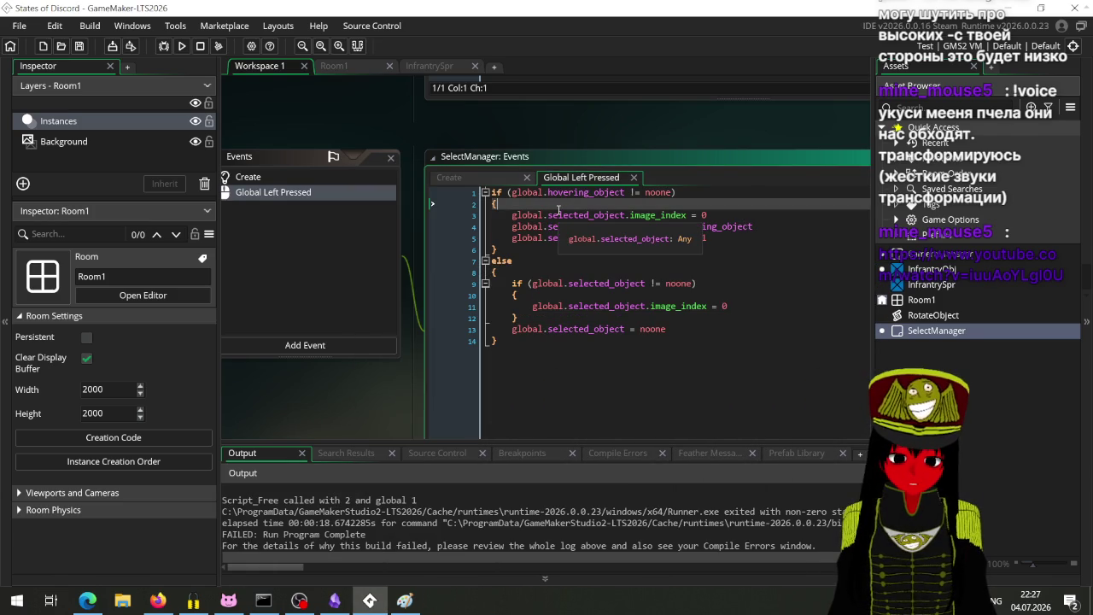
Replace line 3 with the selected_object != noone guarded reset block and rerun the game.
drag(545, 321, 512, 284)
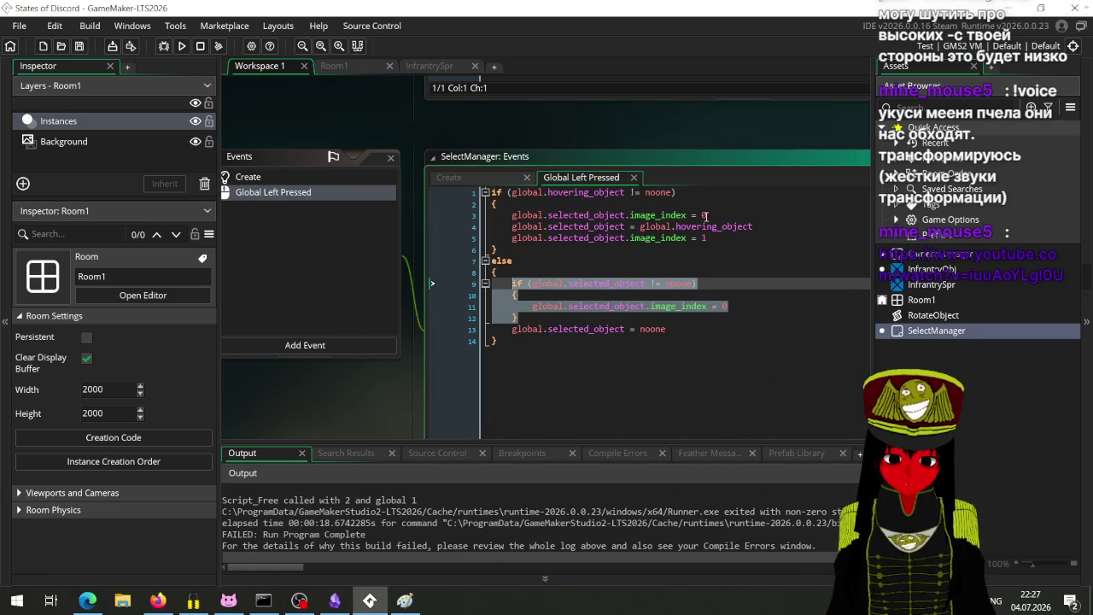
drag(705, 216, 483, 224)
key(ctrl+v)
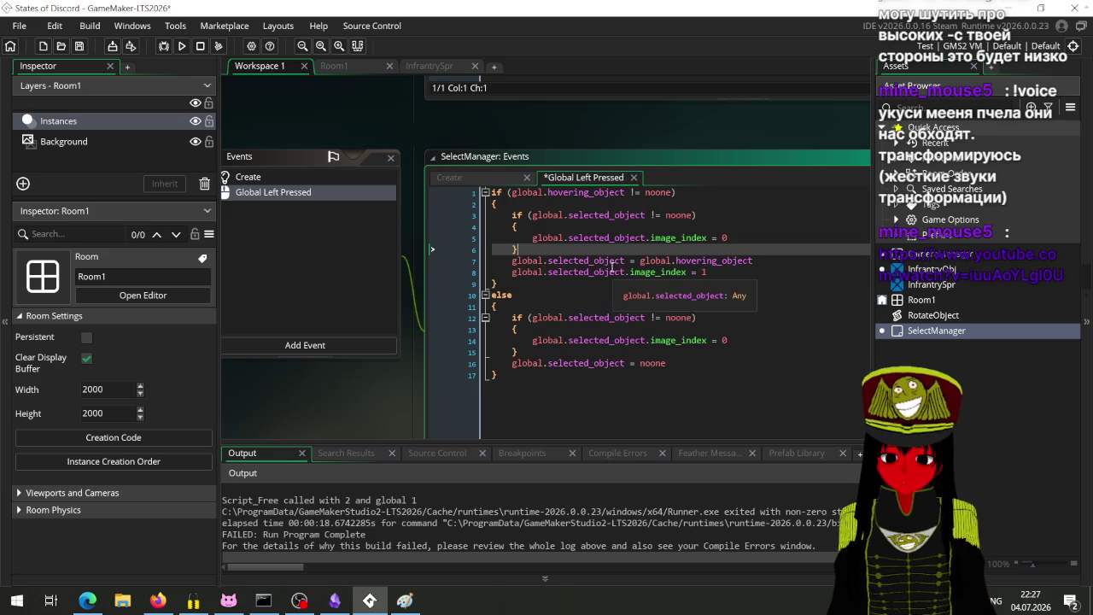
click(182, 46)
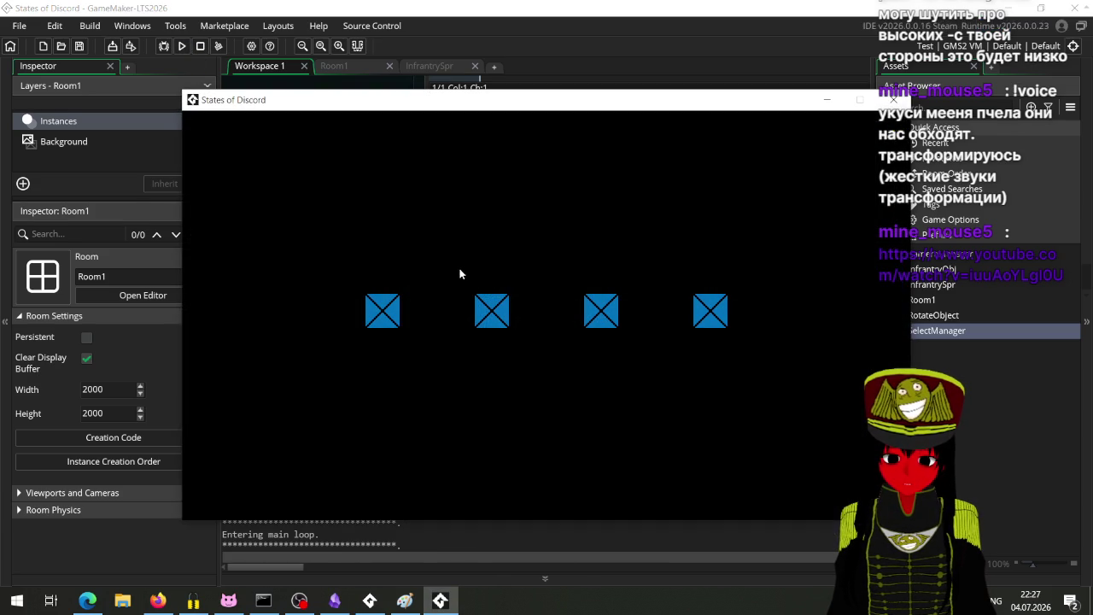
click(391, 315)
Select a sprite in the game, then click empty space to deselect it.
click(434, 324)
click(399, 317)
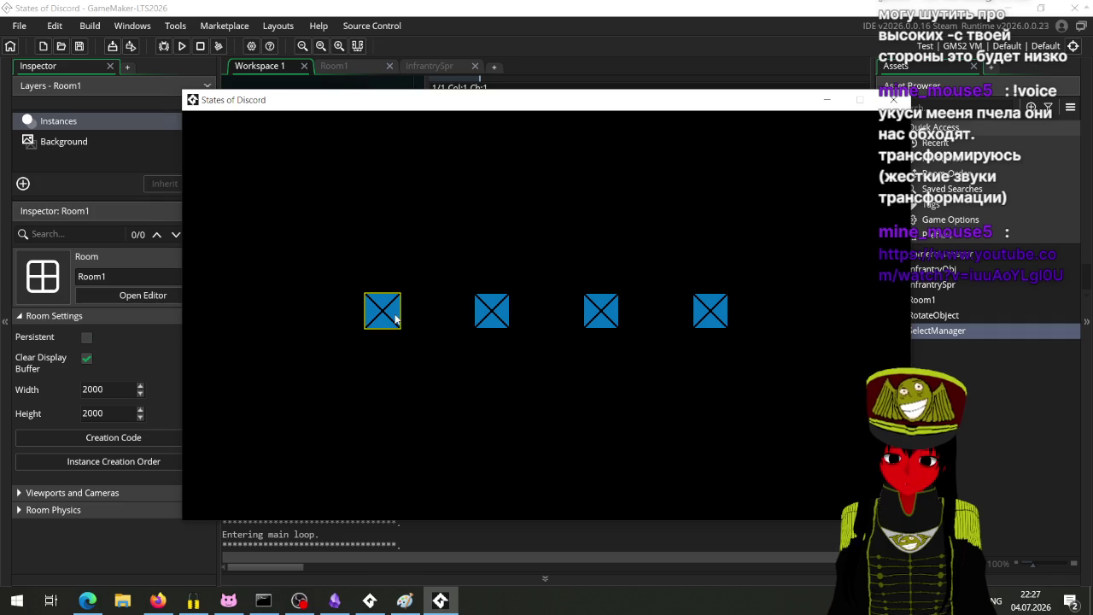
click(489, 316)
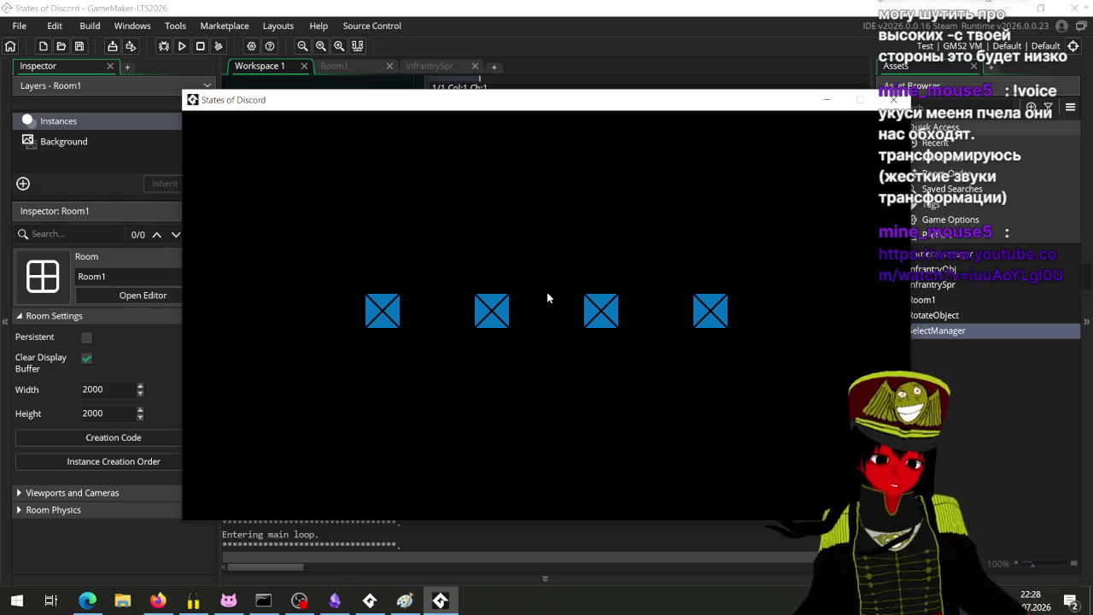
Bring OBS Studio forward and select the YouTube link posted in chat.
click(298, 600)
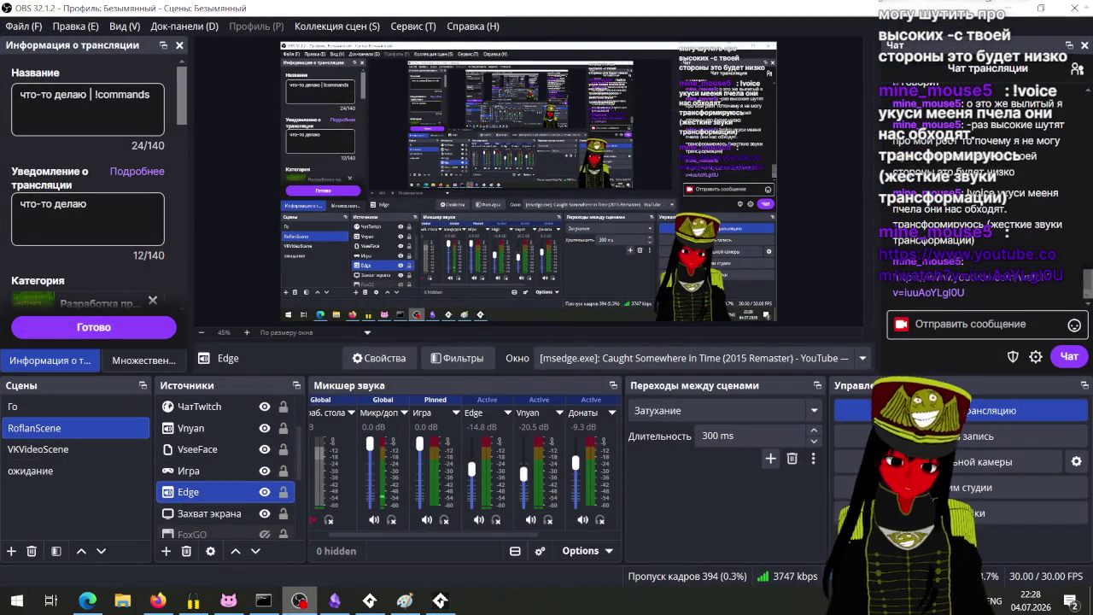
mouse_move(1040, 186)
drag(893, 275, 964, 293)
Close the YouTube tutorial tab in Firefox, then switch to the Edge window.
click(158, 601)
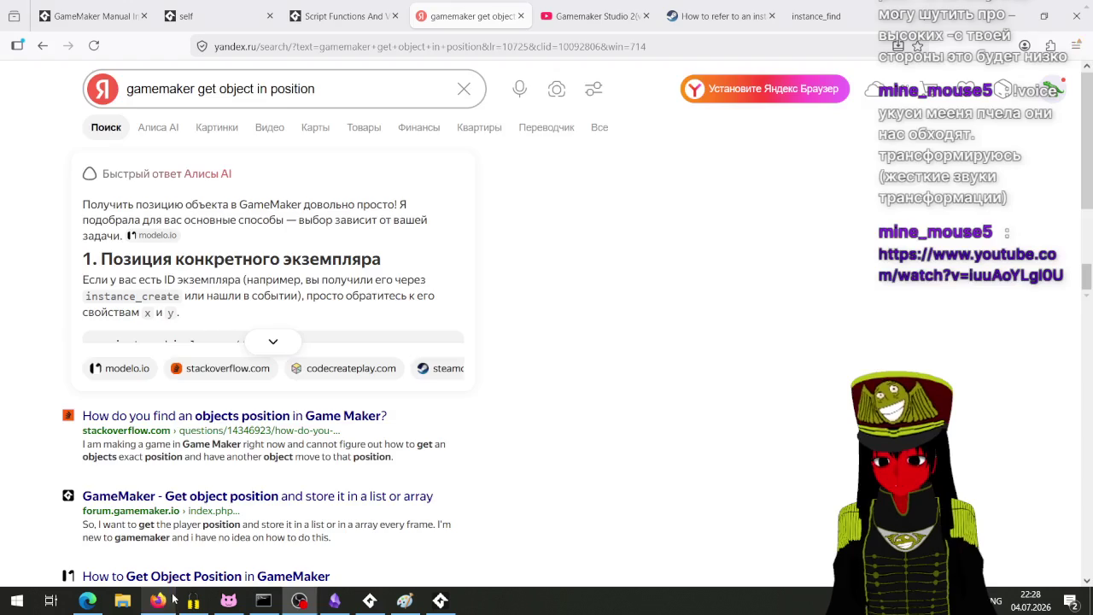
click(601, 5)
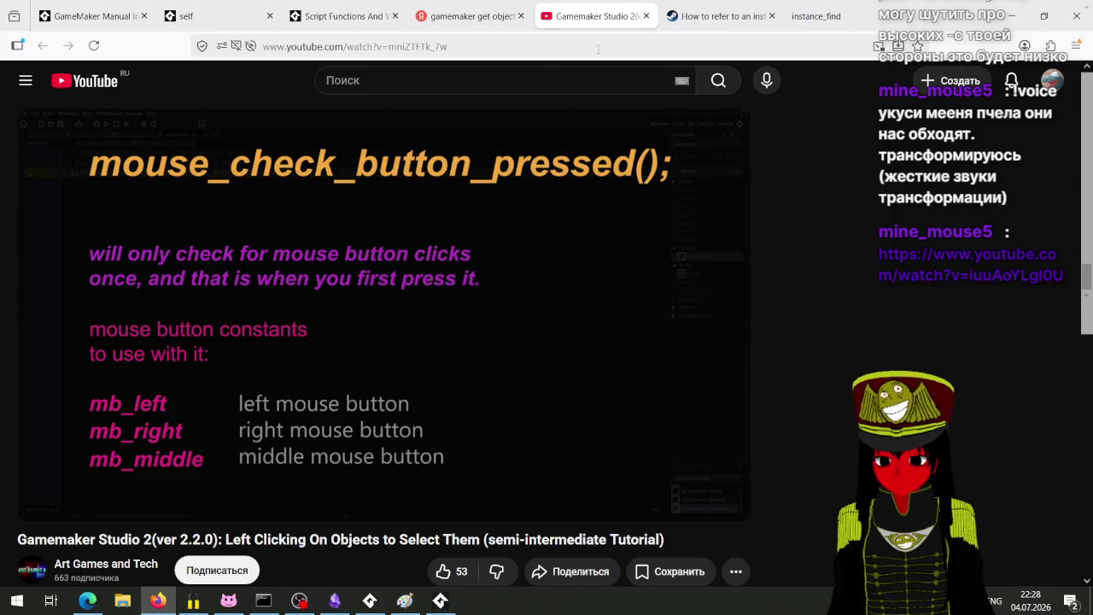
click(528, 45)
click(528, 45)
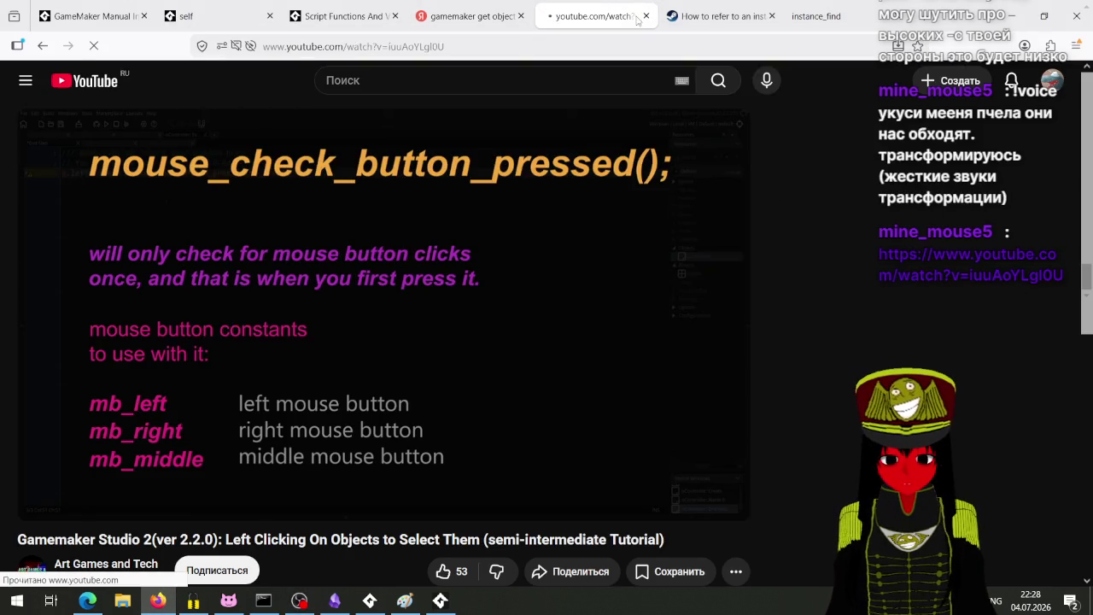
key(ctrl+w)
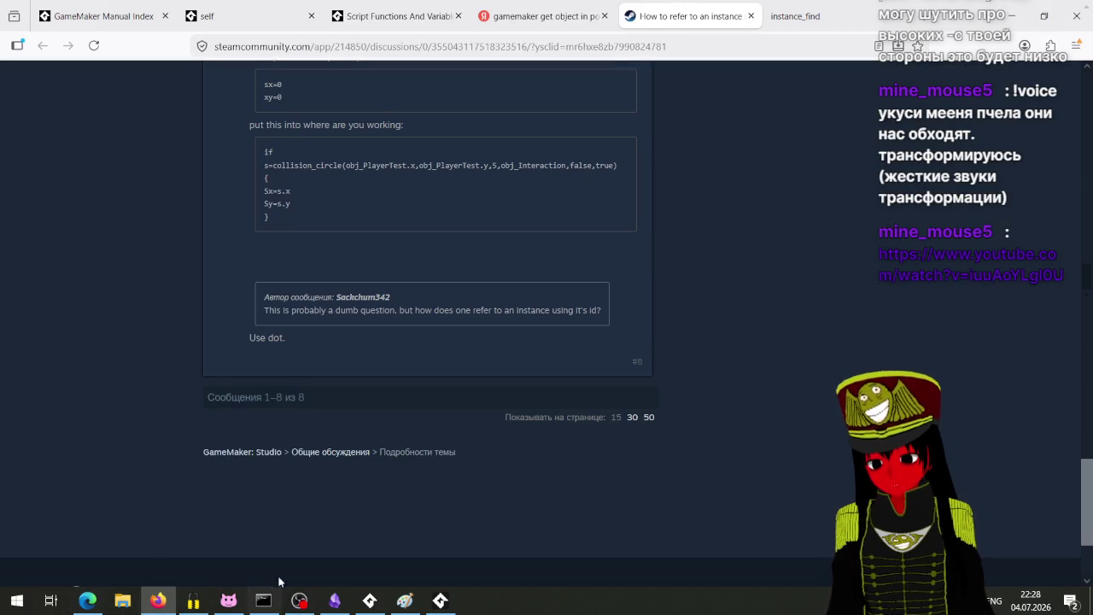
click(88, 600)
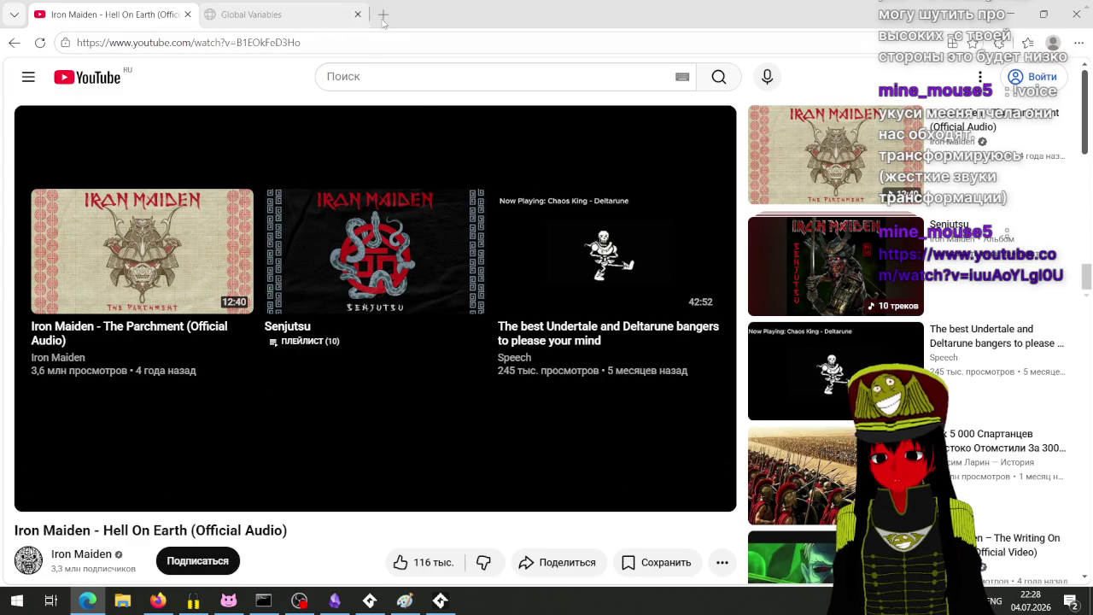
Load the chat's copied video link in a new tab and start playing it.
click(383, 15)
text(https://www.youtube.com/watch?v=iuuAoYLgl0U)
key(Return)
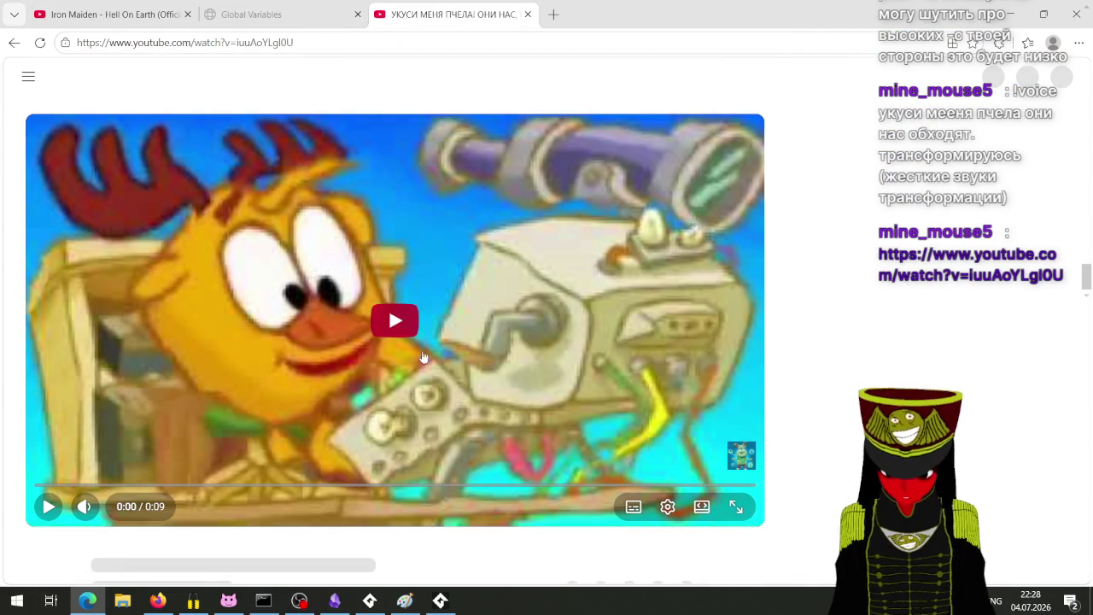
click(420, 353)
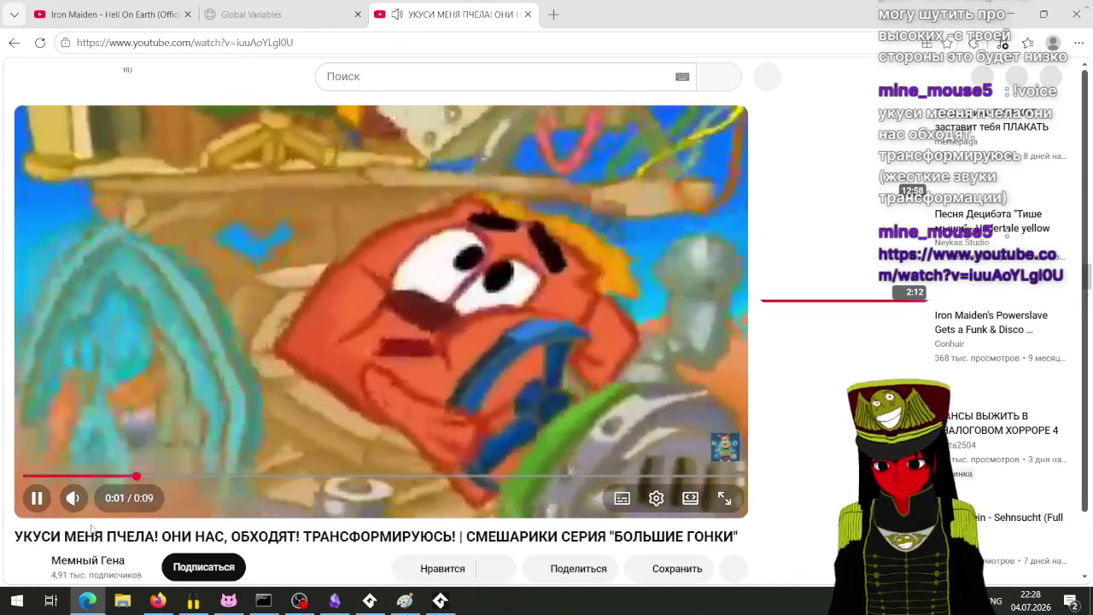
Browse the video's comments, expand one comment's replies, then close the Smeshariki video tab.
scroll(162, 436, down, 3)
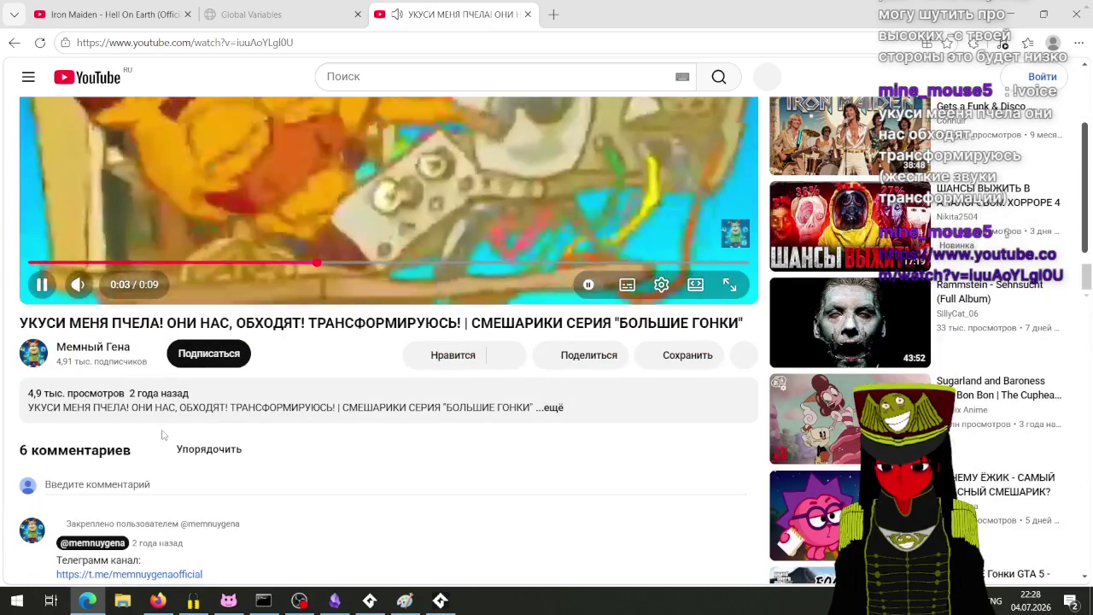
scroll(163, 430, up, 3)
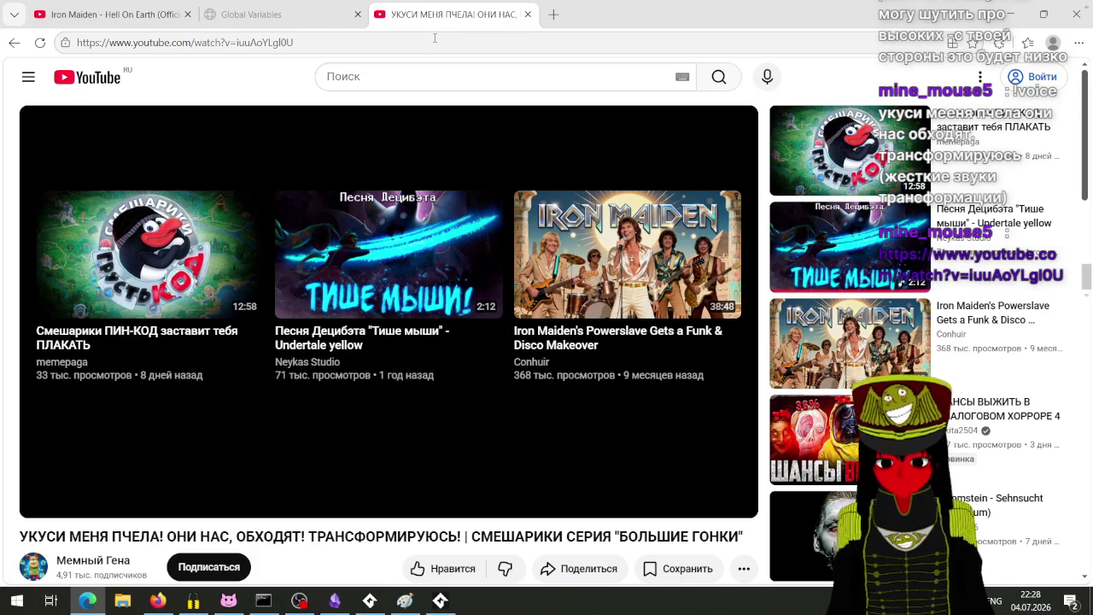
scroll(469, 145, down, 8)
scroll(469, 149, down, 4)
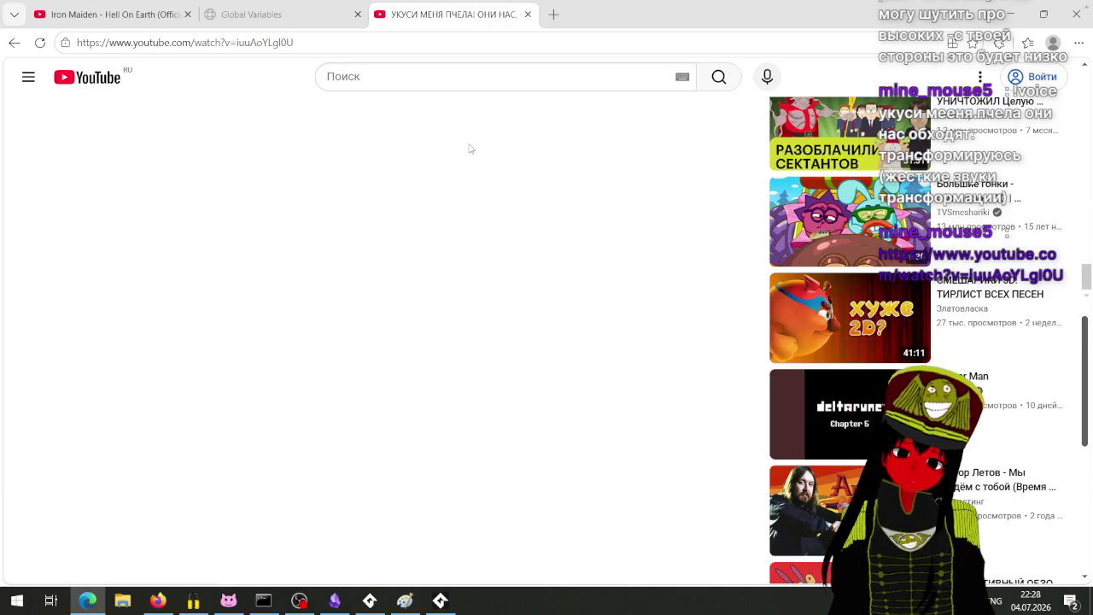
scroll(468, 148, down, 3)
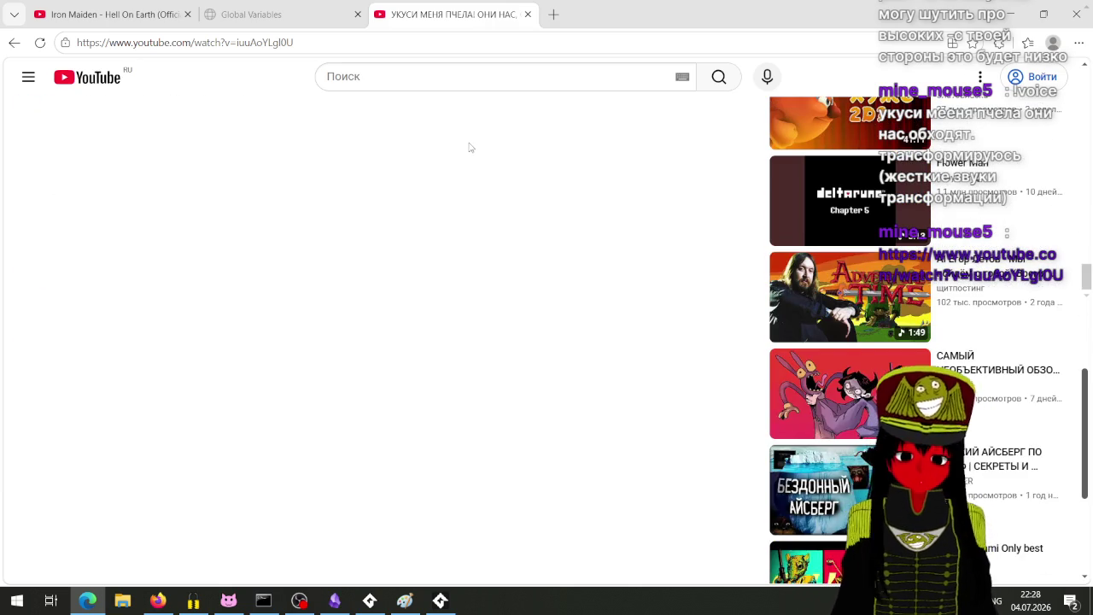
scroll(446, 112, down, 3)
scroll(317, 193, up, 10)
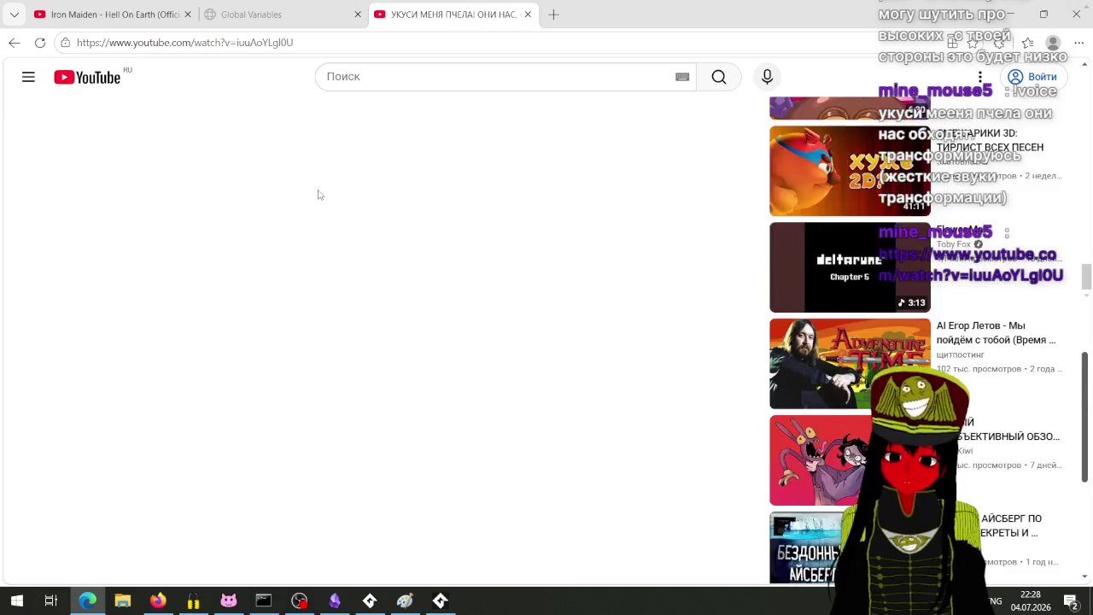
scroll(317, 195, up, 4)
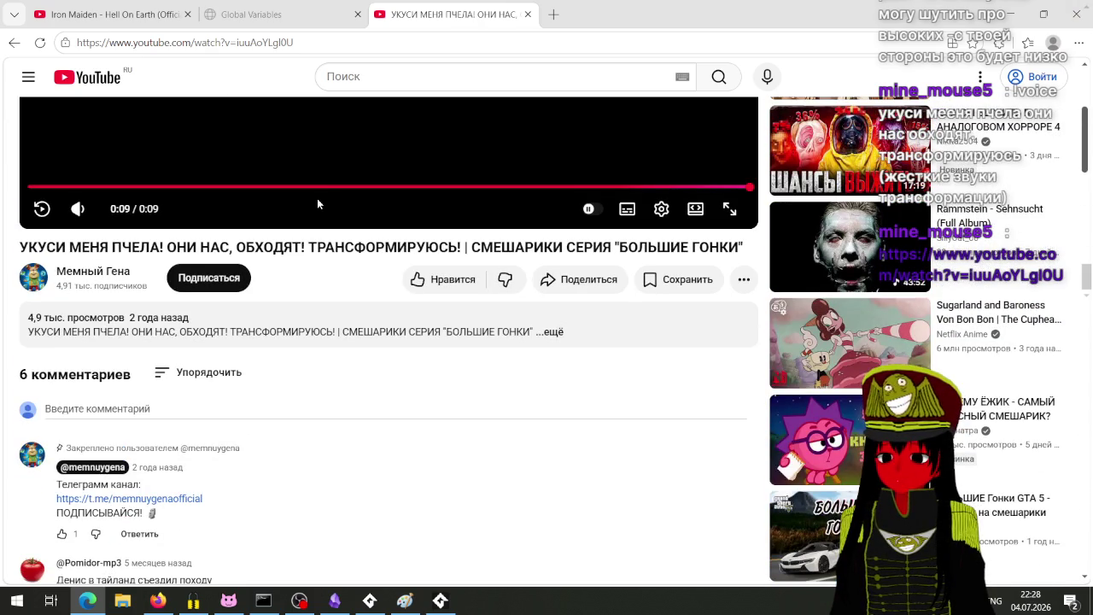
scroll(317, 204, down, 3)
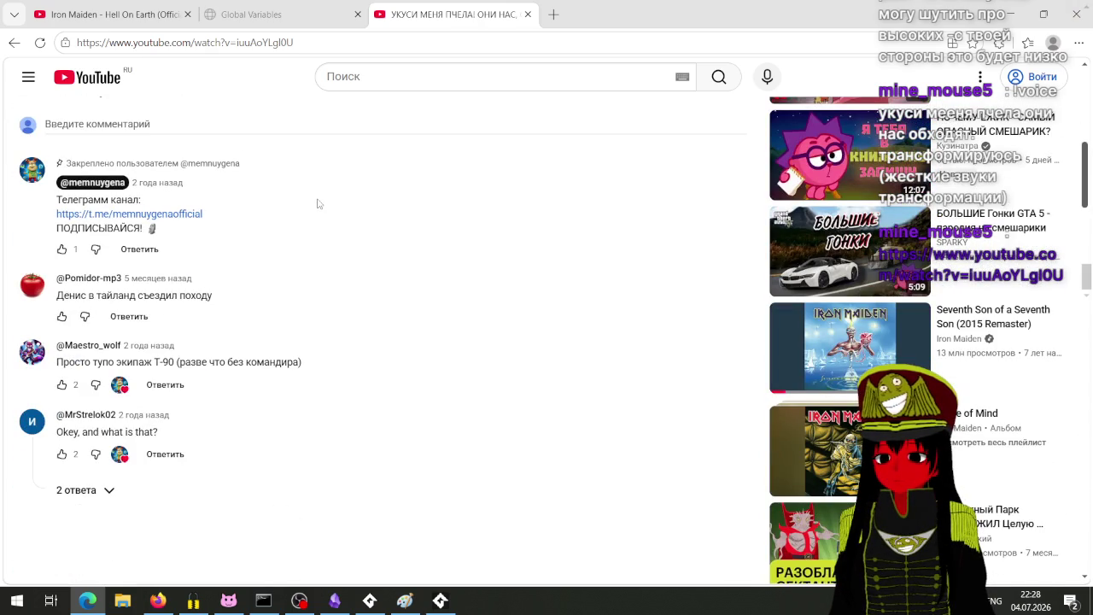
click(95, 490)
scroll(310, 481, down, 1)
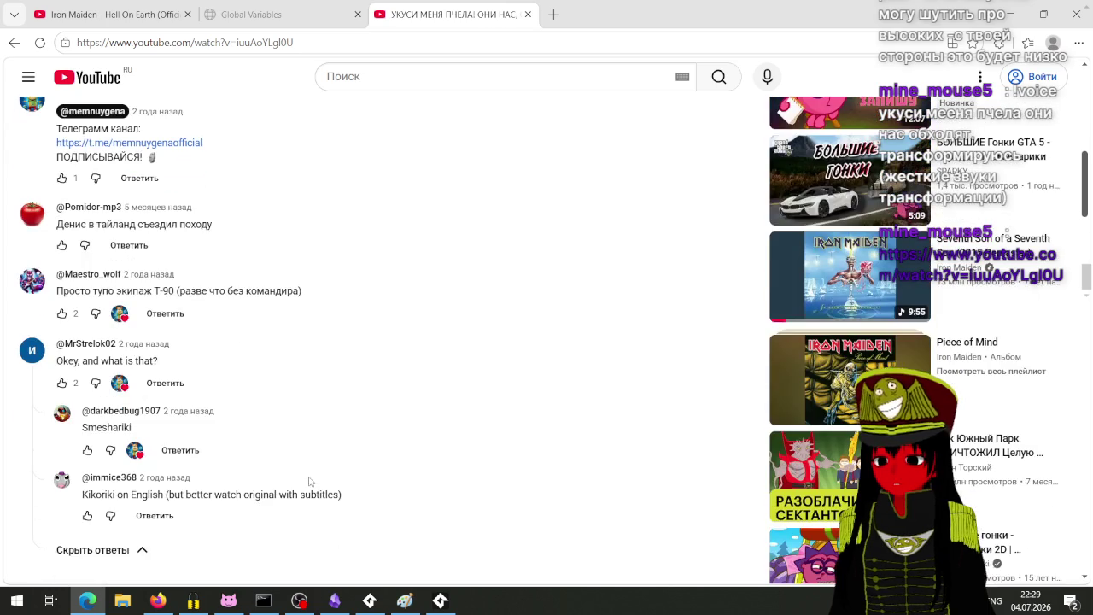
scroll(305, 480, up, 3)
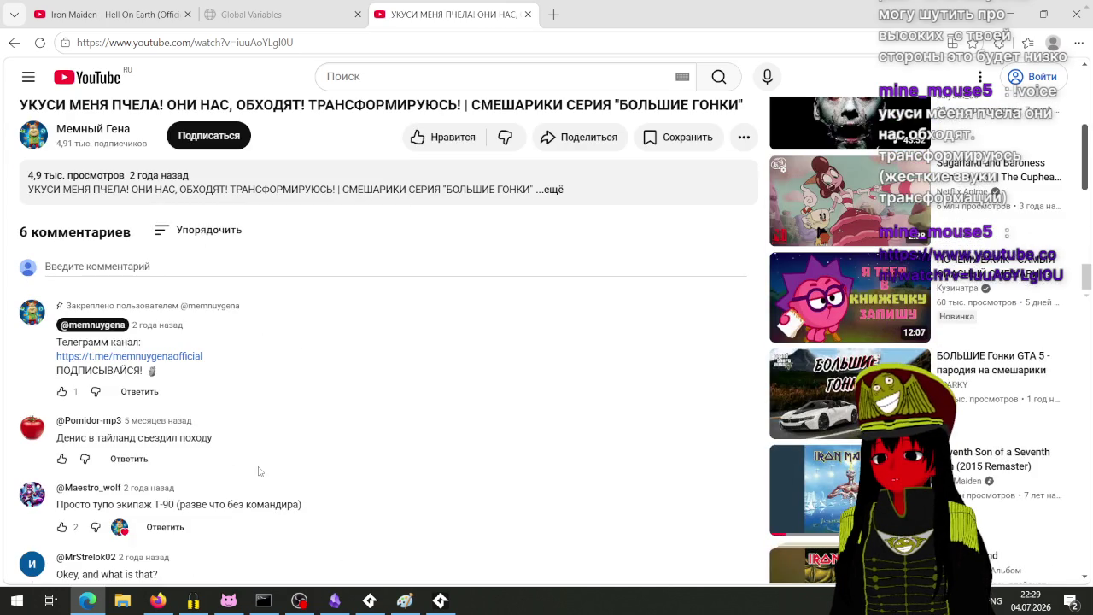
click(527, 15)
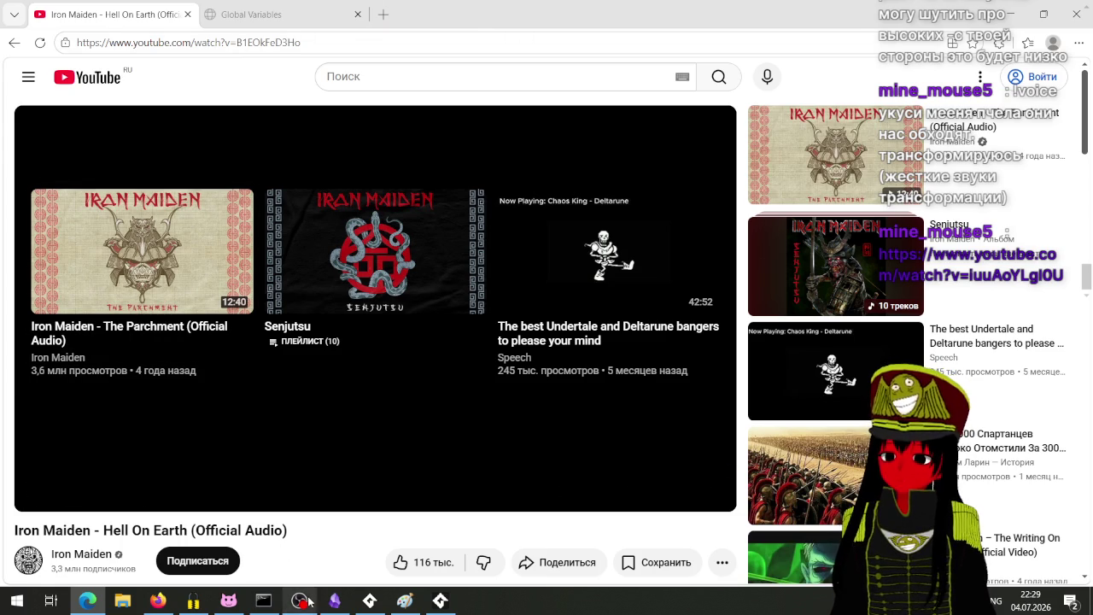
Bring the States of Discord project back to the front and pan to SelectManager's properties.
click(369, 600)
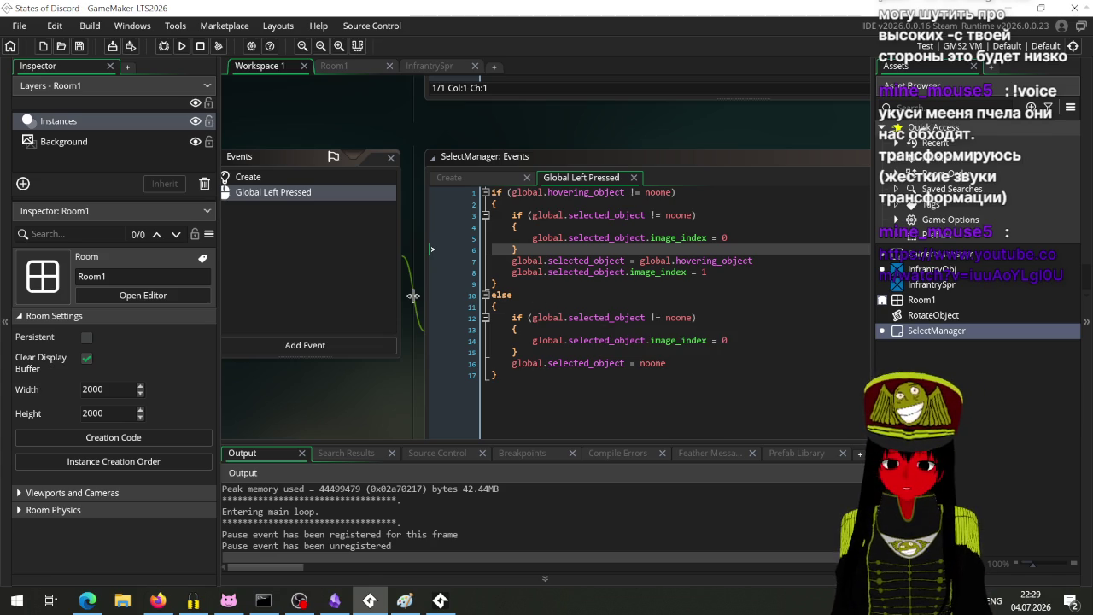
mouse_move(471, 406)
mouse_down()
mouse_move(485, 363)
mouse_move(657, 329)
mouse_move(348, 381)
mouse_move(555, 422)
mouse_up()
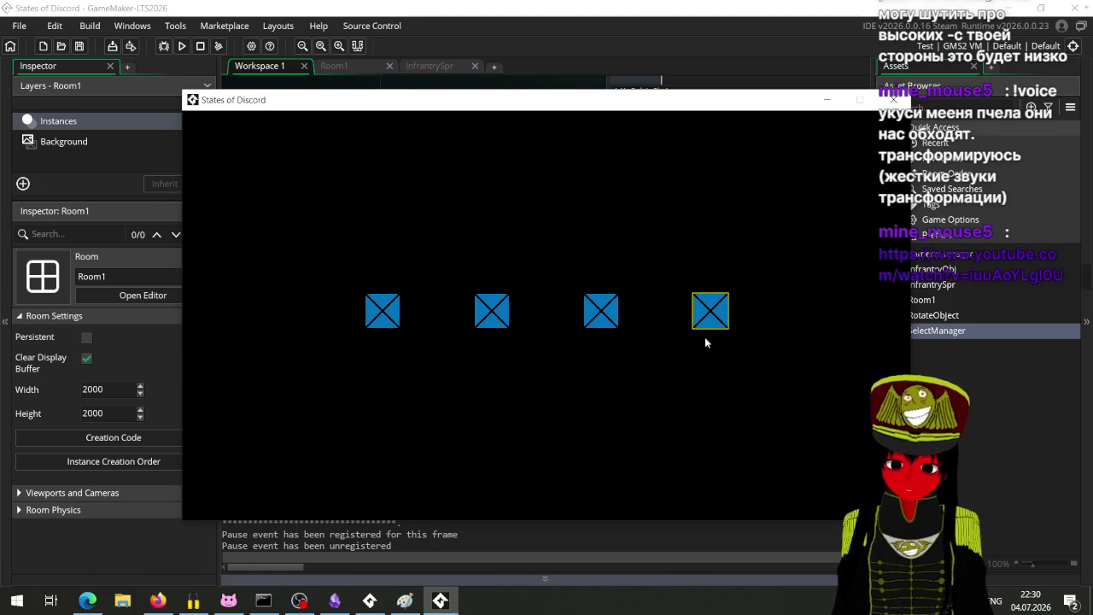
Test-run the game, select the first infantry box to see its yellow outline, then close it.
click(384, 313)
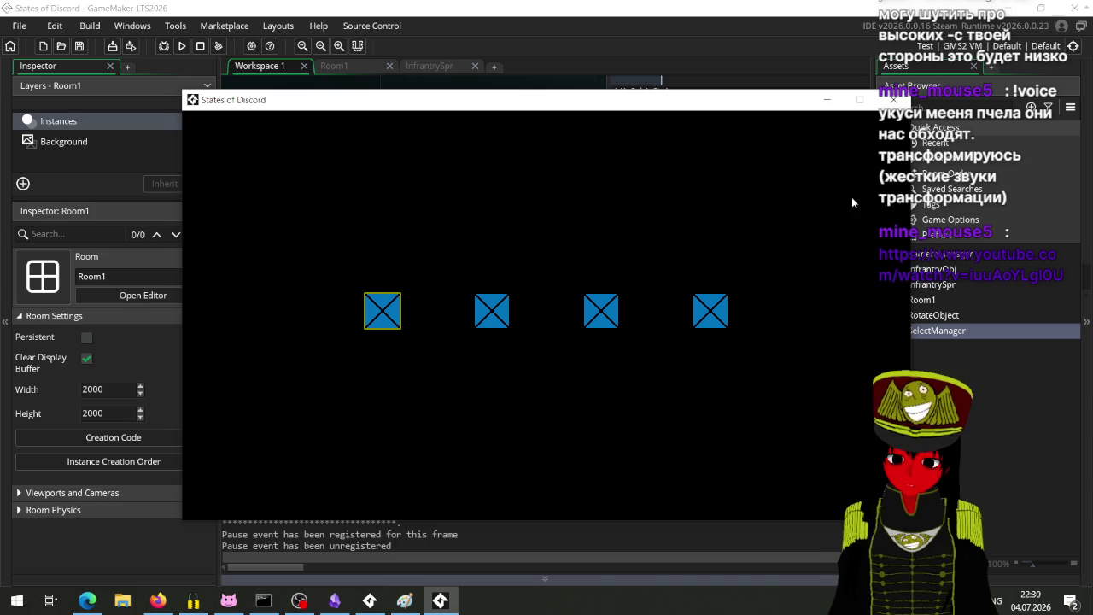
click(893, 100)
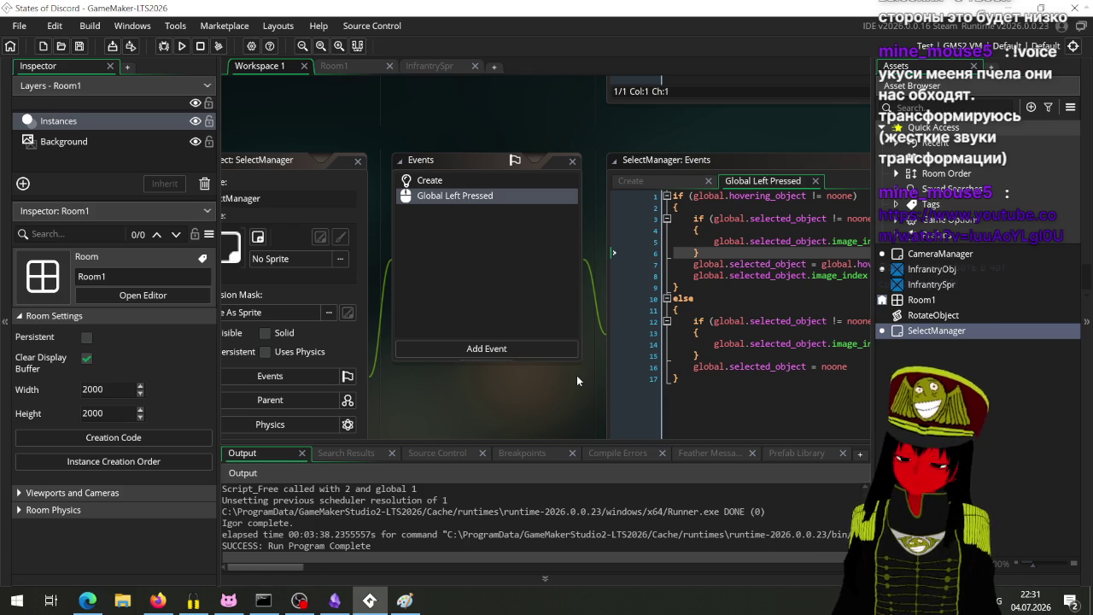
Add a Mouse > Global > Global Right Pressed event to SelectManager using GML Code.
click(524, 348)
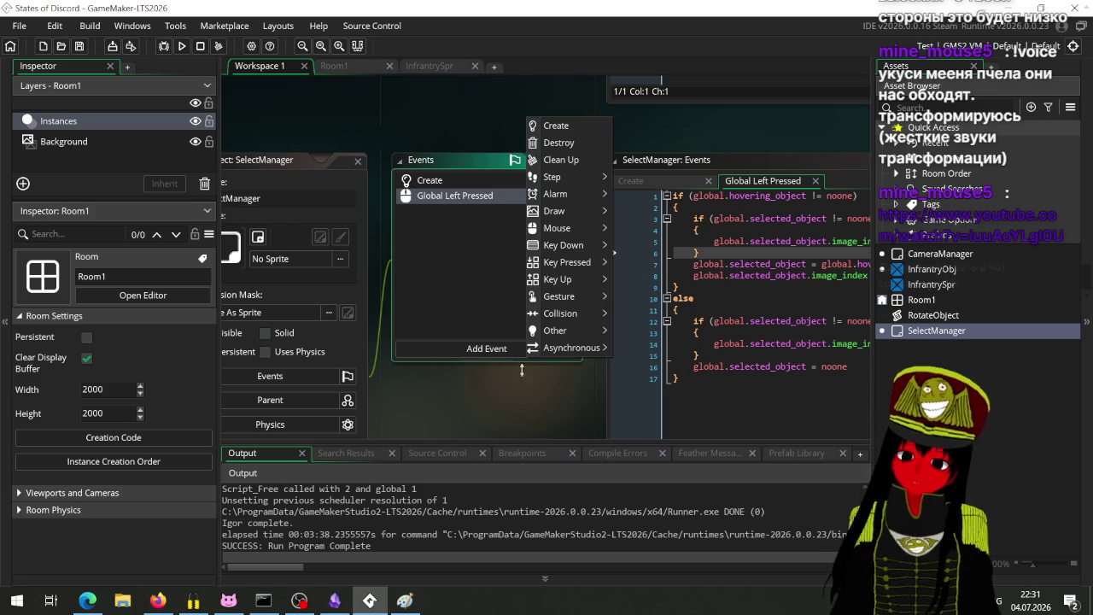
mouse_move(593, 226)
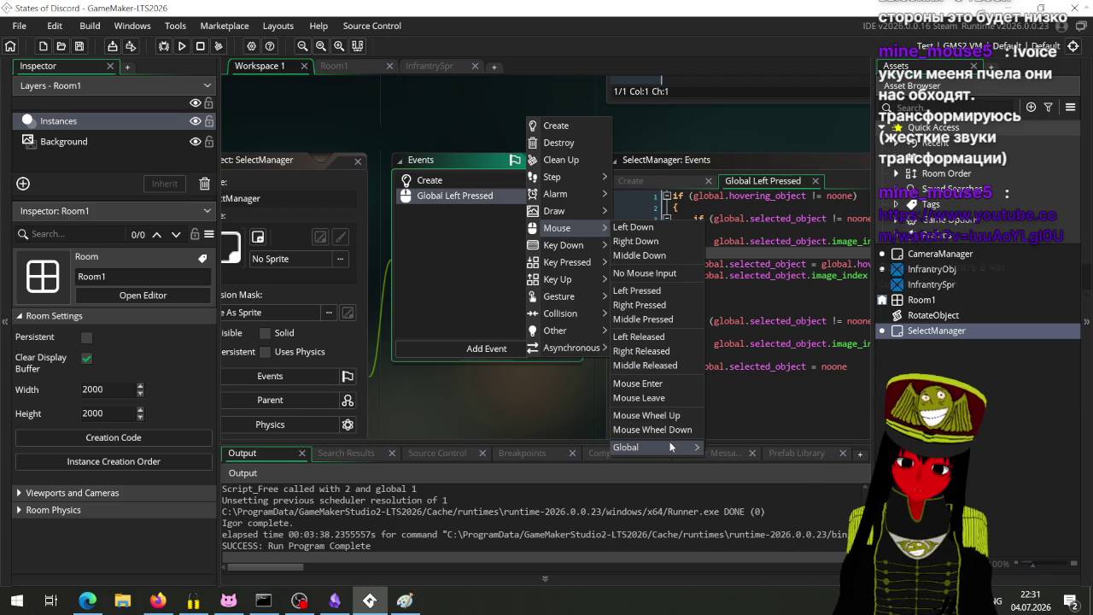
mouse_move(649, 447)
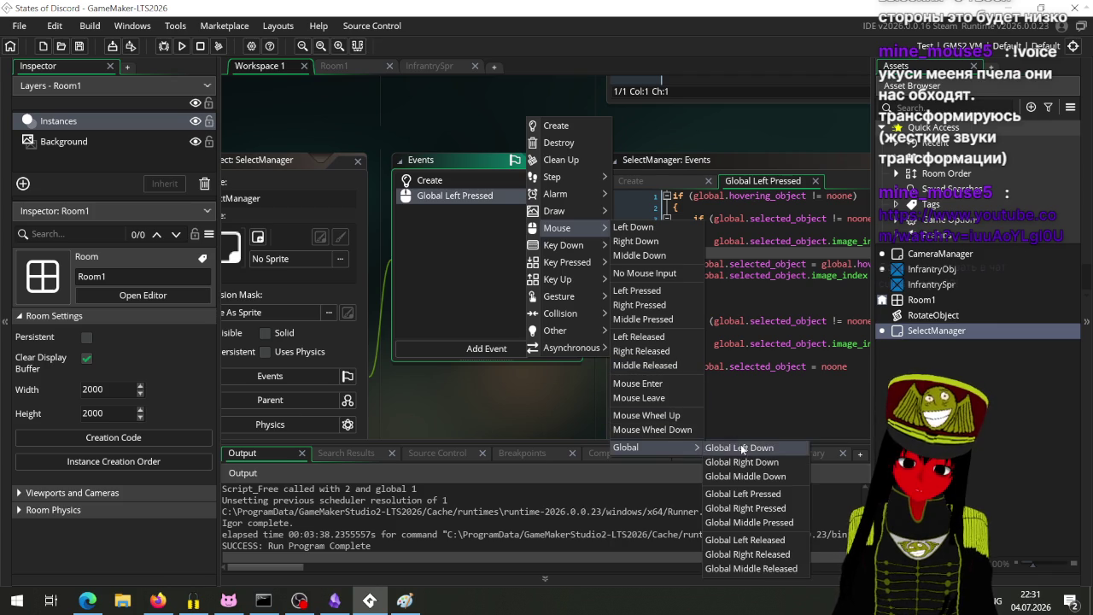
click(752, 508)
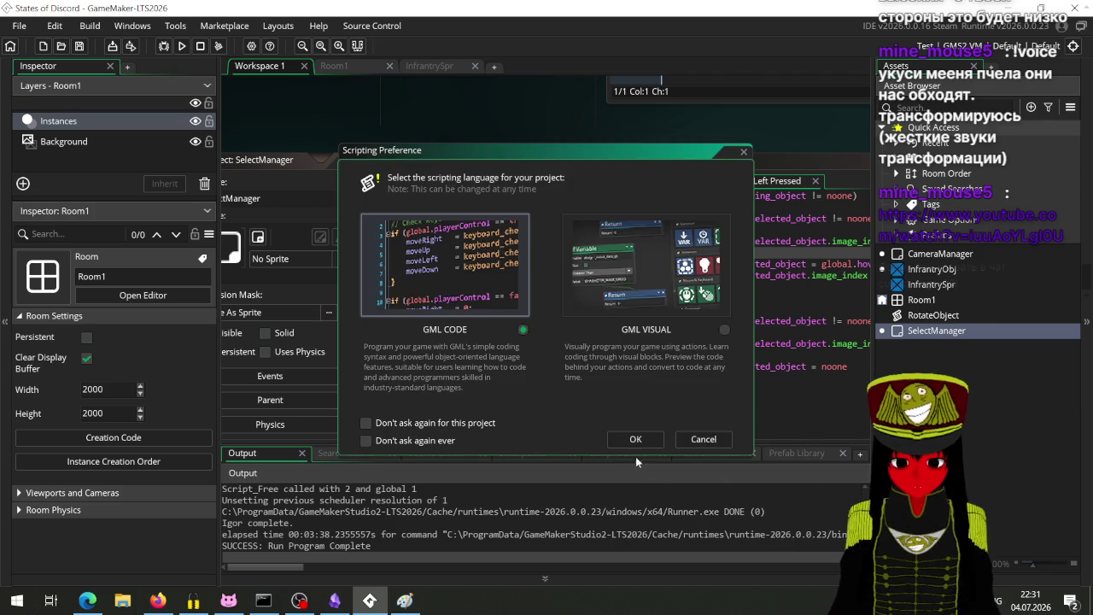
click(633, 439)
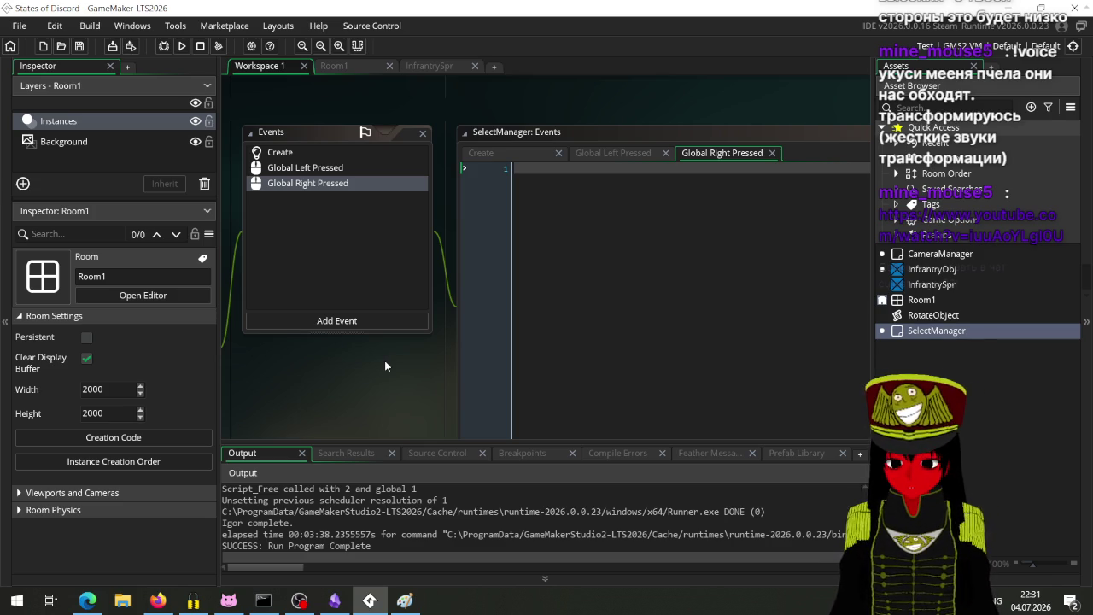
Open the RotateObject script and look over its RotateObjectToPoint function.
double_click(933, 315)
scroll(512, 325, up, 5)
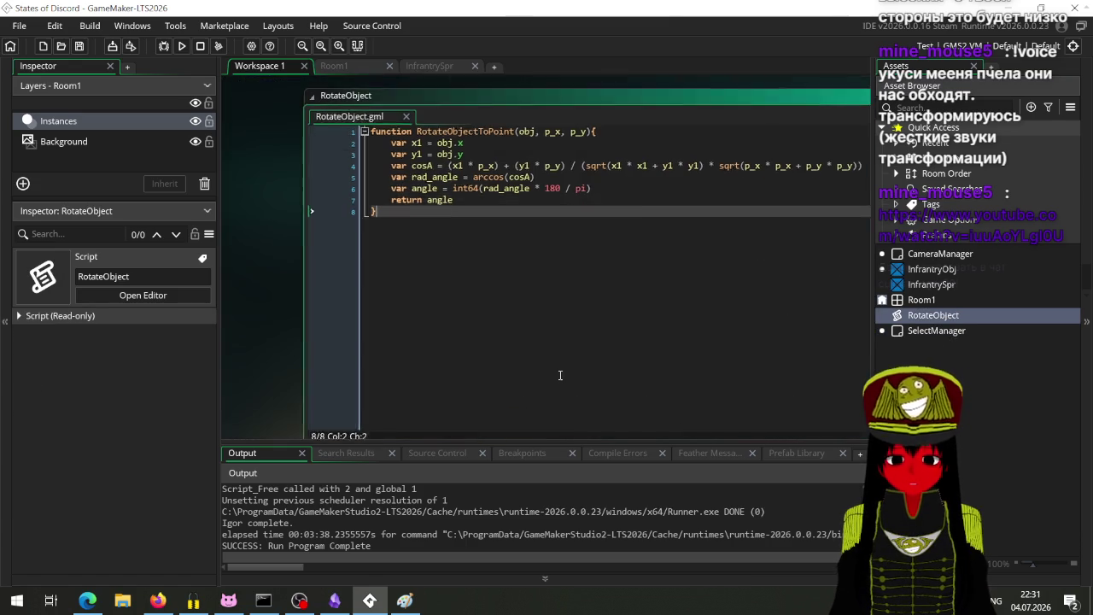
scroll(393, 374, up, 3)
scroll(647, 195, down, 5)
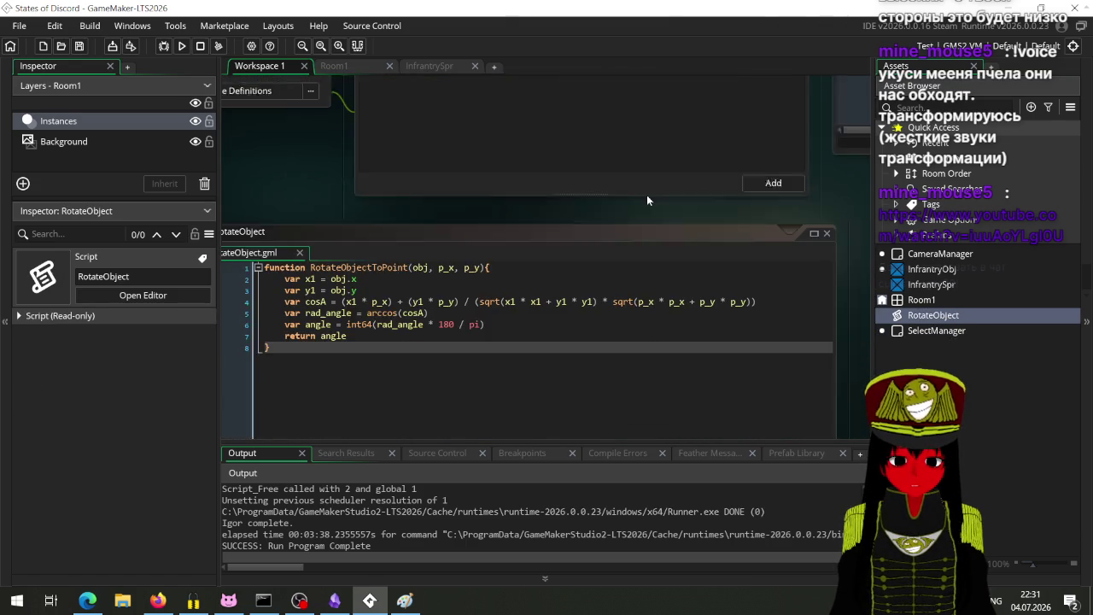
scroll(478, 190, left, 3)
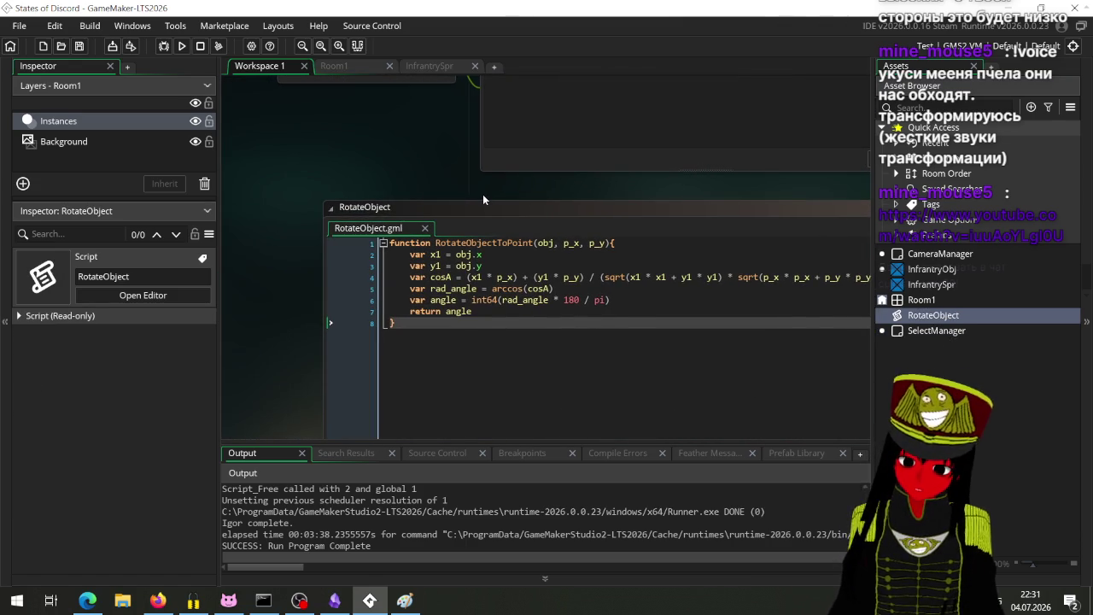
scroll(431, 191, down, 2)
scroll(431, 186, up, 2)
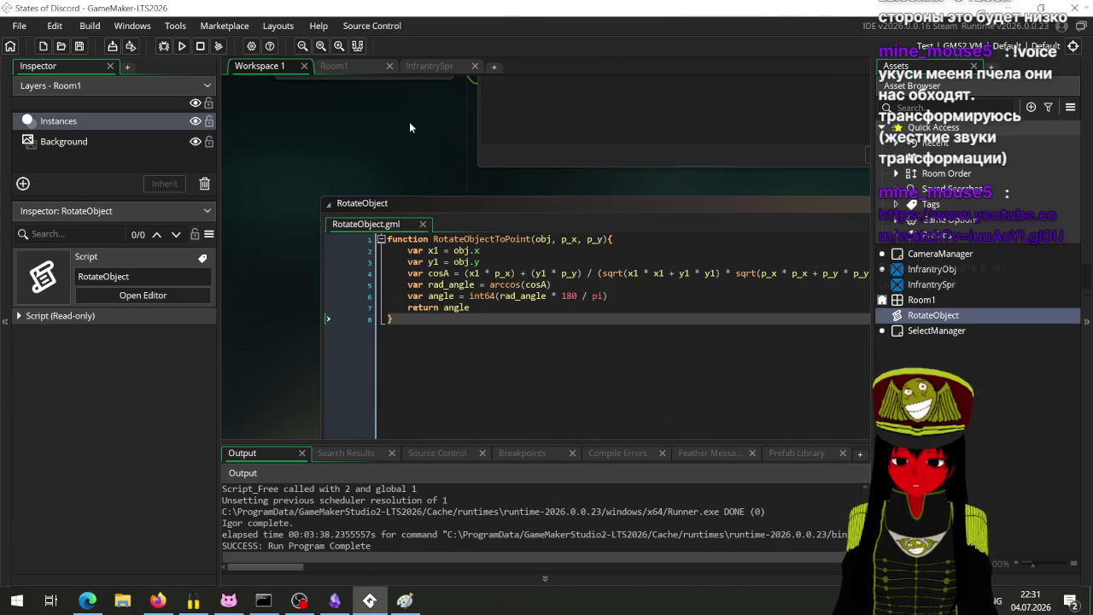
drag(432, 126, 300, 276)
scroll(324, 278, down, 2)
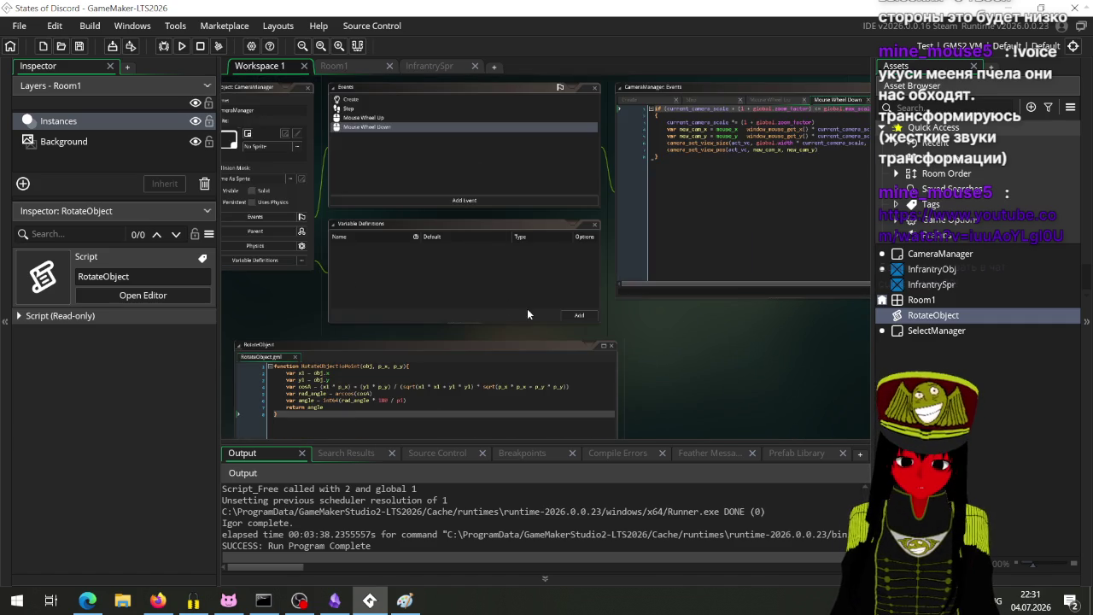
scroll(527, 308, up, 2)
scroll(479, 300, down, 1)
scroll(502, 252, down, 1)
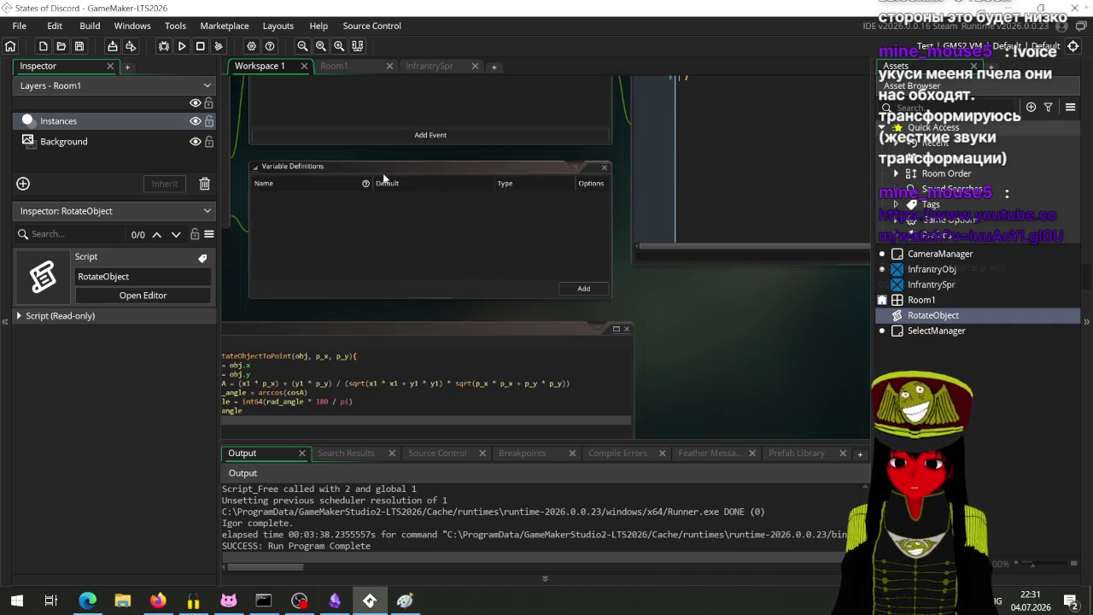
scroll(379, 181, up, 5)
scroll(331, 372, up, 1)
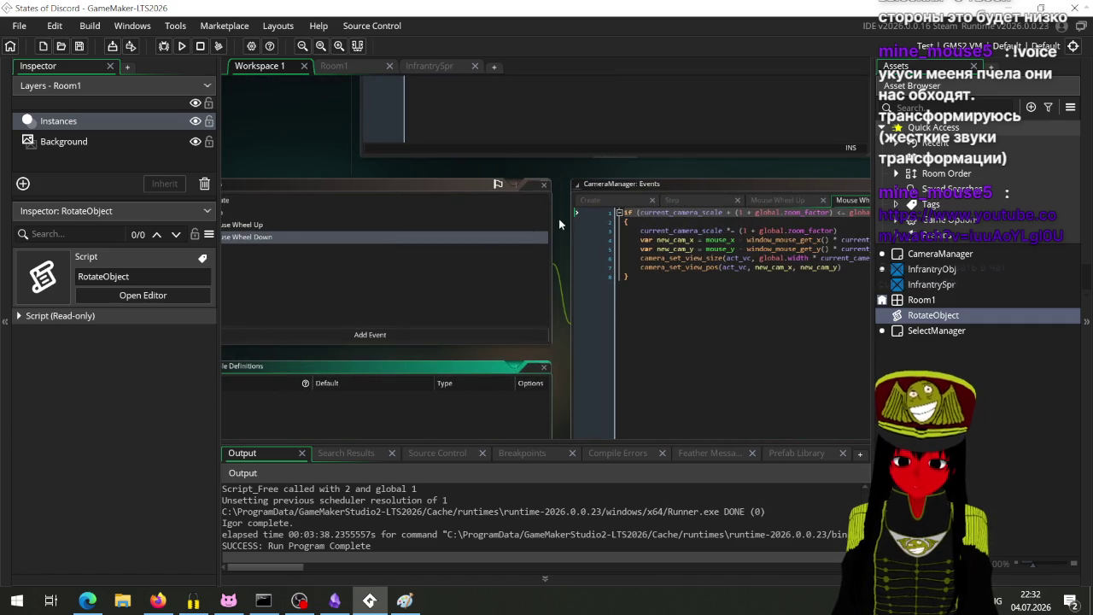
scroll(558, 218, up, 5)
scroll(615, 368, up, 4)
scroll(748, 290, down, 3)
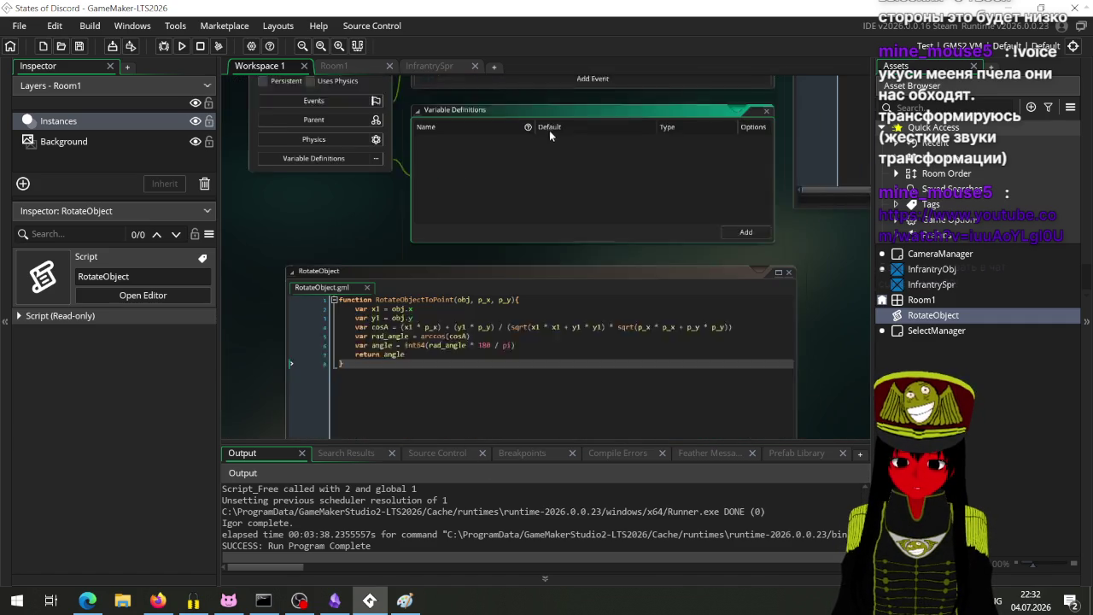
Return to SelectManager's empty Global Right Pressed code editor to start writing.
drag(549, 131, 524, 290)
scroll(417, 171, down, 2)
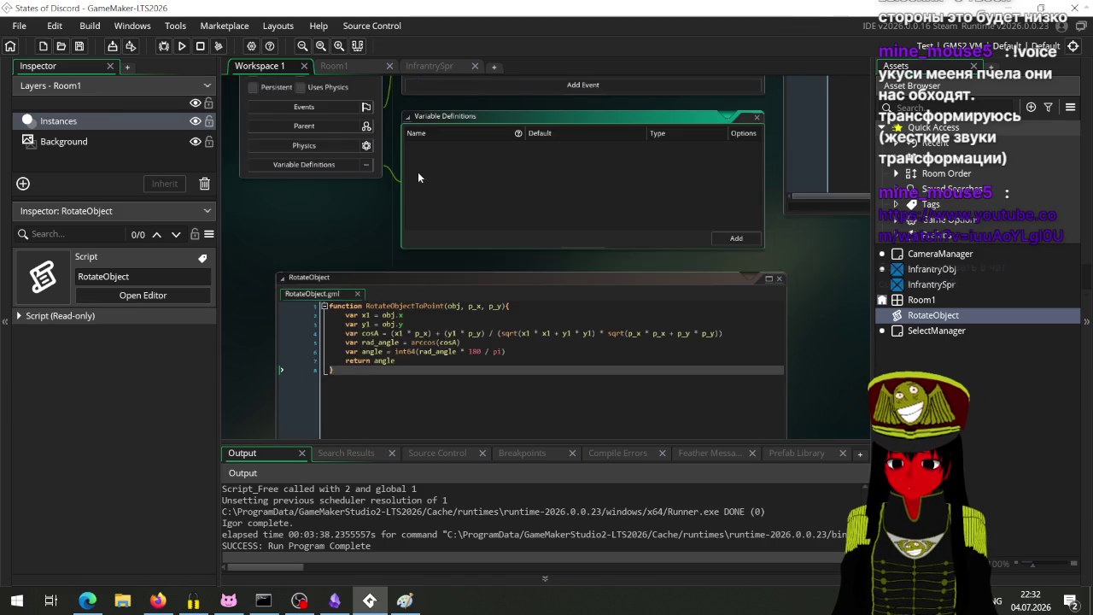
scroll(398, 221, up, 7)
scroll(512, 230, up, 2)
click(606, 241)
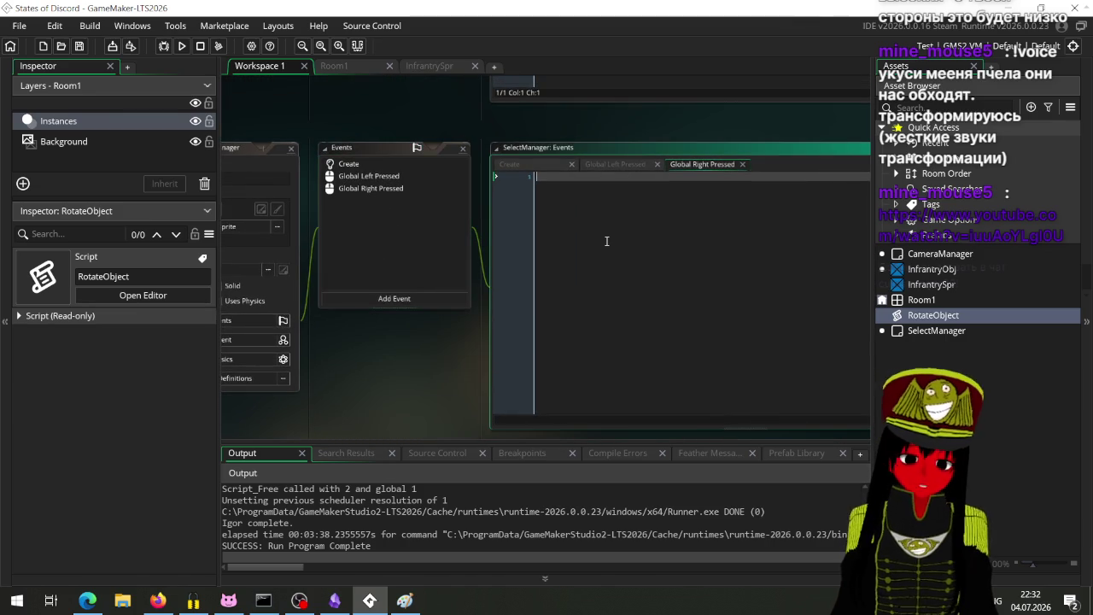
Write show_debug_message(RotateObjectToPoint(global.selected_object)) using autocomplete.
text(de)
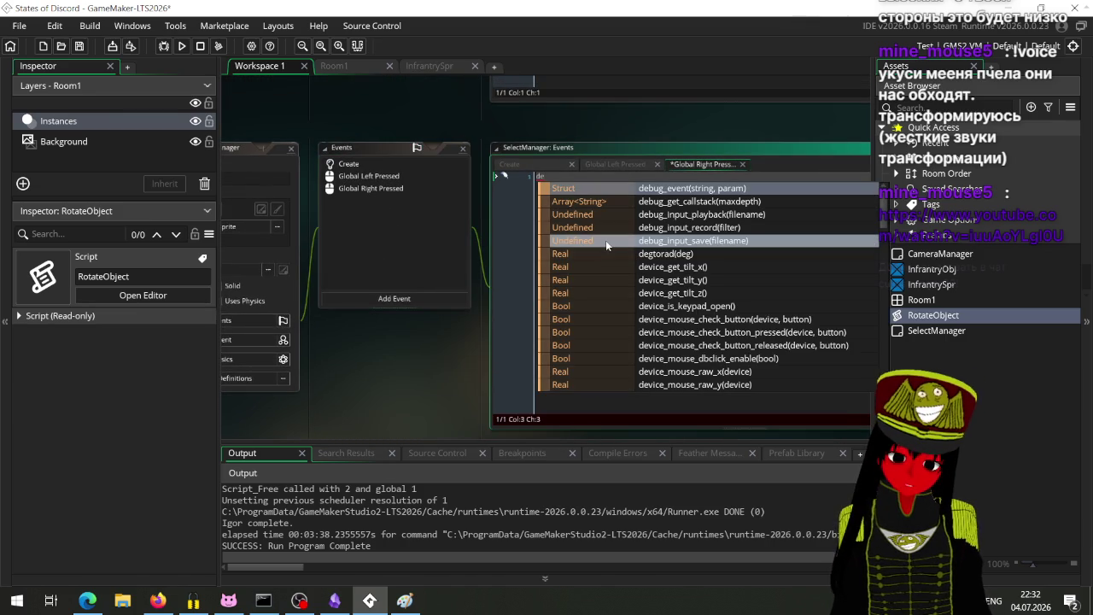
text(b)
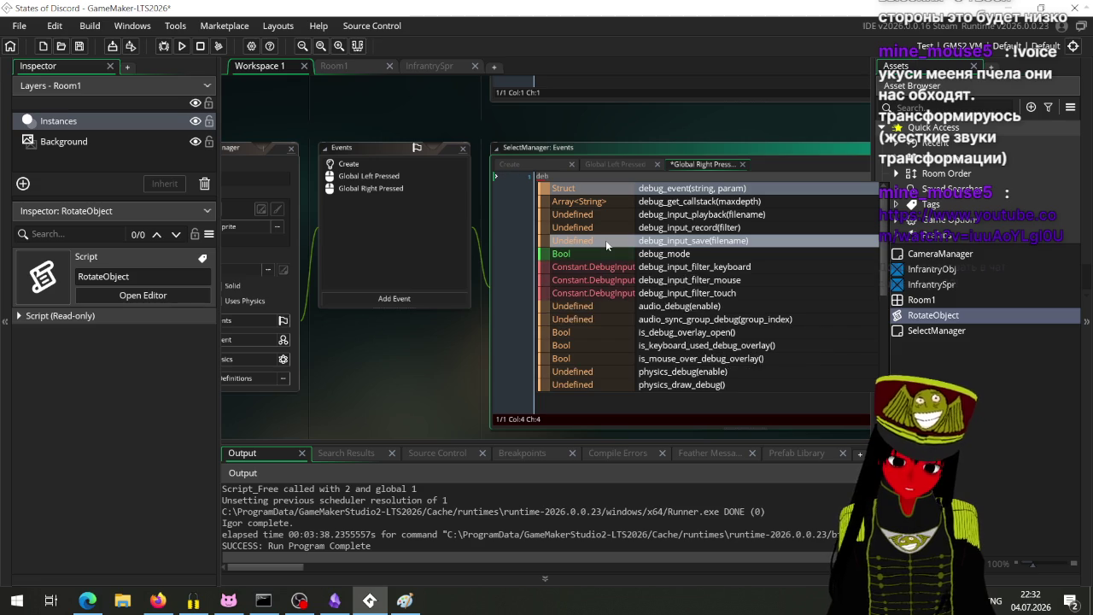
text(ug_mes)
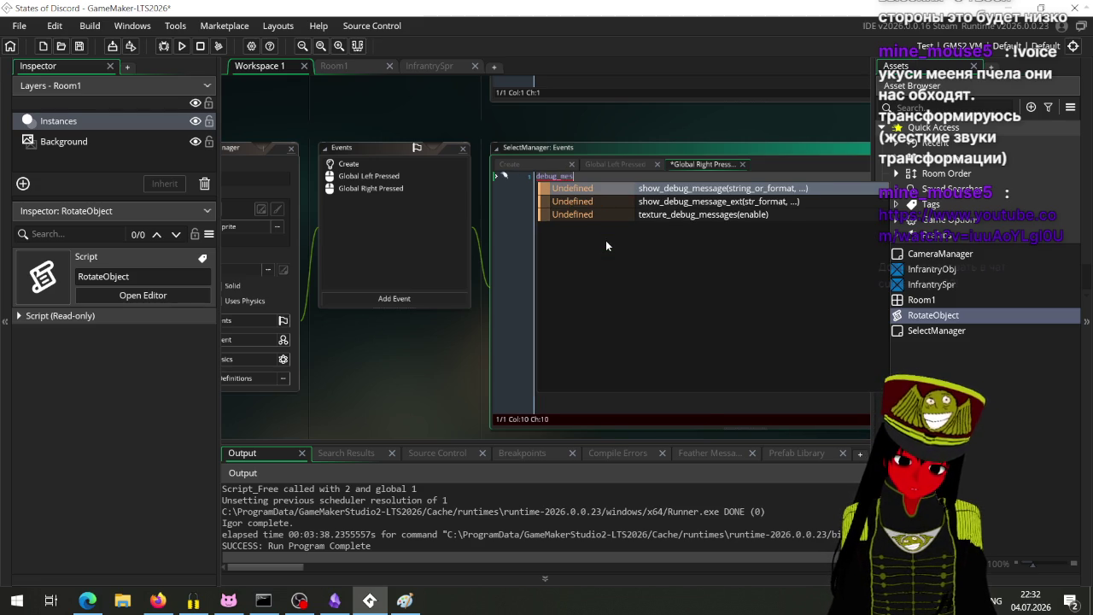
key(Return)
text())
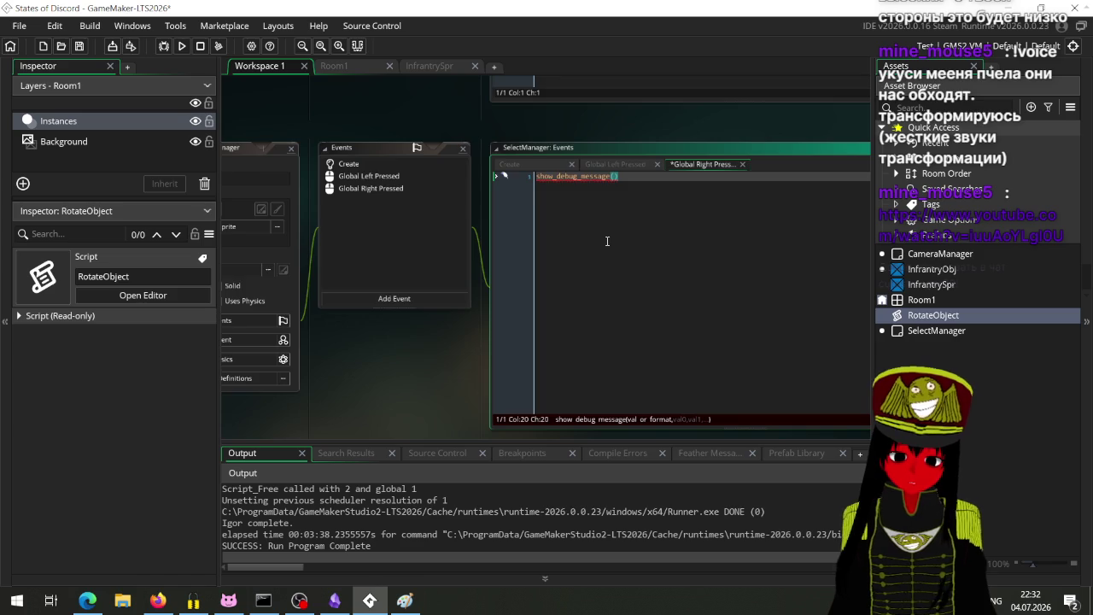
scroll(606, 246, up, 2)
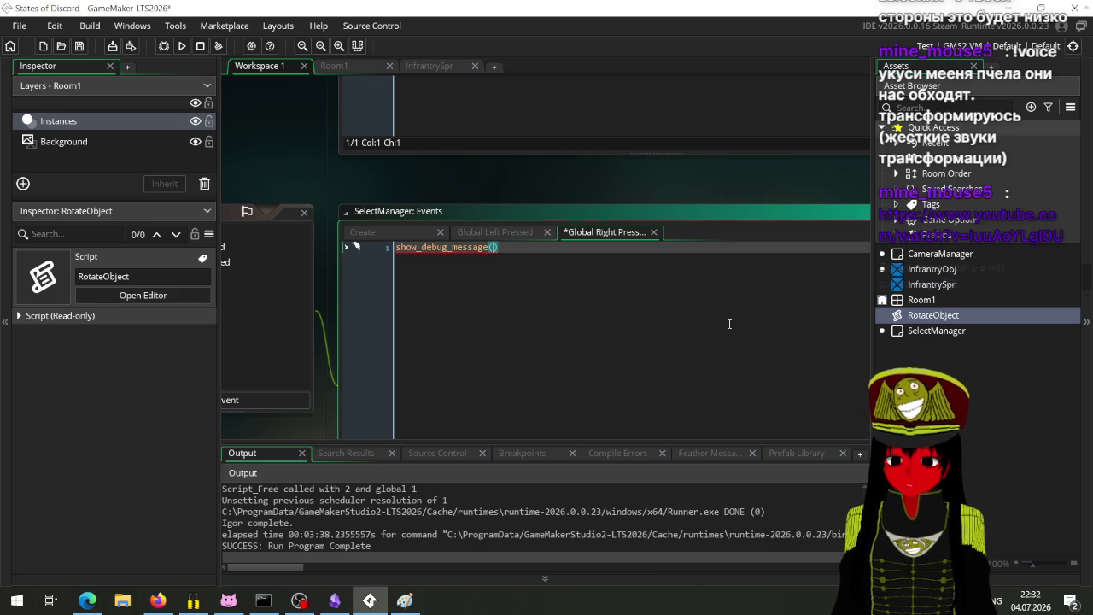
text(RotateO)
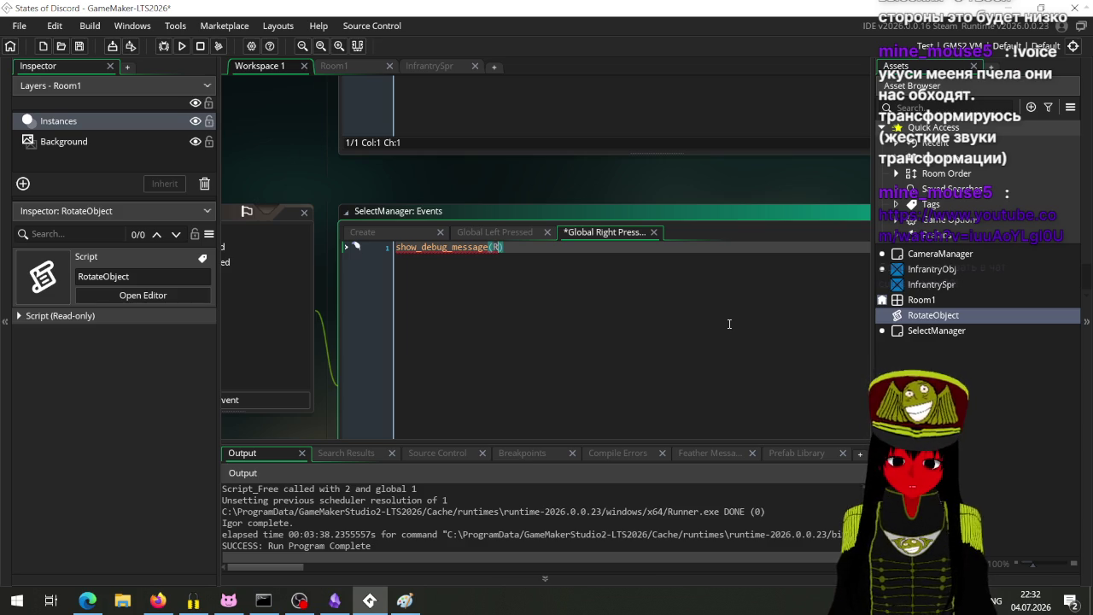
key(Return)
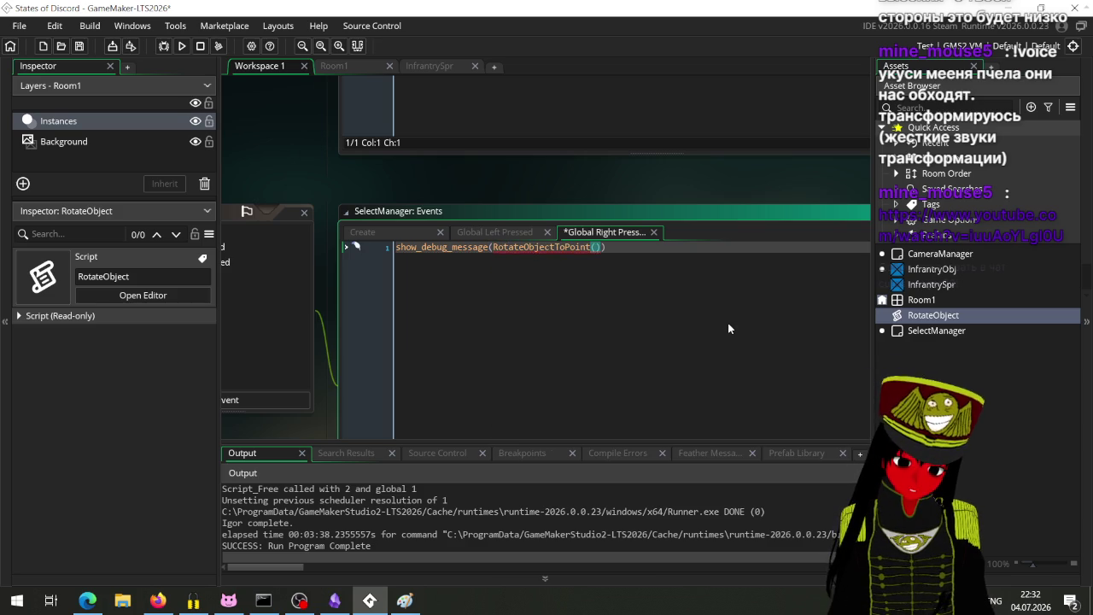
text(s)
key(BackSpace)
text(global.sel)
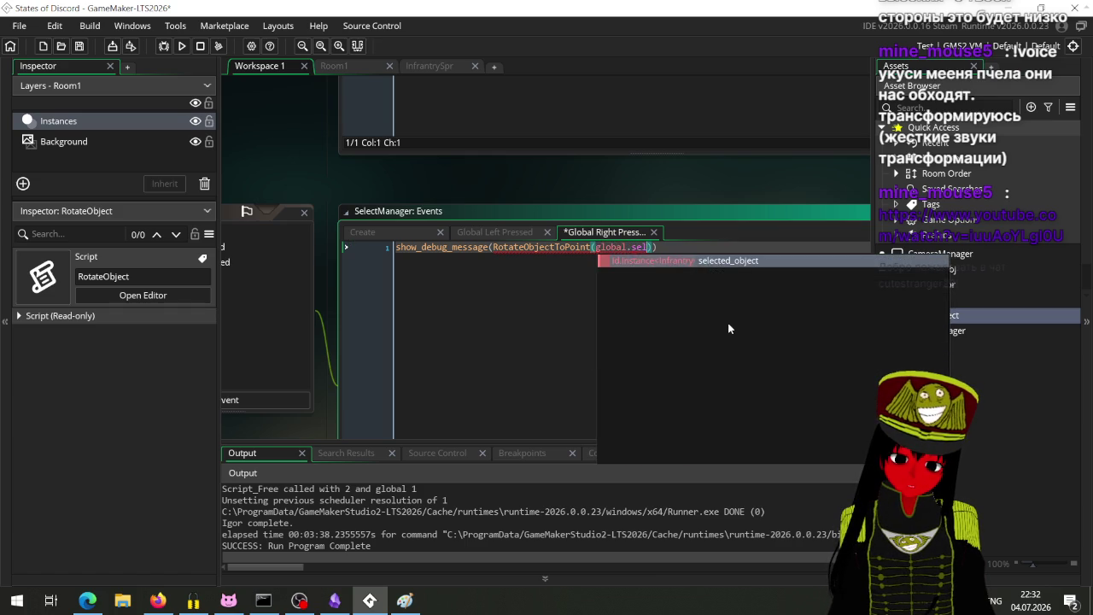
key(Return)
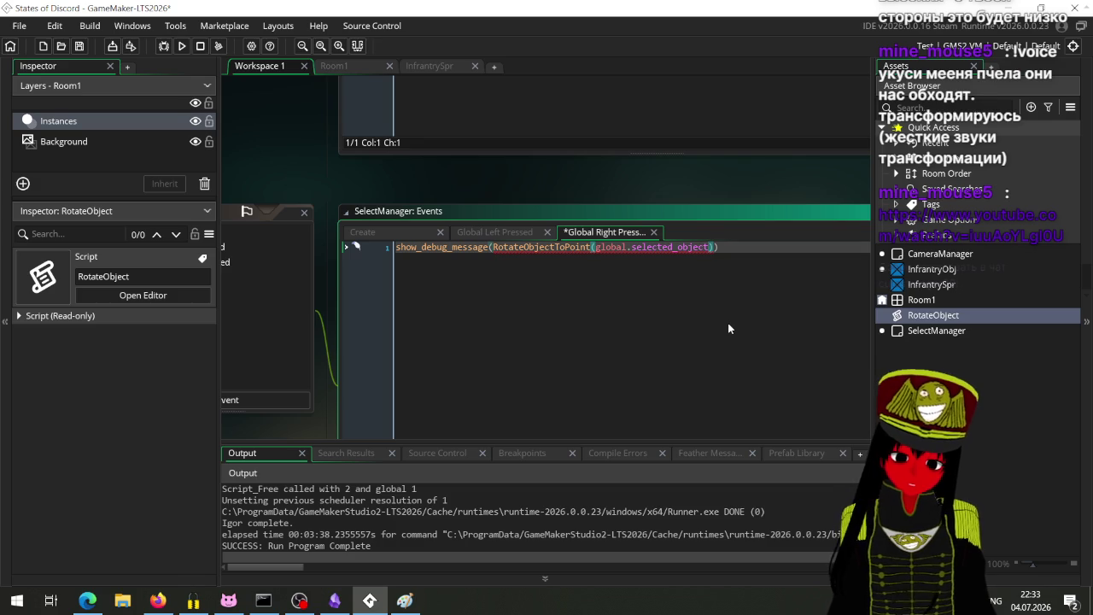
Add mouse_x and mouse_y as arguments, save the code, and run the game.
text(,)
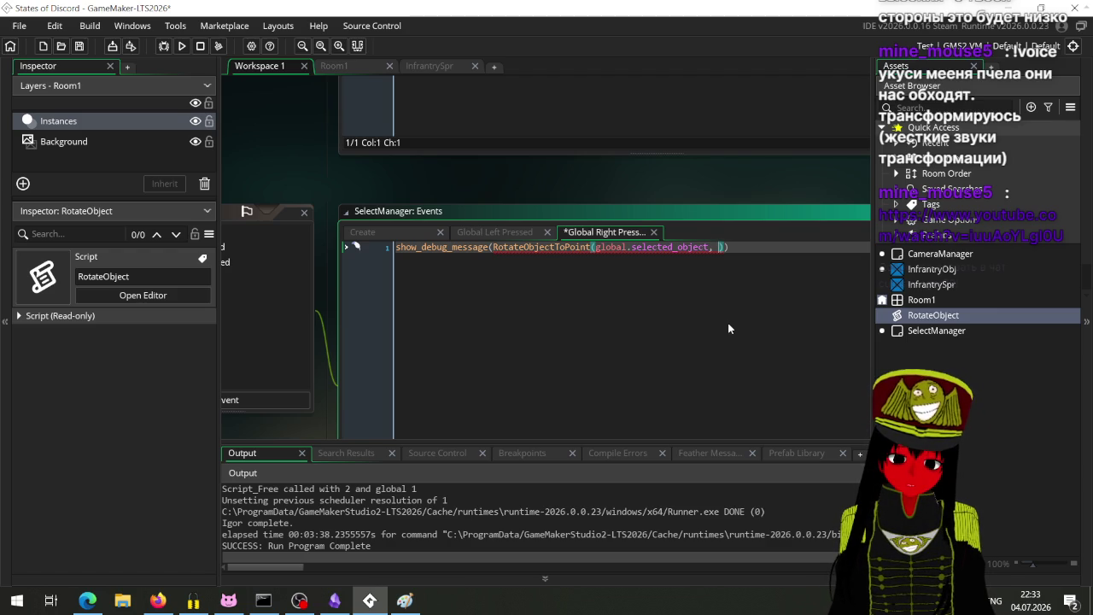
text(mouse)
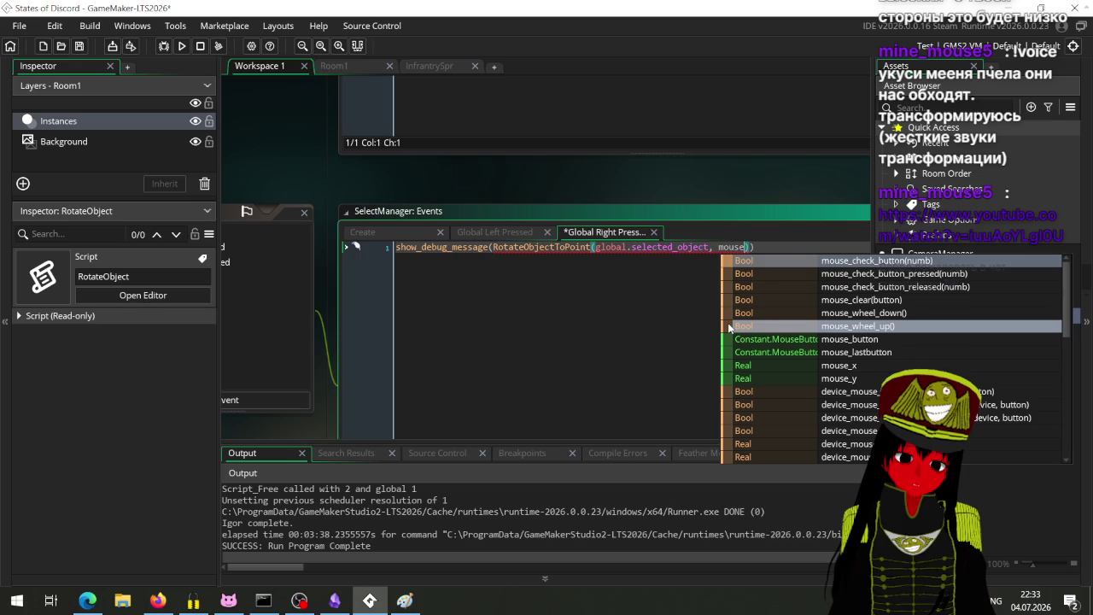
key(Down)
key(Down)
key(Down)
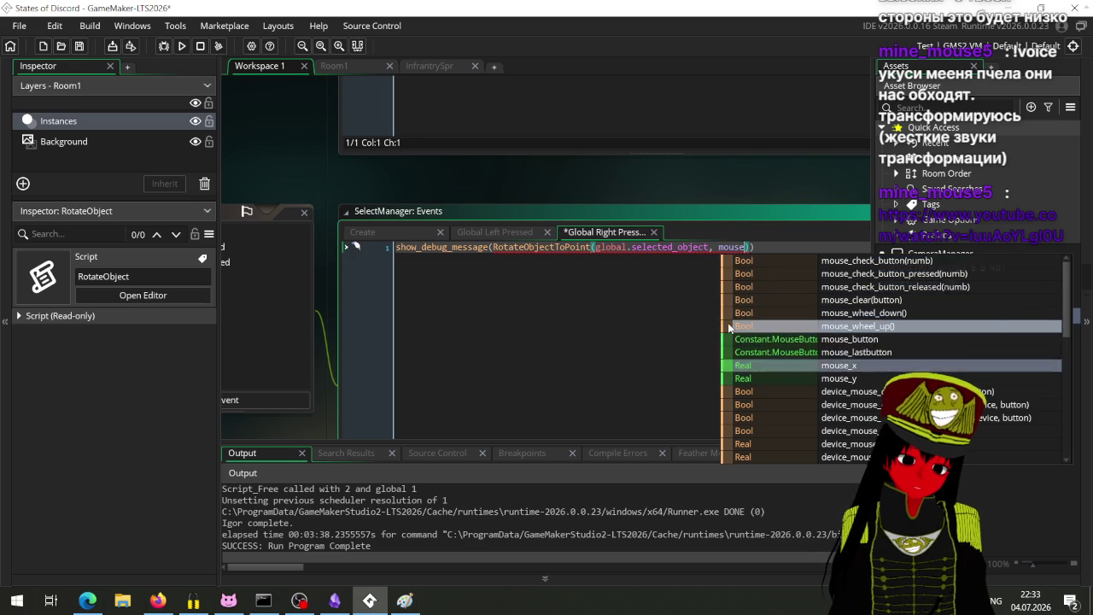
key(Return)
text(, mouse)
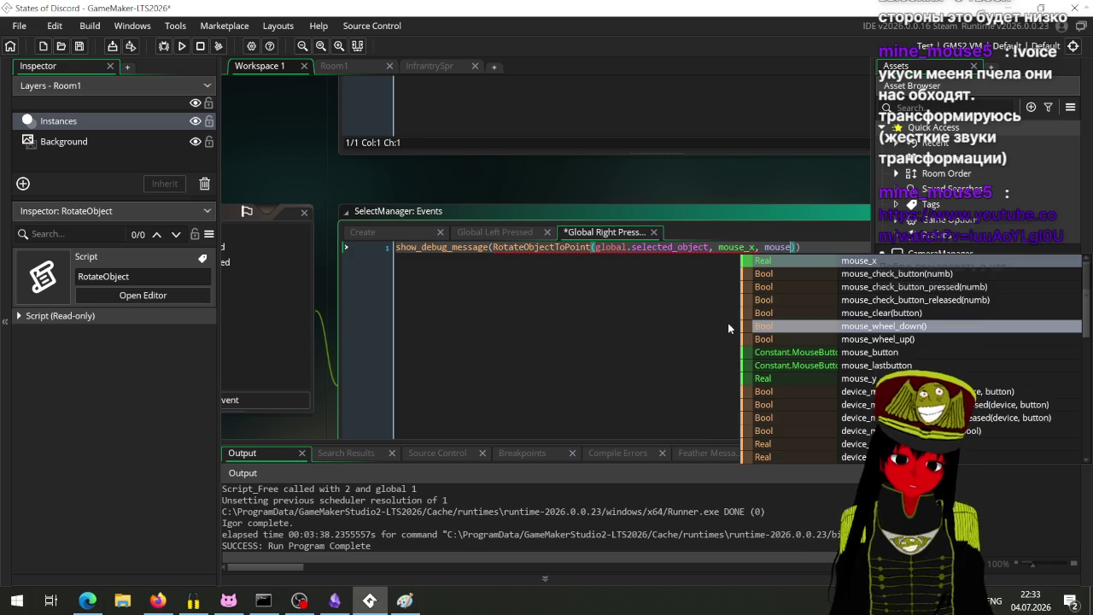
text(_y))
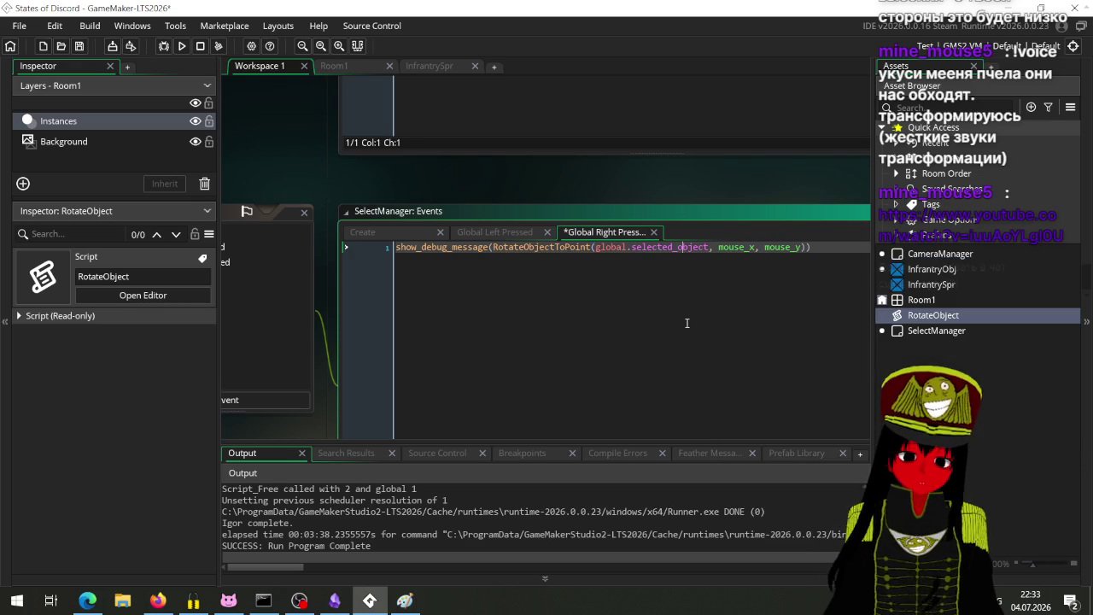
key(ctrl+s)
mouse_move(375, 186)
mouse_down()
mouse_move(438, 134)
mouse_move(368, 140)
mouse_up()
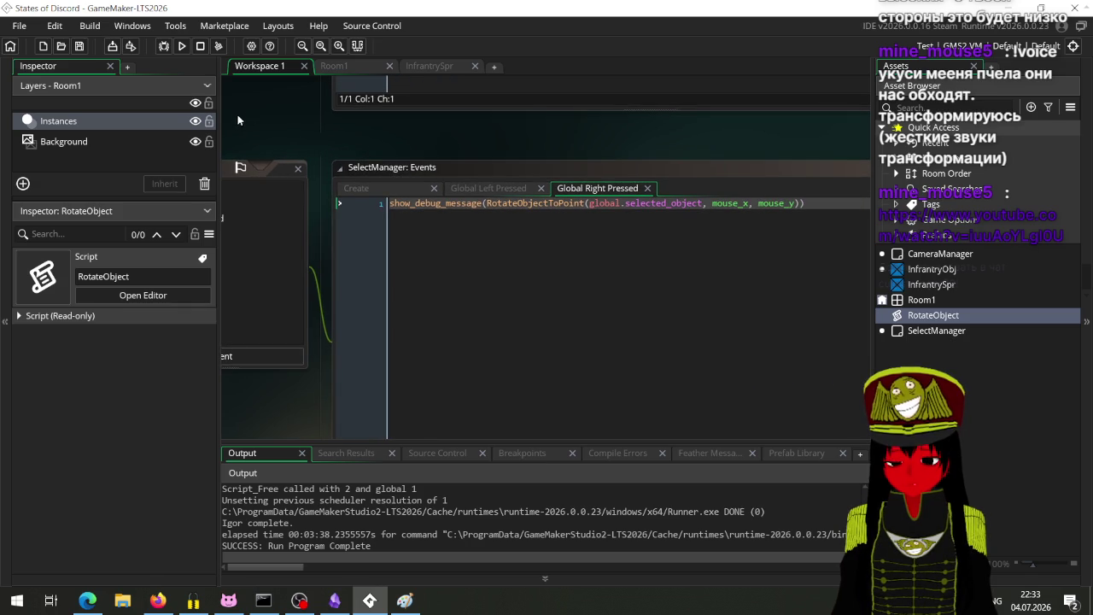
click(181, 51)
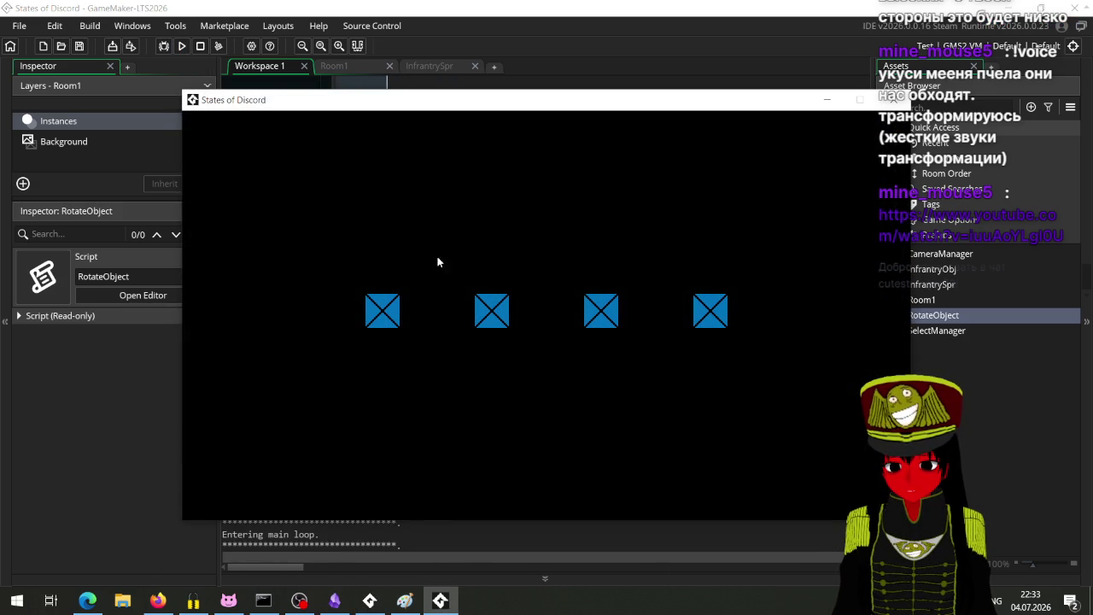
Right-click in the game, abort after the 'Unable to find instance' code error.
right_click(334, 250)
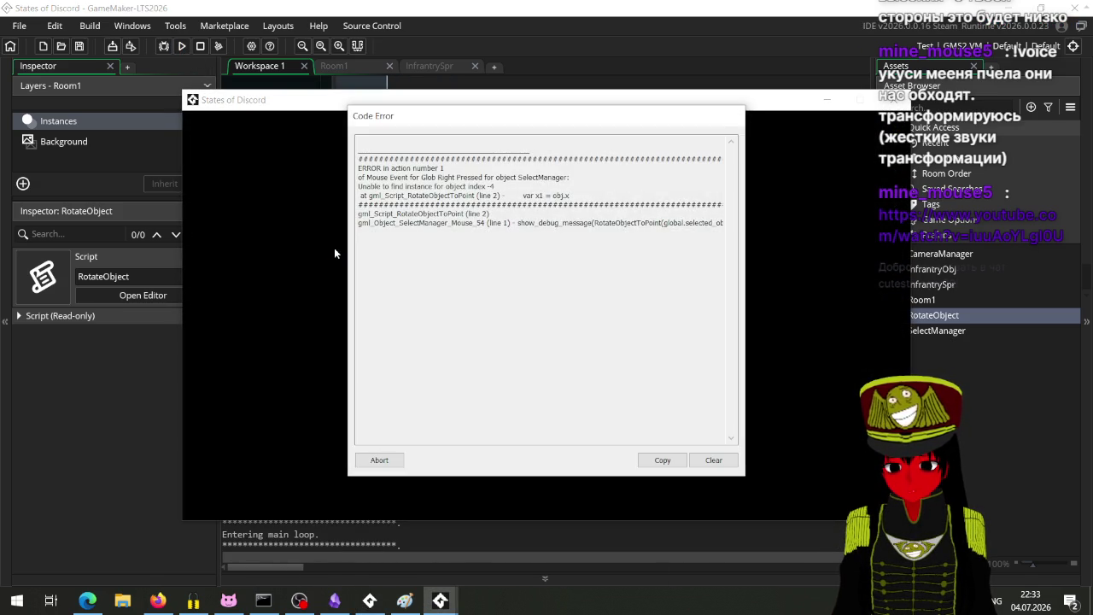
click(379, 459)
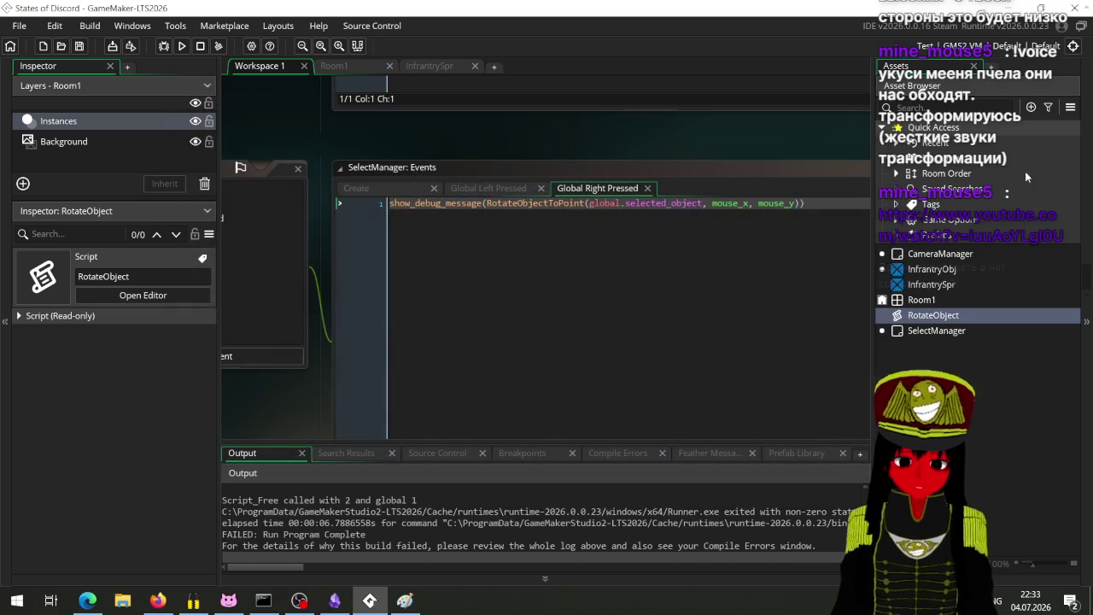
click(390, 205)
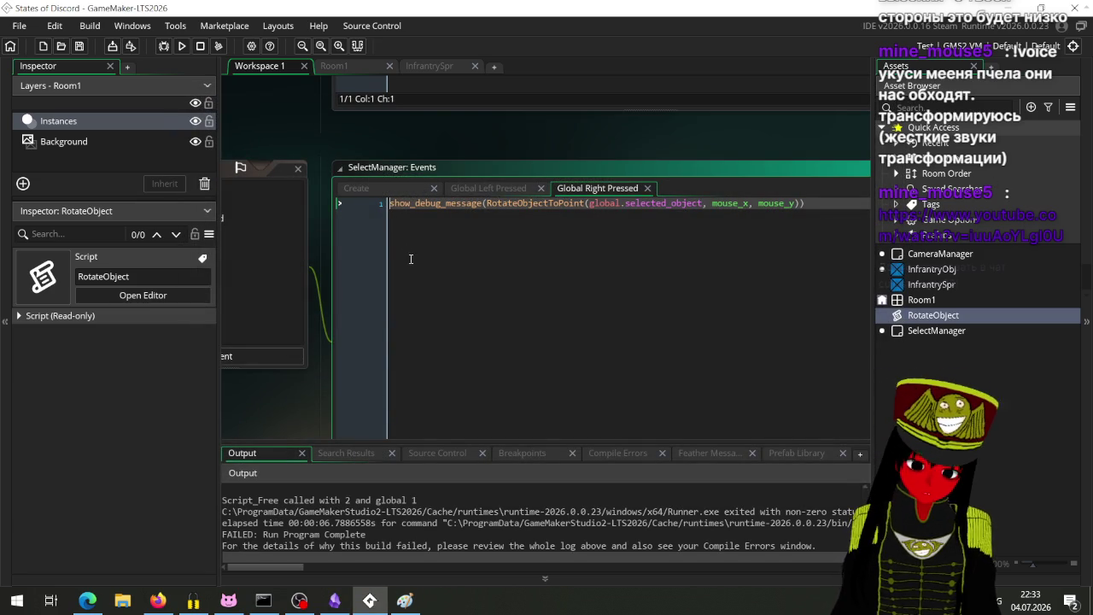
Insert an empty if (global.selected_object != noone) { } block above the call.
key(Return)
text(if ())
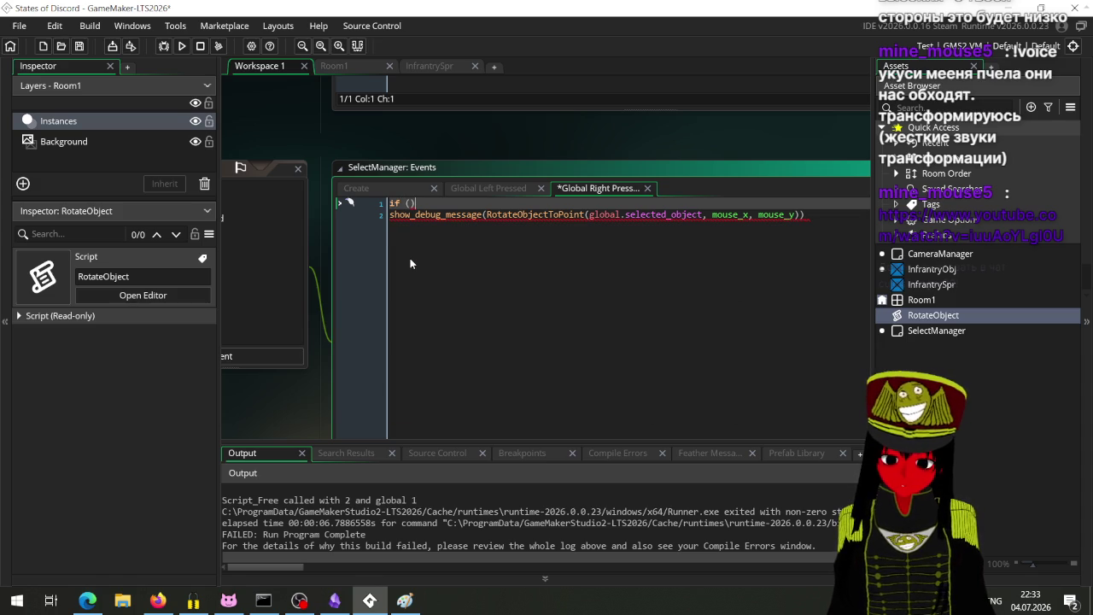
key(Left)
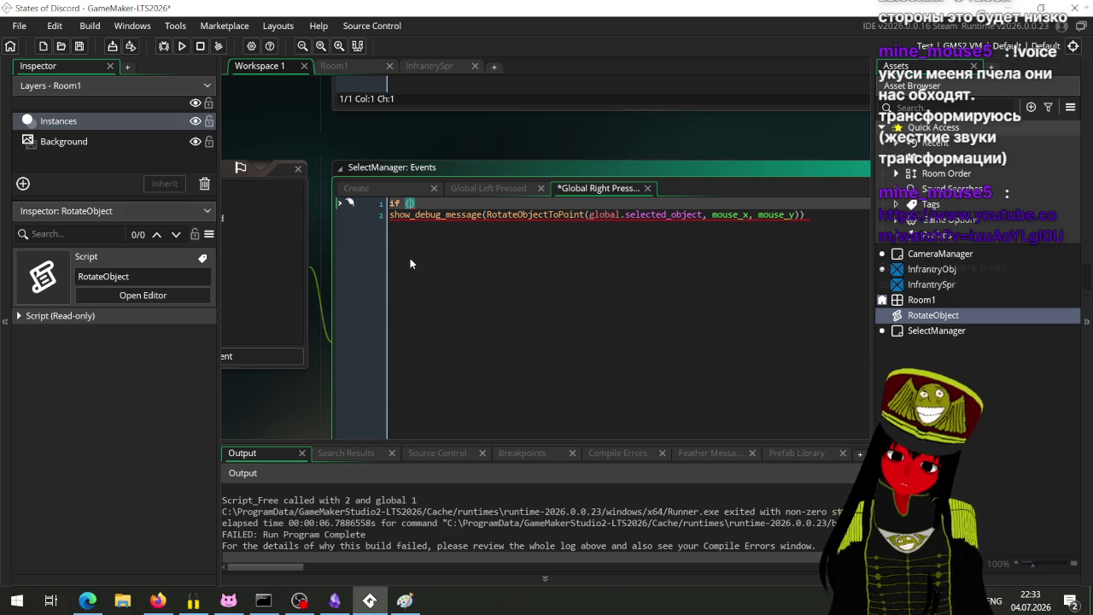
text(global)
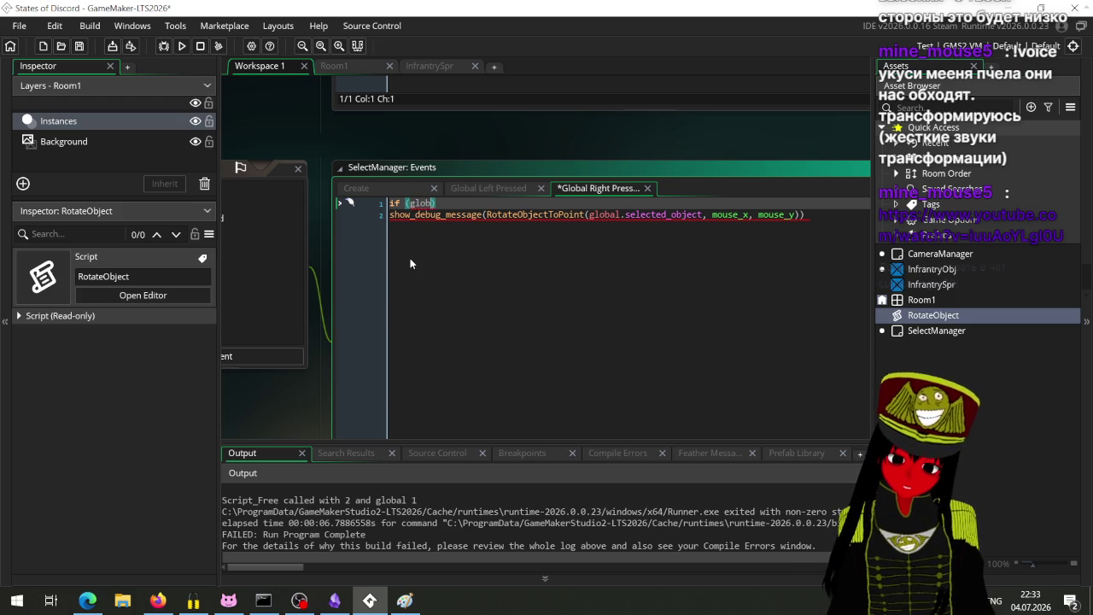
text(.selected_object =)
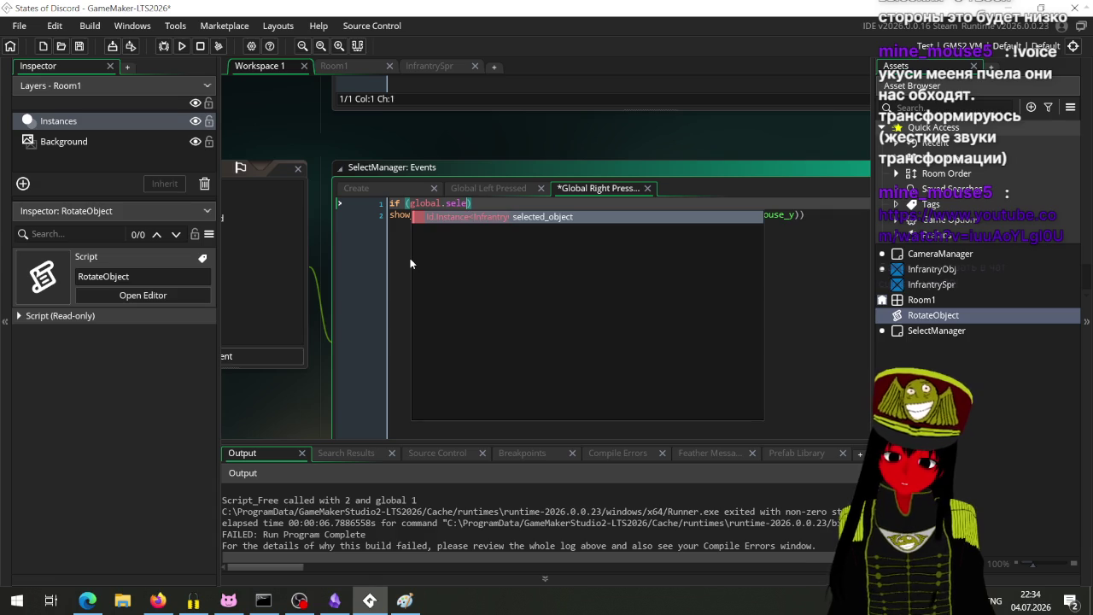
text(= noone)
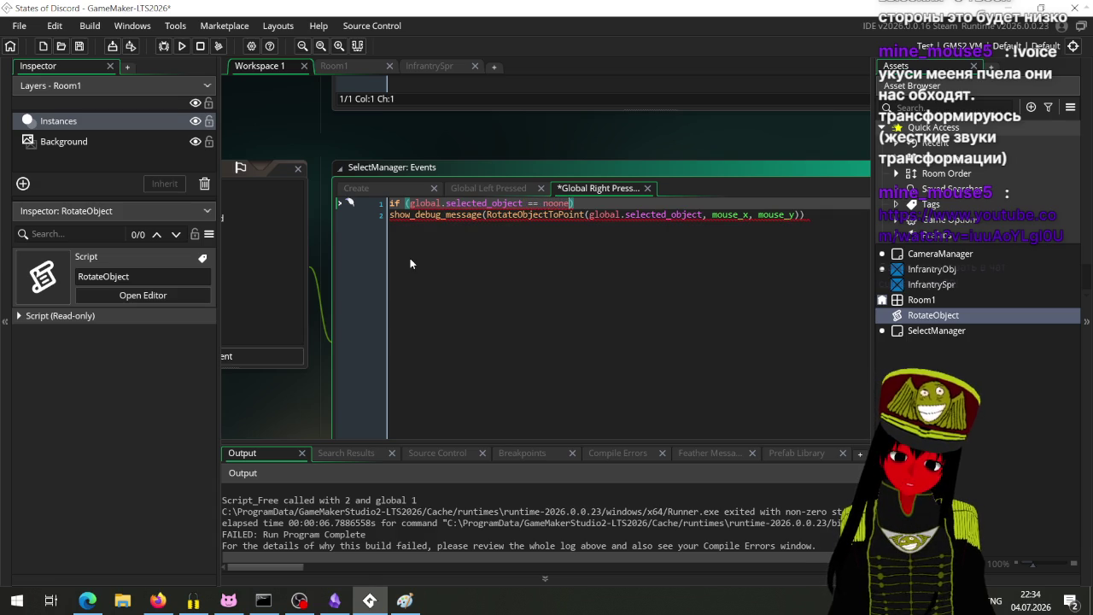
key(Left)
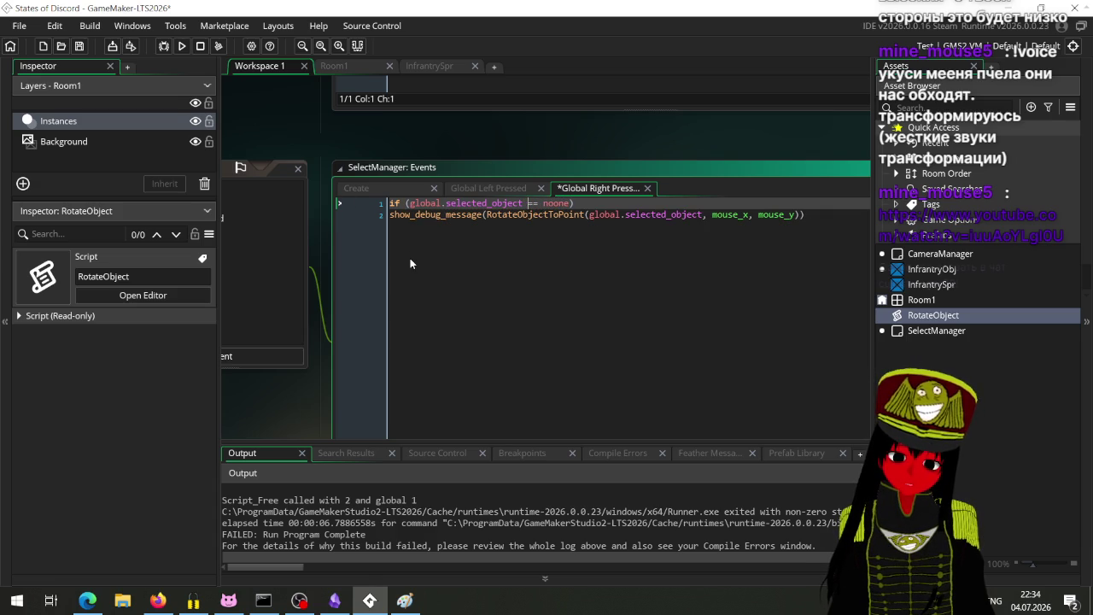
key(BackSpace)
text(!)
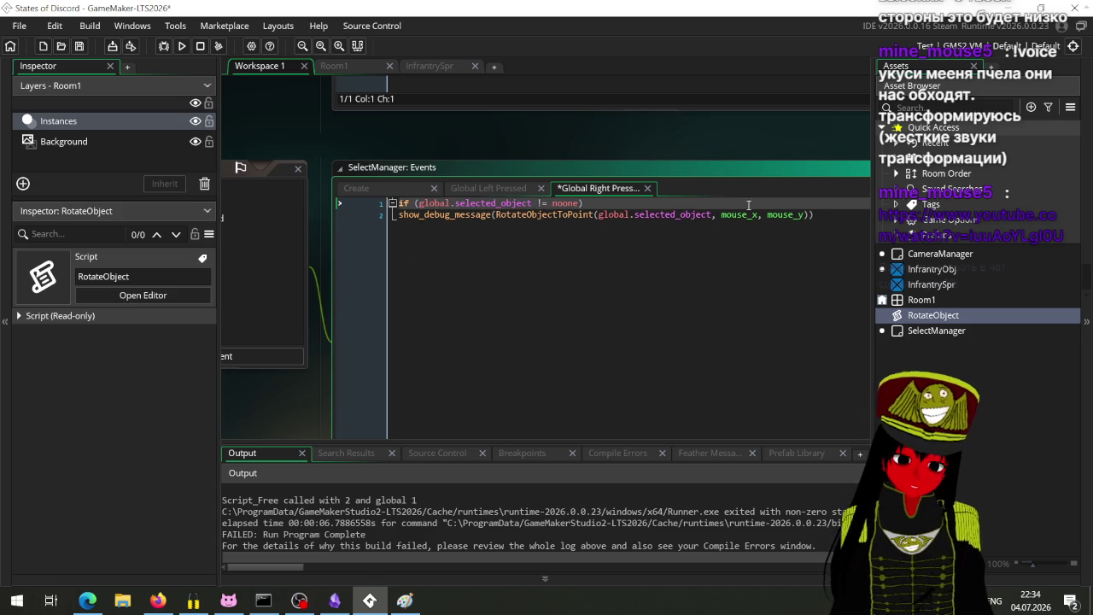
key(Return)
text({)
key(Return)
text(})
key(Up)
key(Return)
Move the show_debug_message(RotateObjectToPoint(...)) line inside the if block.
click(380, 245)
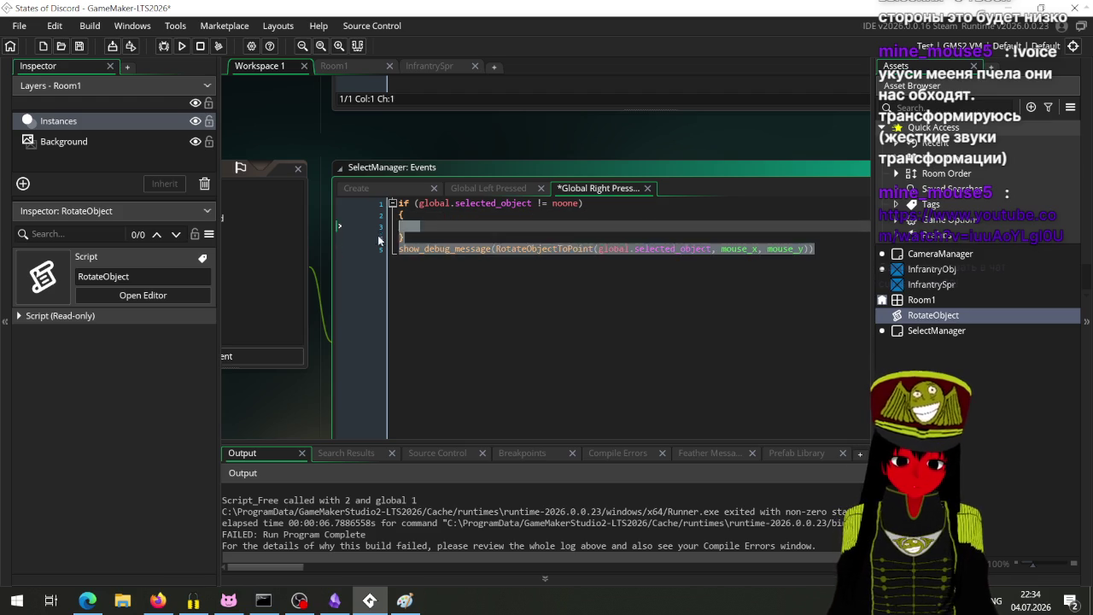
key(ctrl+x)
click(433, 221)
key(ctrl+v)
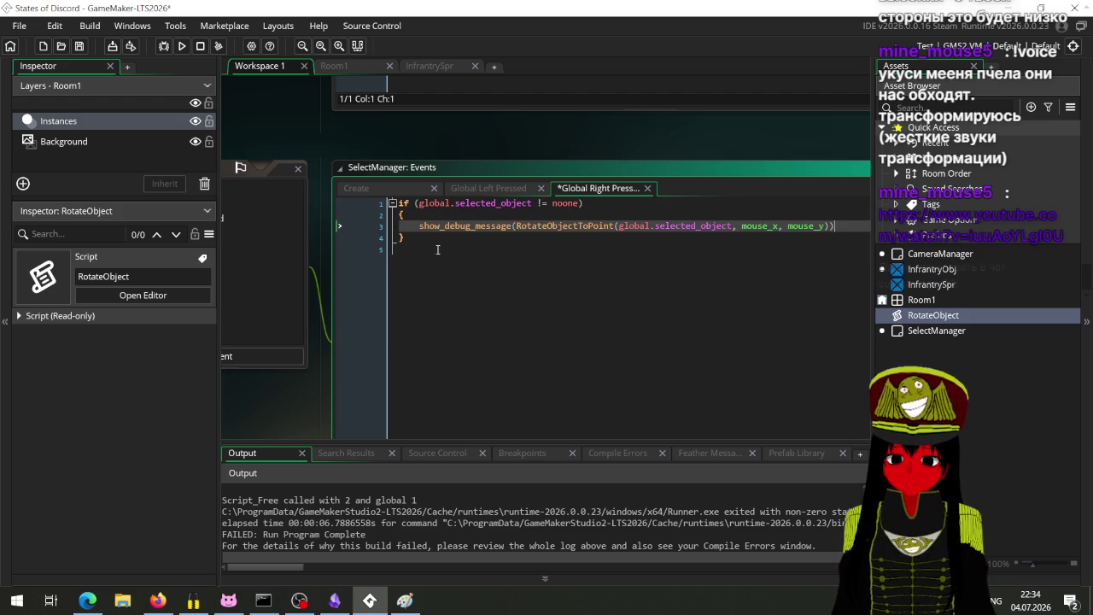
Add an else block logging show_debug_message("объект не выбран"), save, and run with F5.
click(505, 261)
text(else)
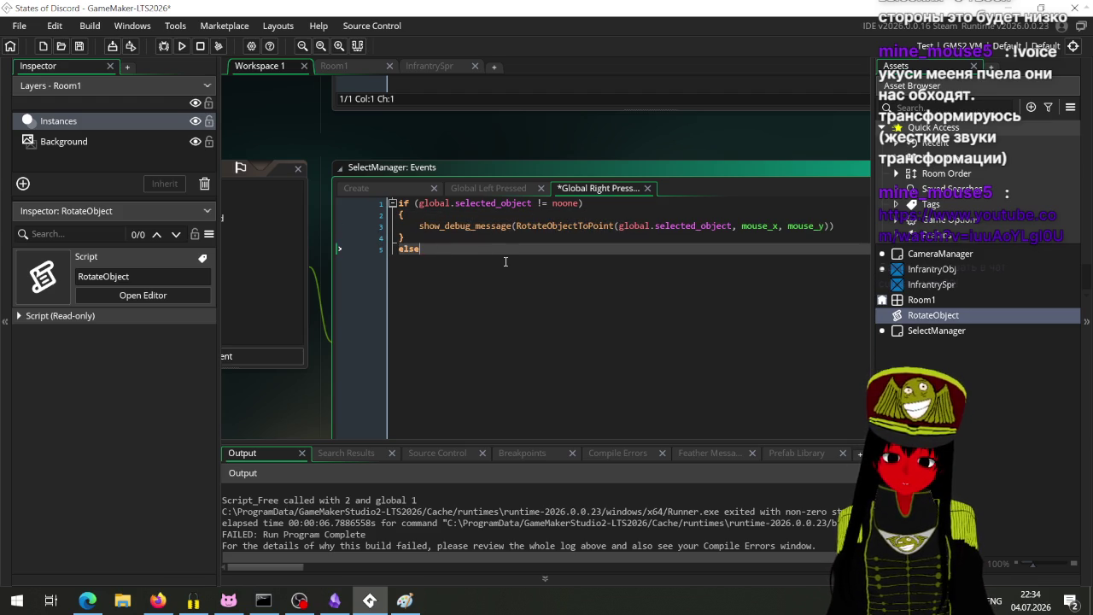
key(Return)
text({)
key(Return)
text(})
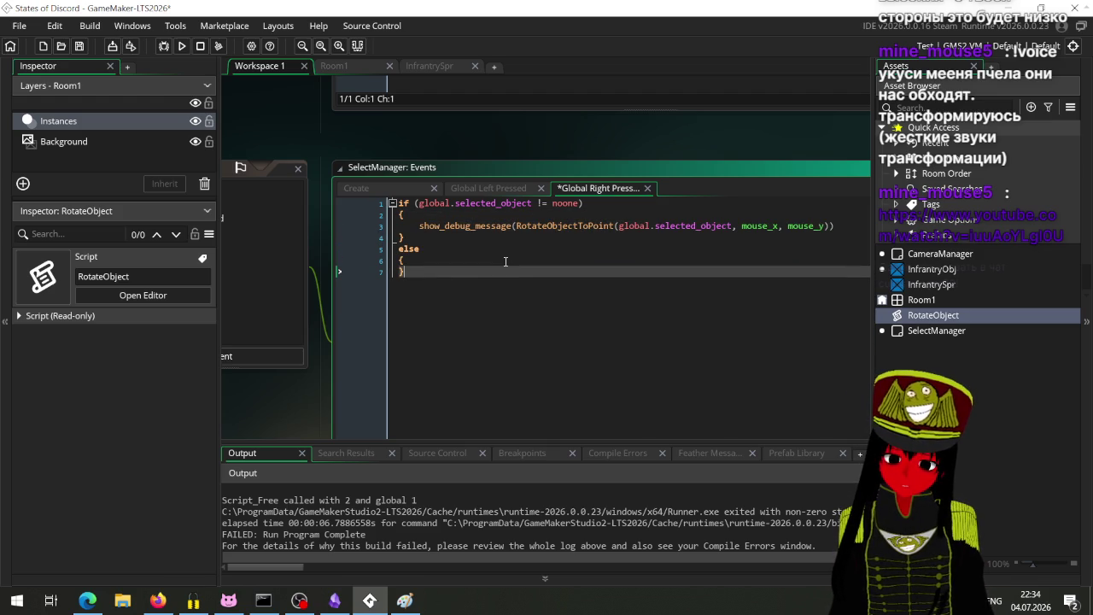
key(Left)
key(Return)
text(print())
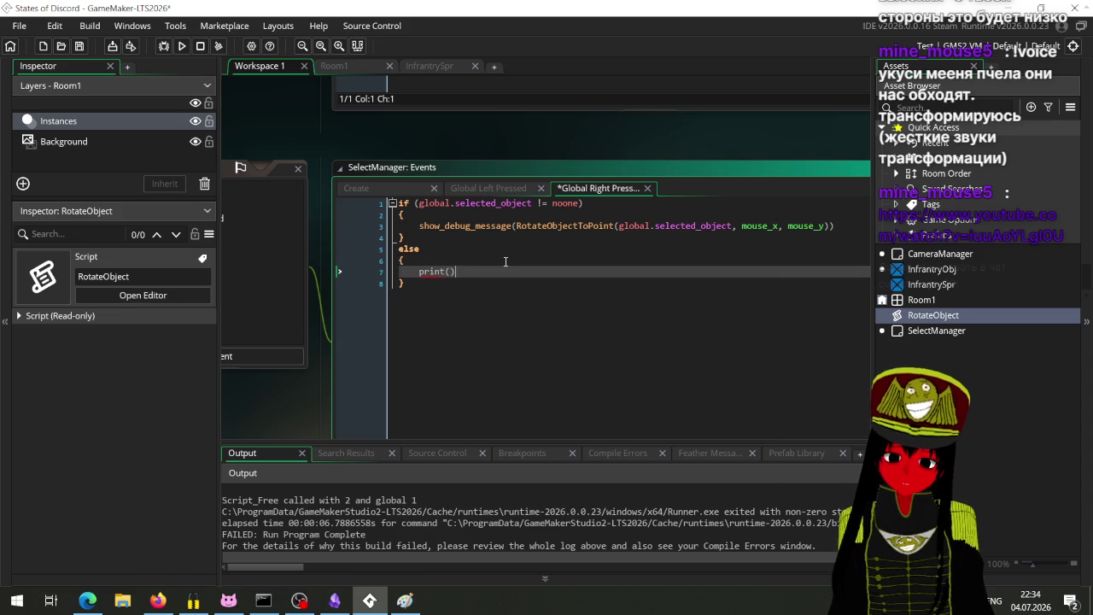
key(BackSpace)
key(BackSpace)
key(BackSpace)
key(BackSpace)
text(show_debug_log()
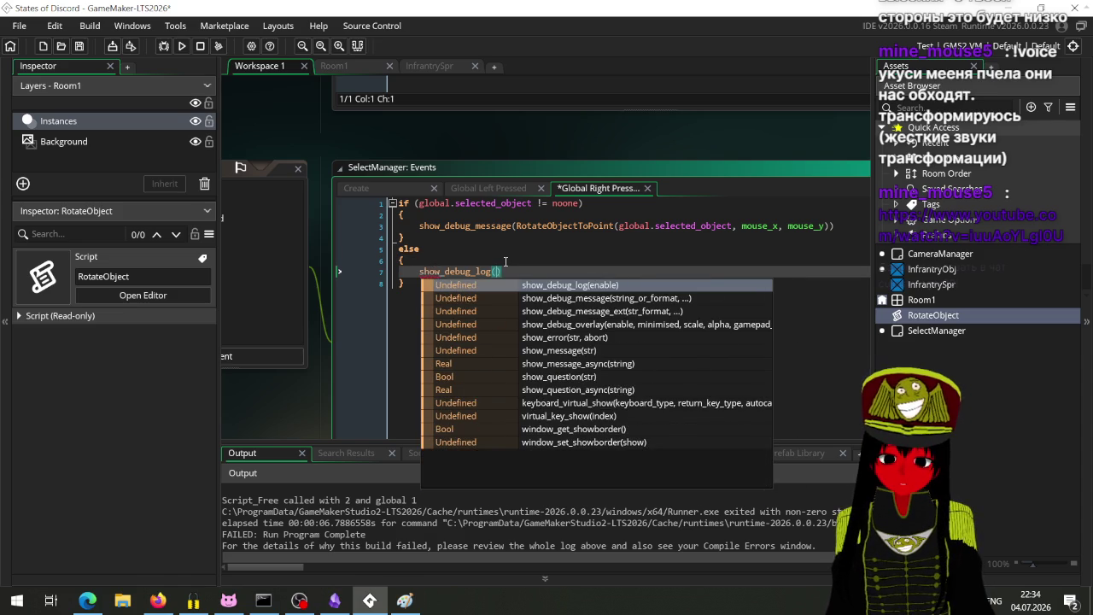
key(BackSpace)
key(BackSpace)
key(BackSpace)
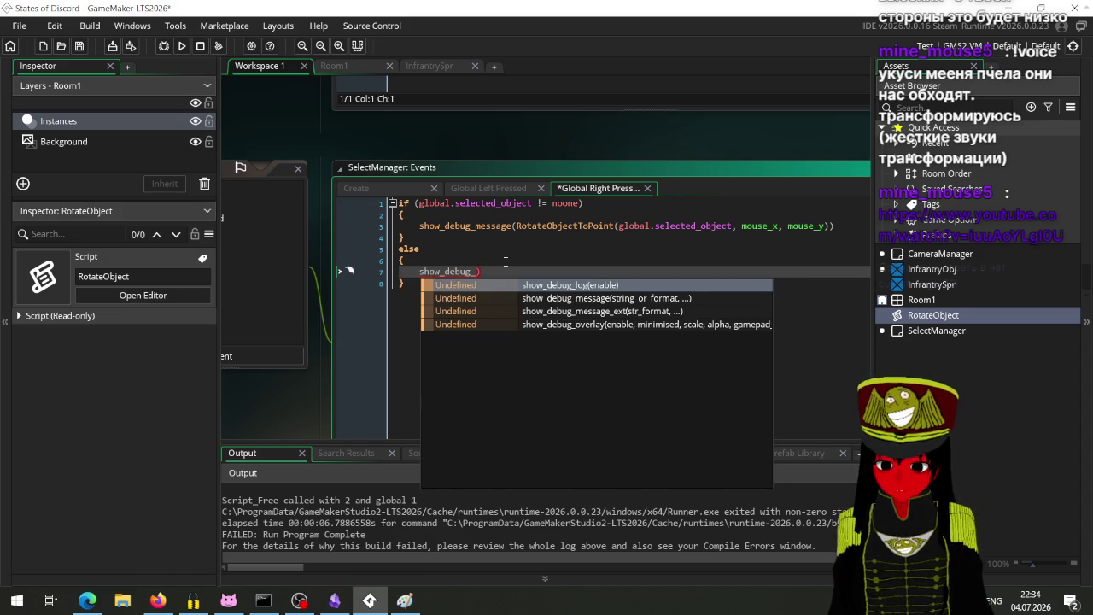
text(message()
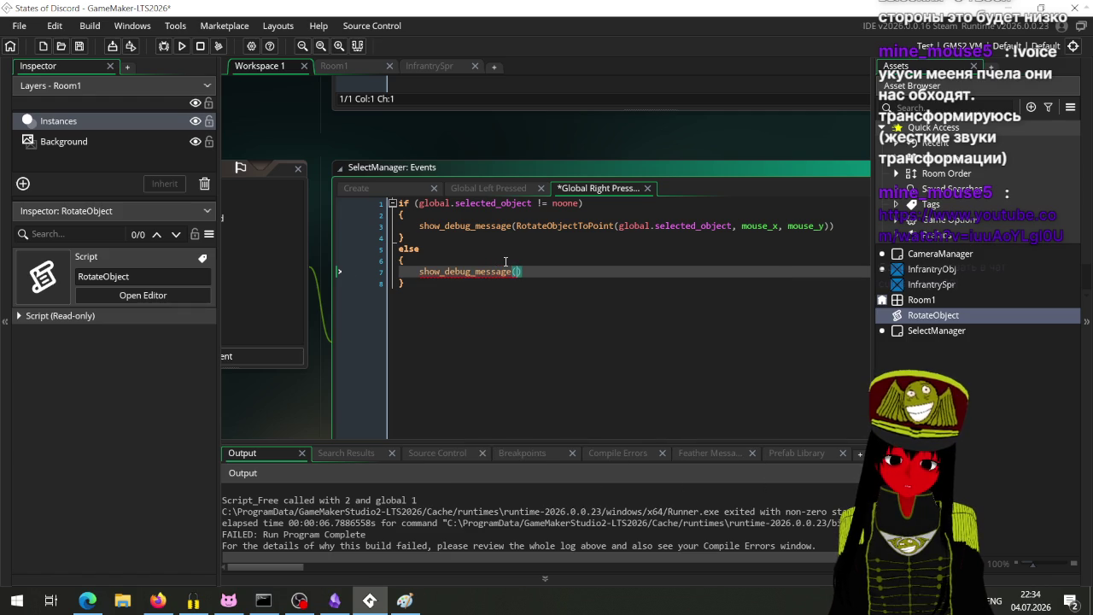
text(")
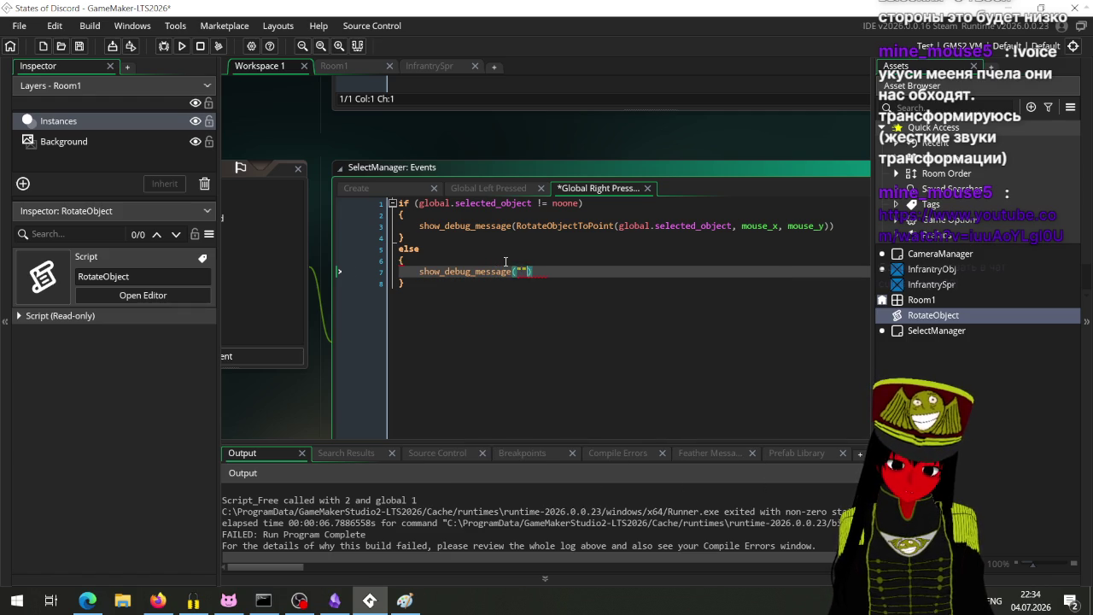
key(alt+shift)
text(объект не )
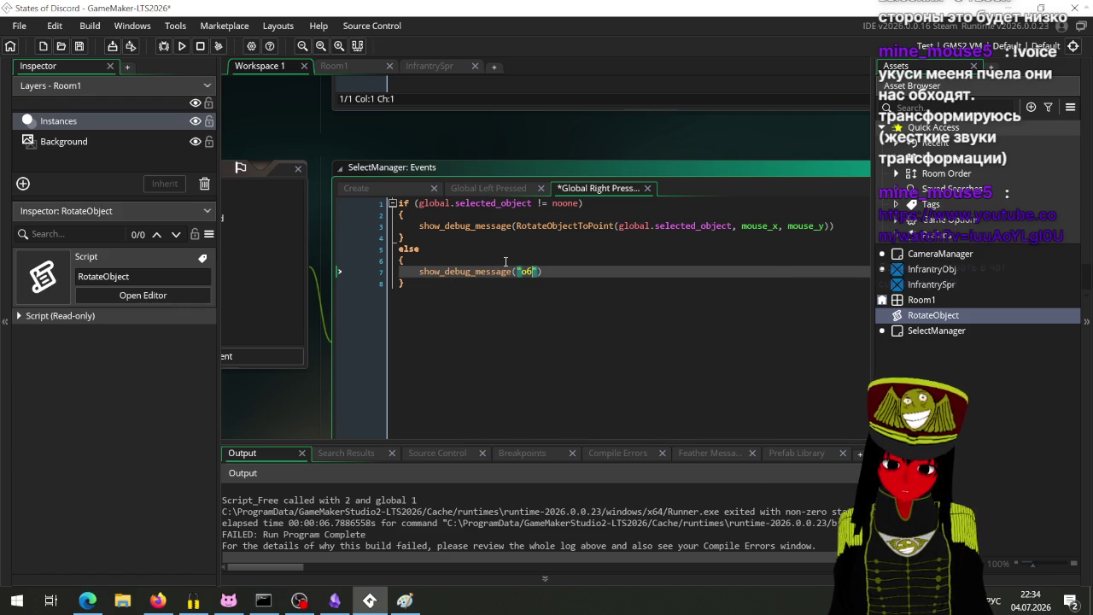
text(выбран)
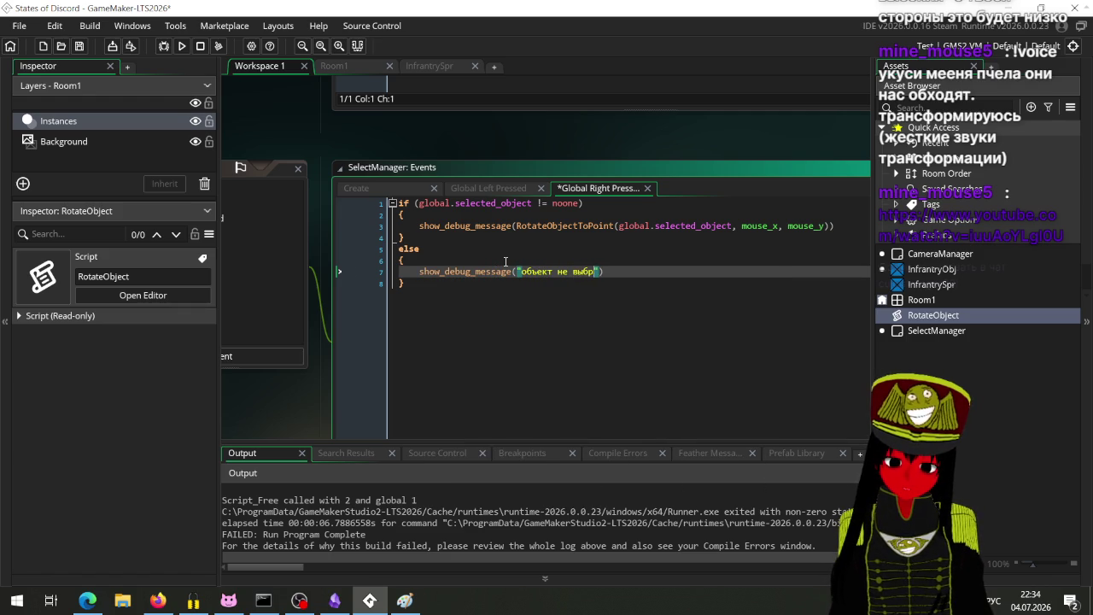
key(ctrl+s)
key(F5)
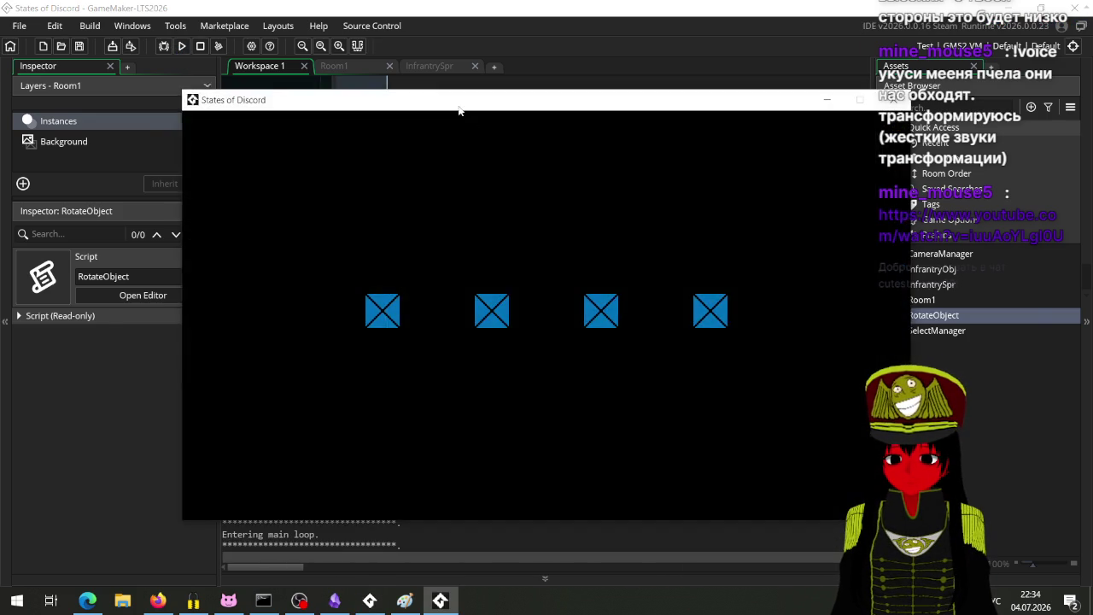
Select the first blue unit, right-click to rotate it, then abort the arccos() code error.
click(416, 233)
click(499, 278)
right_click(456, 184)
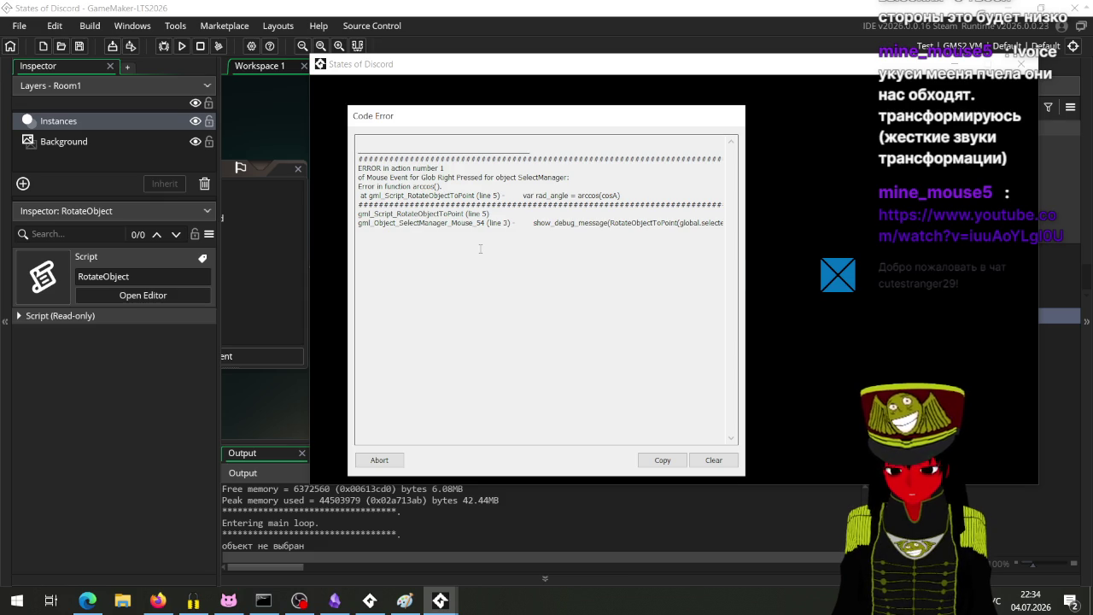
mouse_move(544, 122)
mouse_down()
mouse_move(818, 122)
mouse_move(483, 92)
mouse_up()
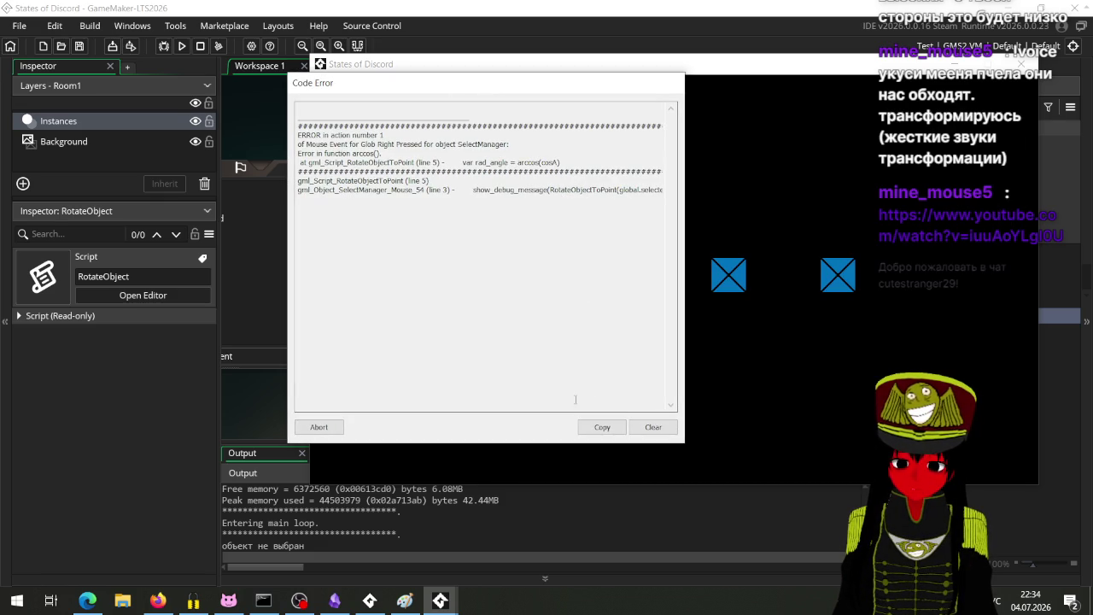
click(312, 427)
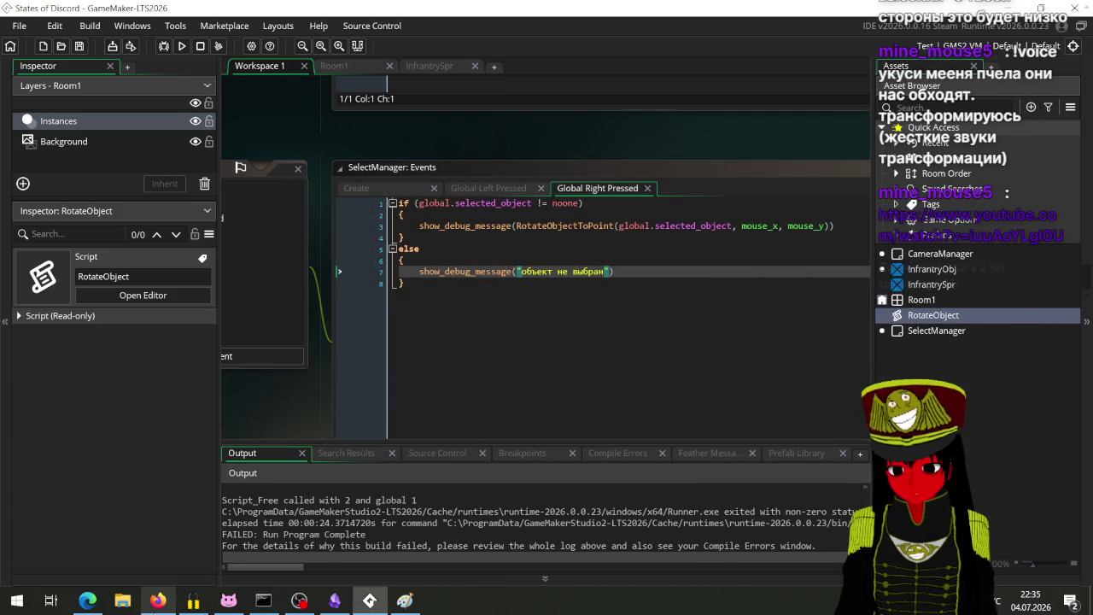
Open and centre the RotateObject script editor, then switch to the YouTube page in Edge.
mouse_move(158, 600)
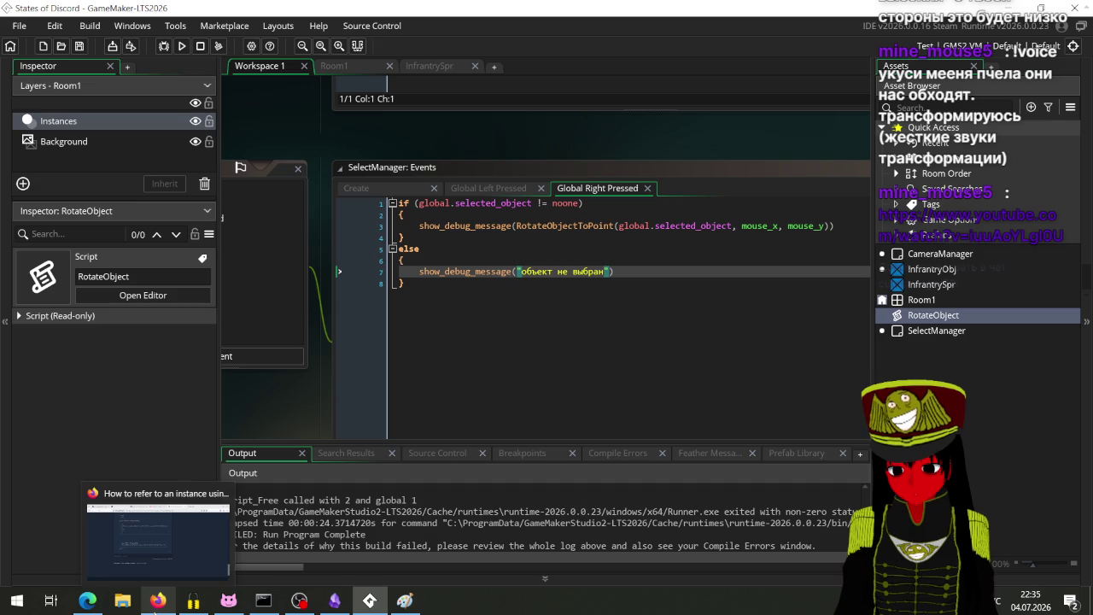
double_click(933, 316)
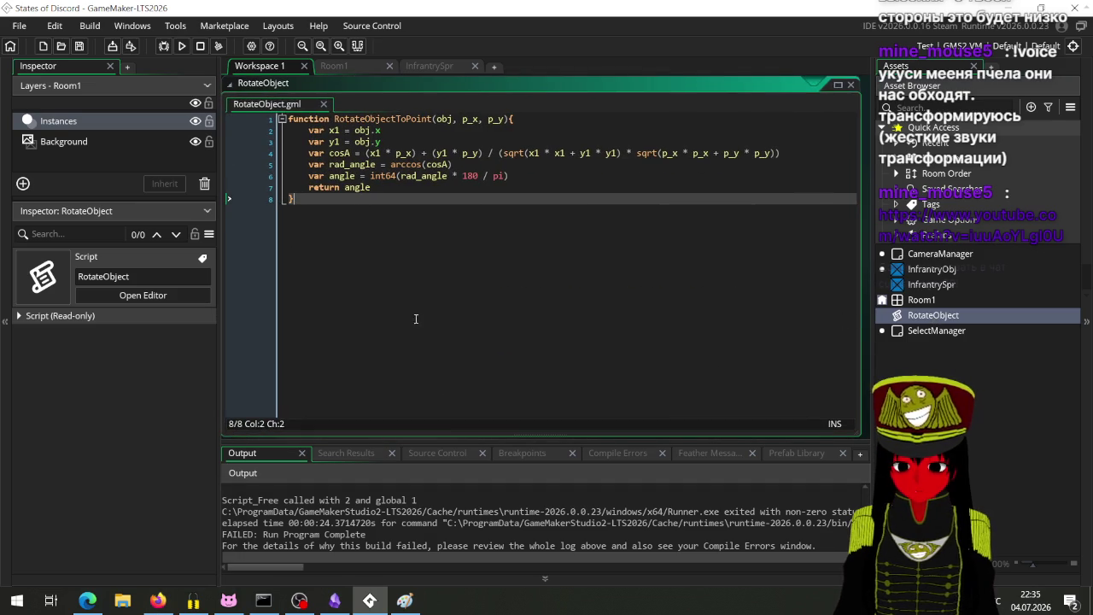
drag(606, 360, 516, 357)
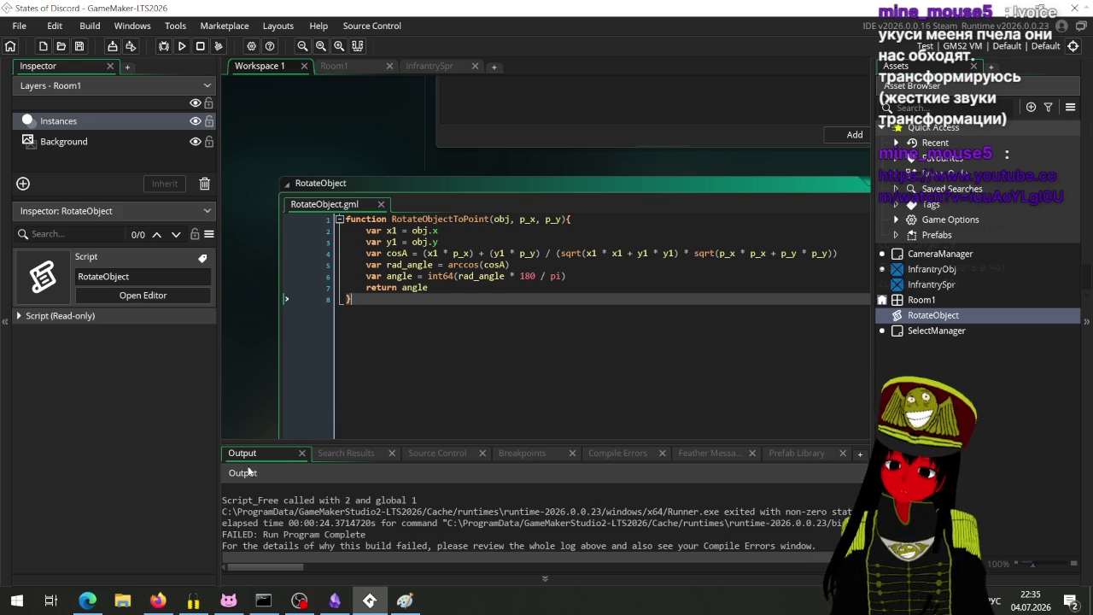
click(162, 598)
click(92, 601)
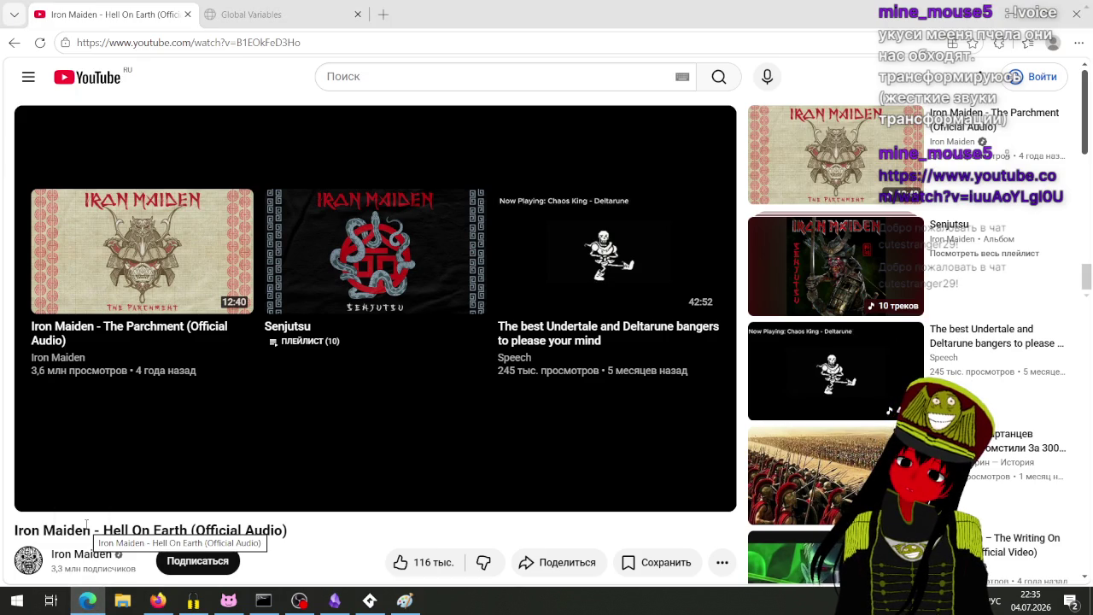
Play the 'widow ost silksong' YouTube result and raise OBS's Edge audio to -9.3 dB.
click(389, 83)
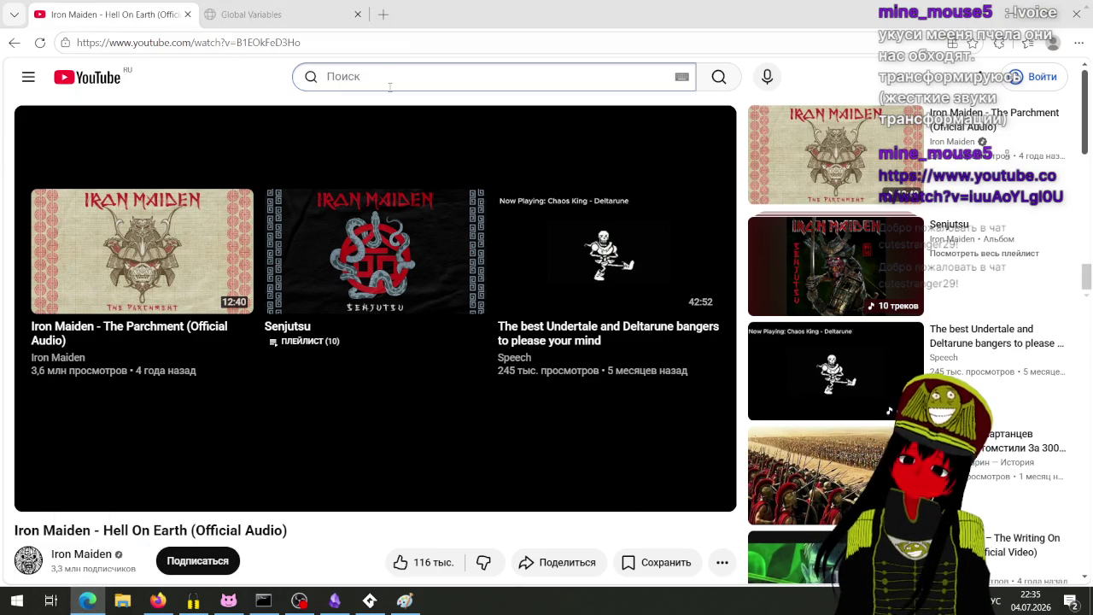
text(цш)
key(BackSpace)
key(BackSpace)
key(alt+shift)
text(widow ost silkso)
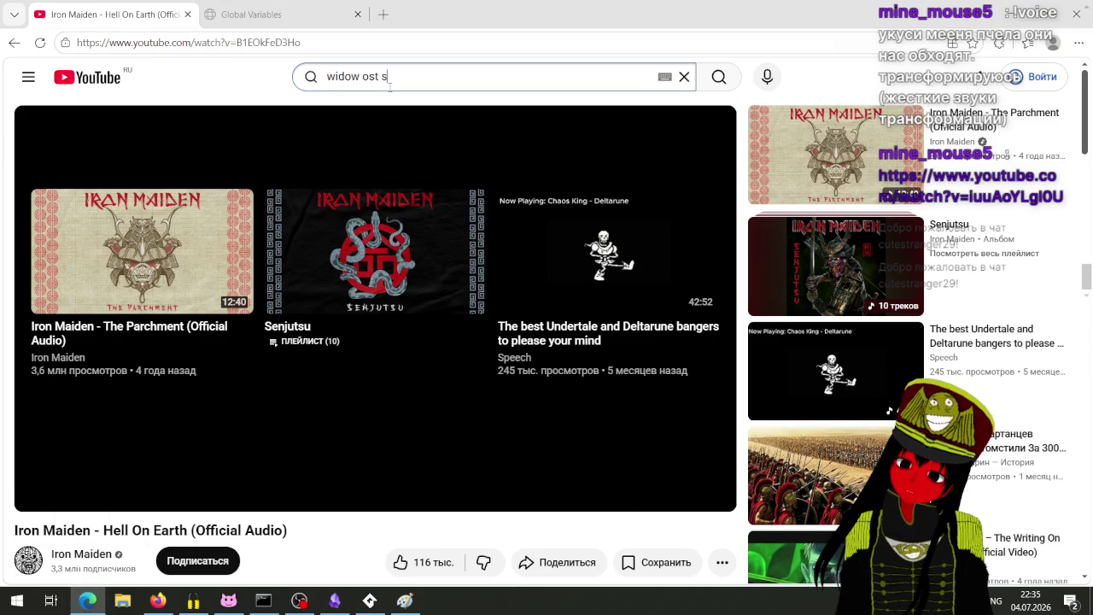
text(ng)
key(Return)
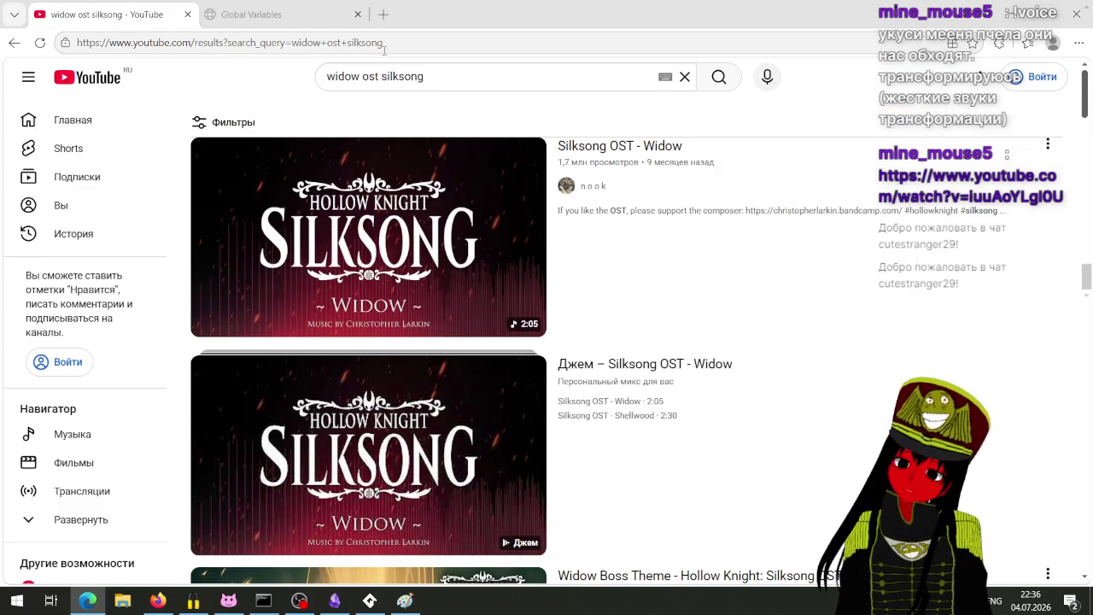
click(273, 280)
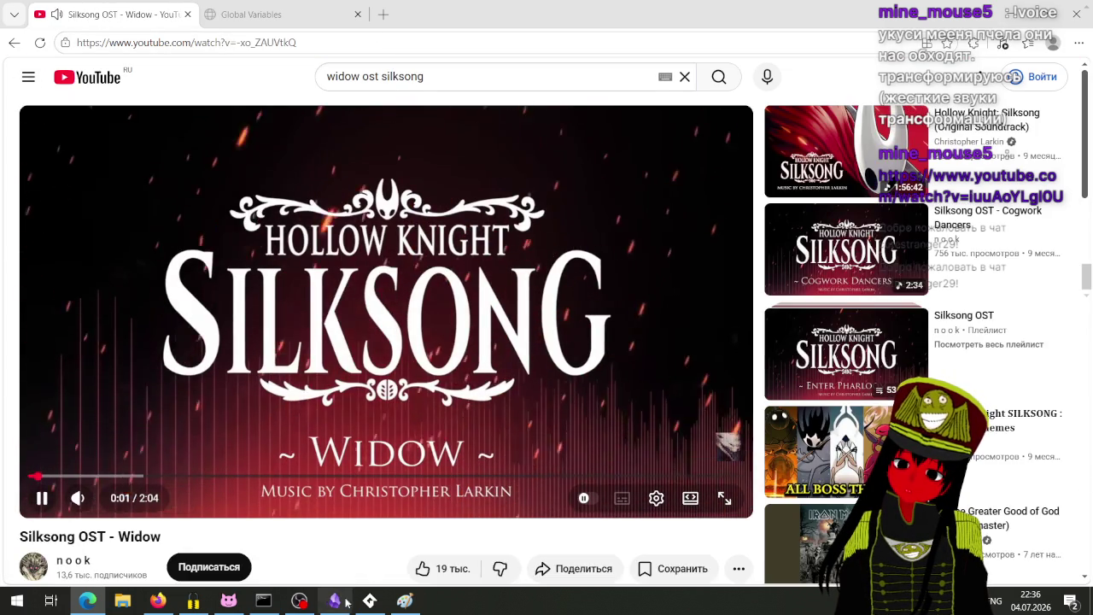
click(298, 600)
mouse_move(471, 470)
mouse_down()
mouse_move(472, 449)
mouse_move(479, 468)
mouse_up()
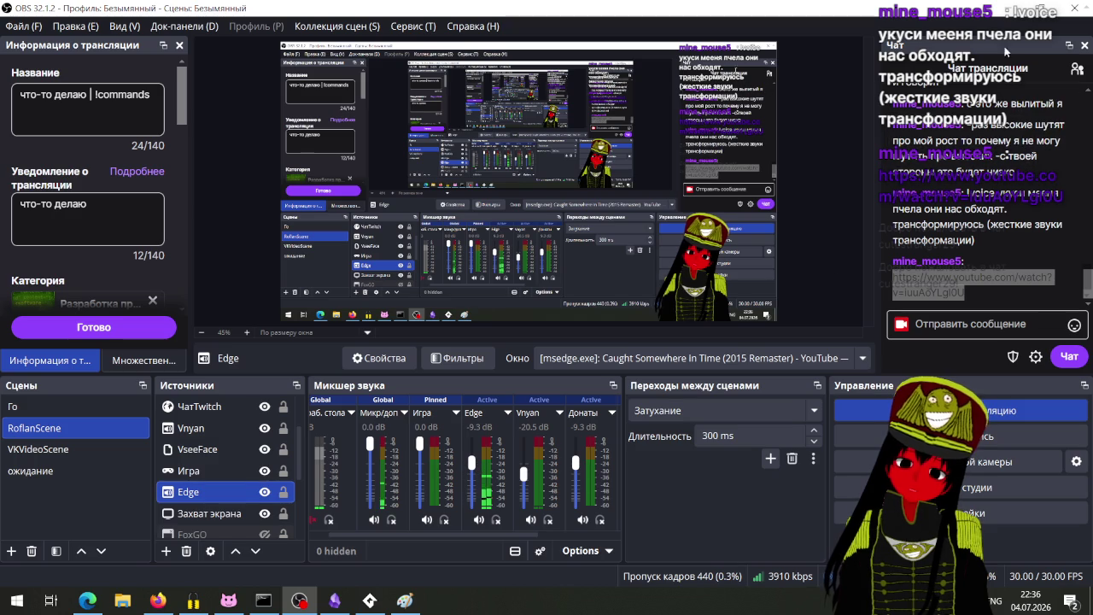
Minimise OBS and bring GameMaker with the RotateObject script back to the front.
click(299, 600)
click(370, 601)
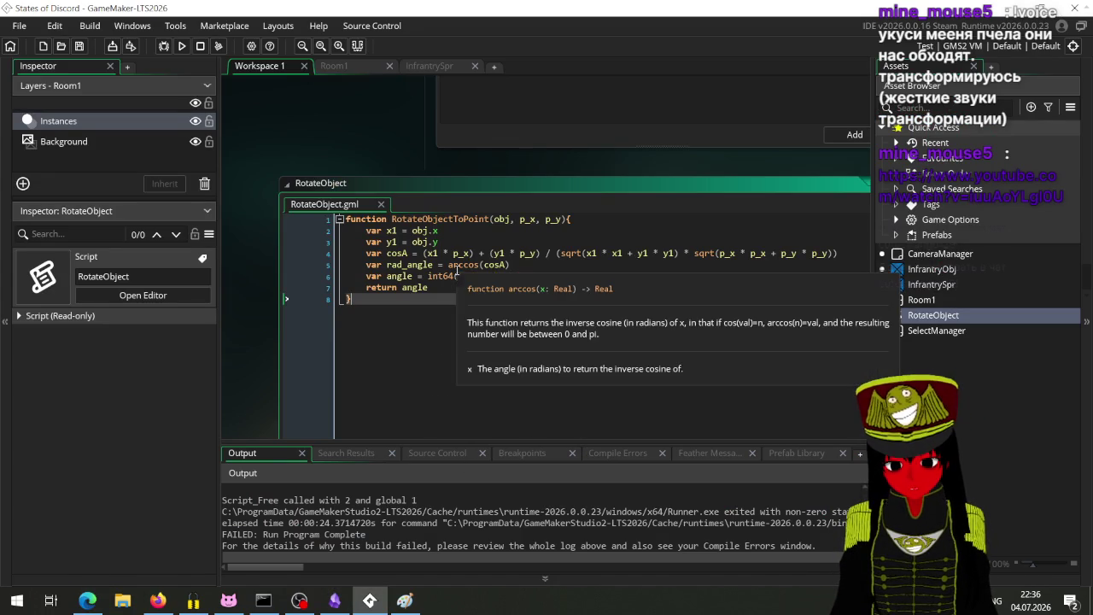
Open the GameMaker Manual page for the arccos call on line 5 of RotateObjectToPoint.
click(463, 265)
key(F1)
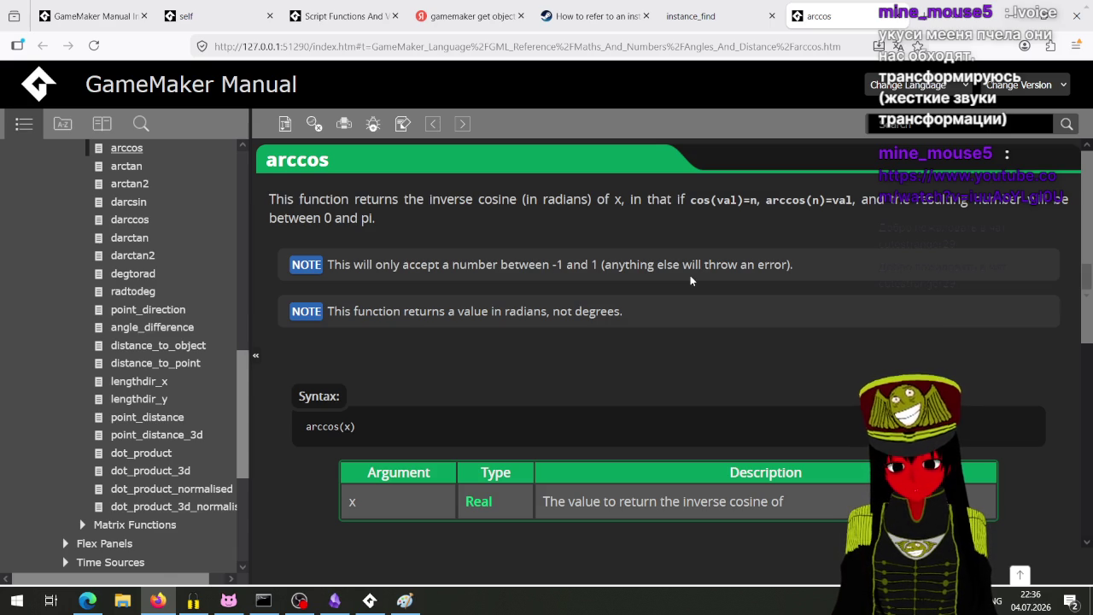
Dismiss the manual's context menu, return to GameMaker and open a new line after line 4.
right_click(689, 280)
click(552, 335)
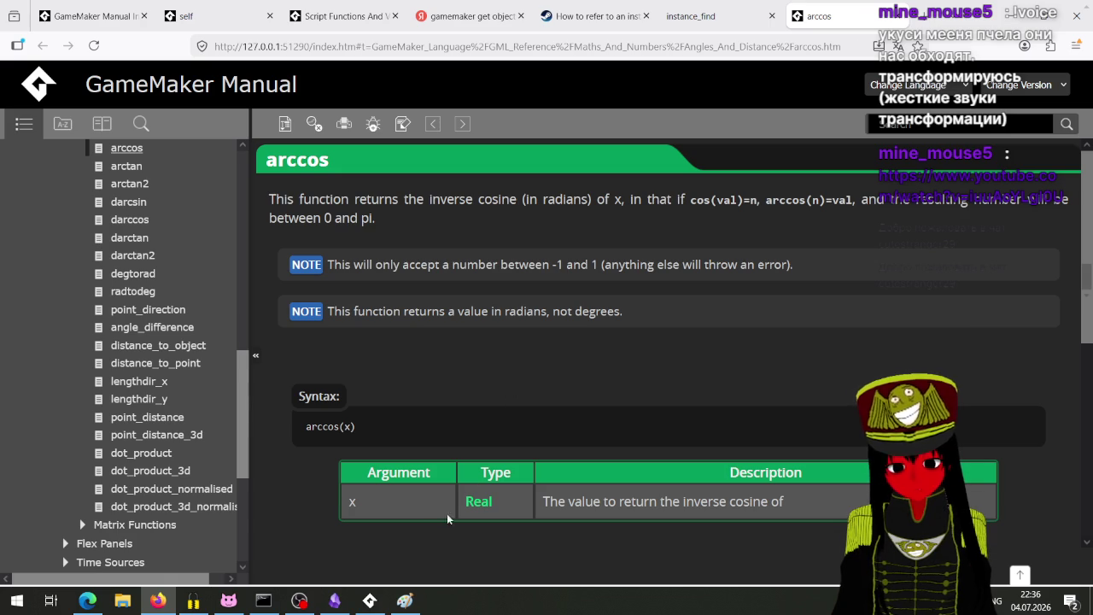
click(370, 601)
click(849, 254)
key(Return)
Insert show_debug_message(cosA) before the arccos line, save the script and run the game.
text(show)
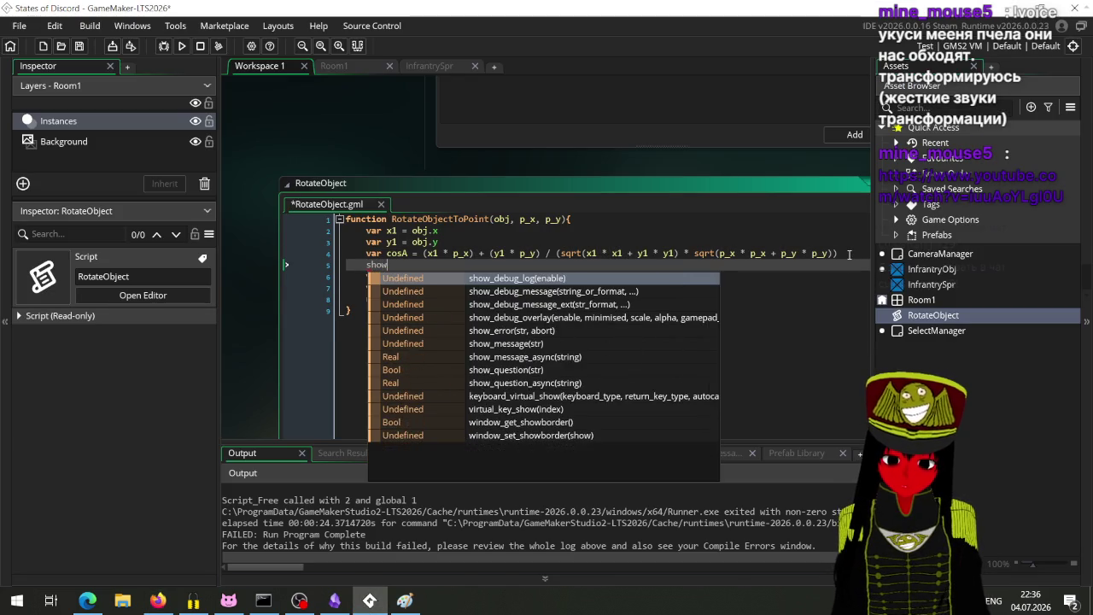
text(_debug)
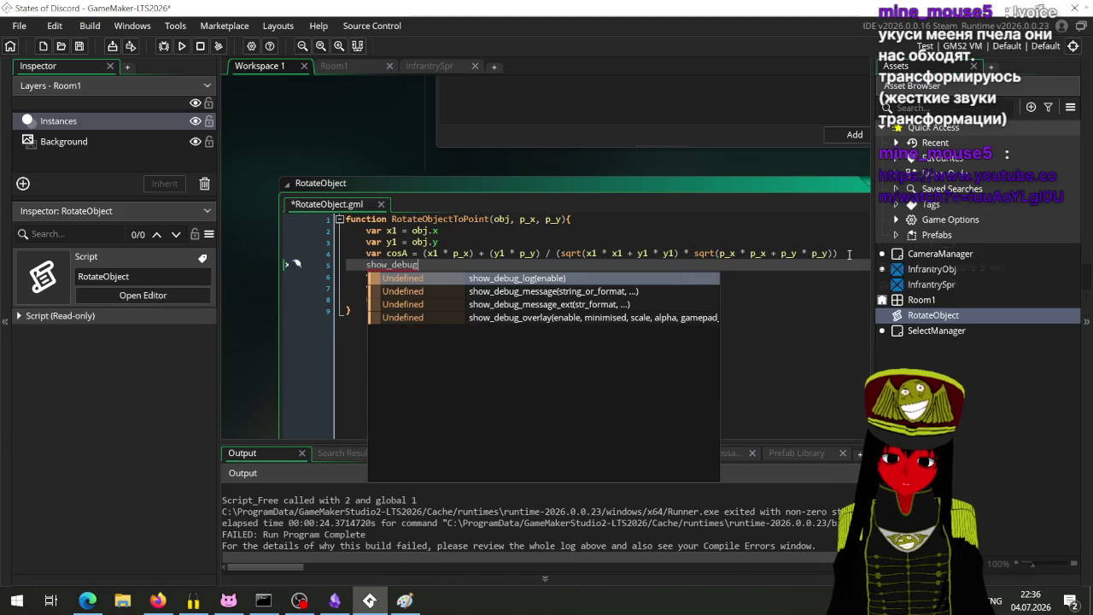
text(_mess)
key(Return)
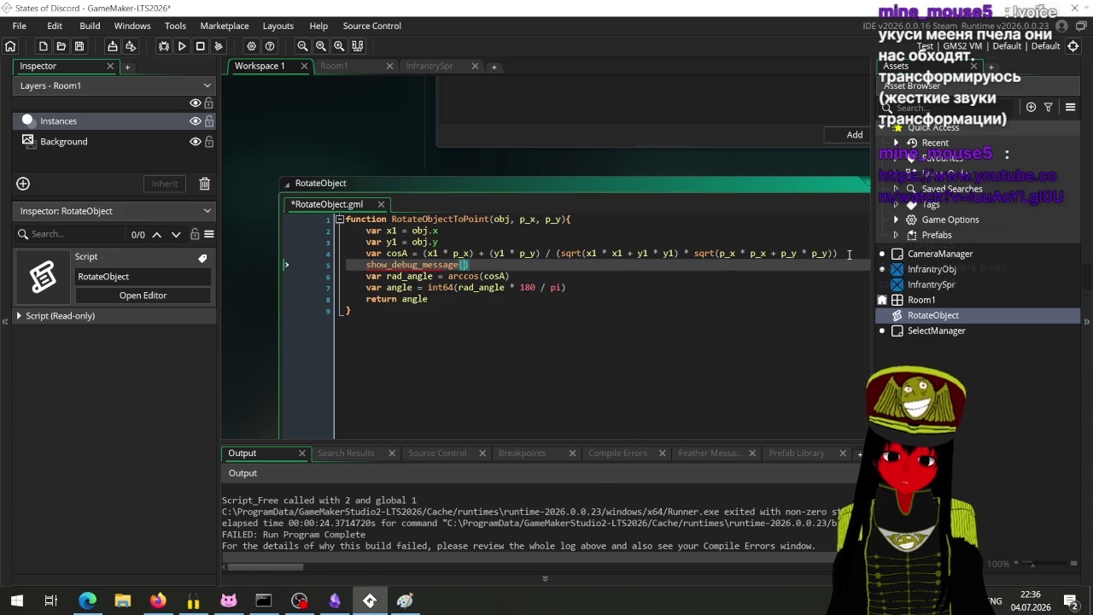
text(cos)
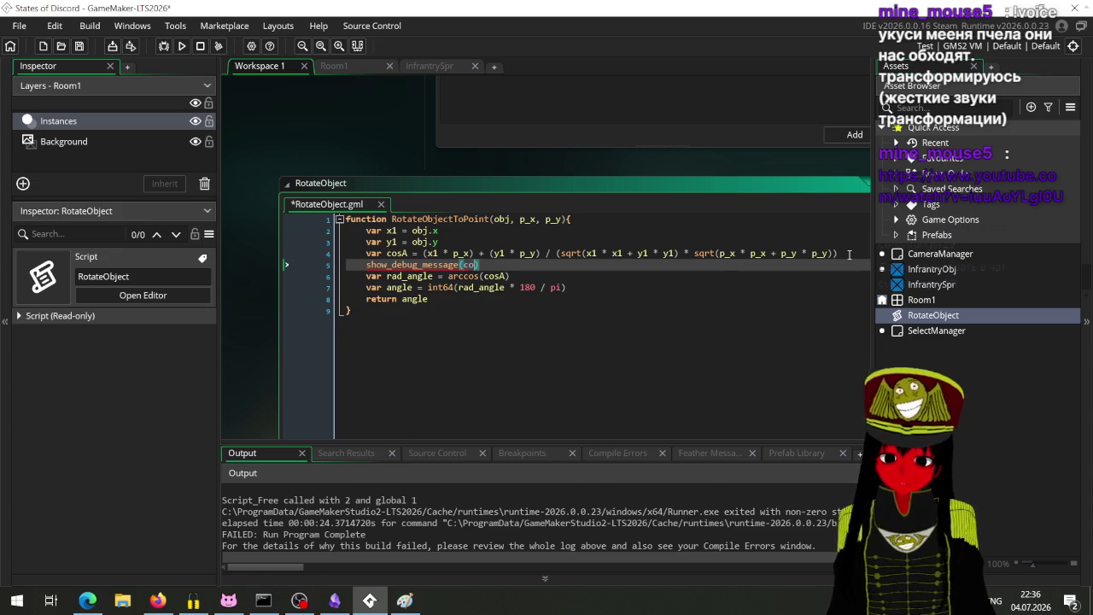
key(Return)
key(ctrl+s)
click(180, 47)
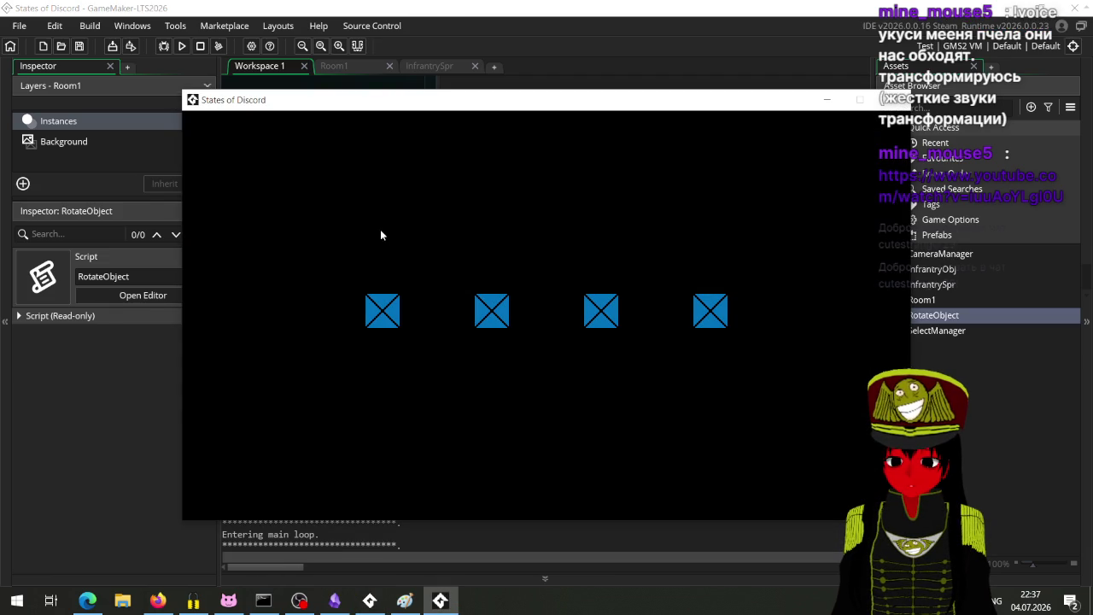
Select an infantry sprite and right-click to rotate it; the log shows cosA 125120.27, then abort the crash.
click(371, 311)
right_click(403, 248)
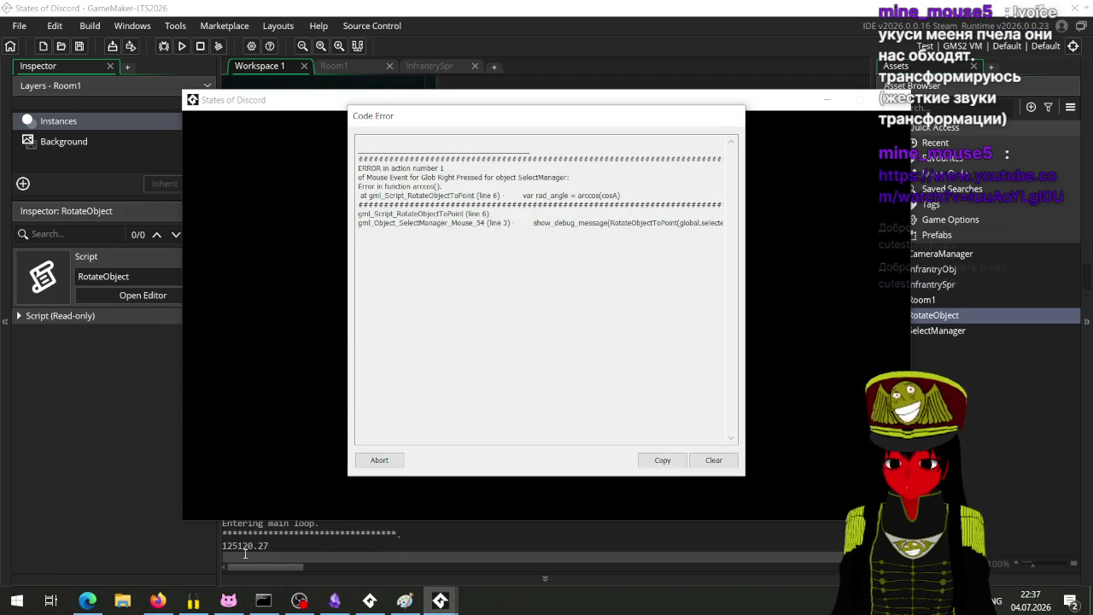
click(274, 547)
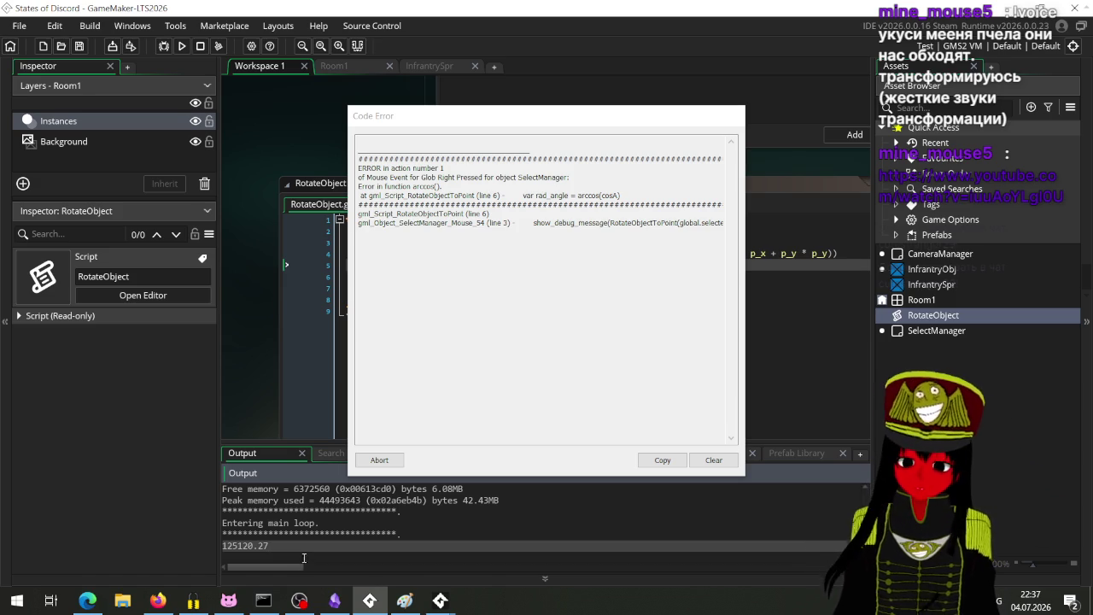
click(389, 460)
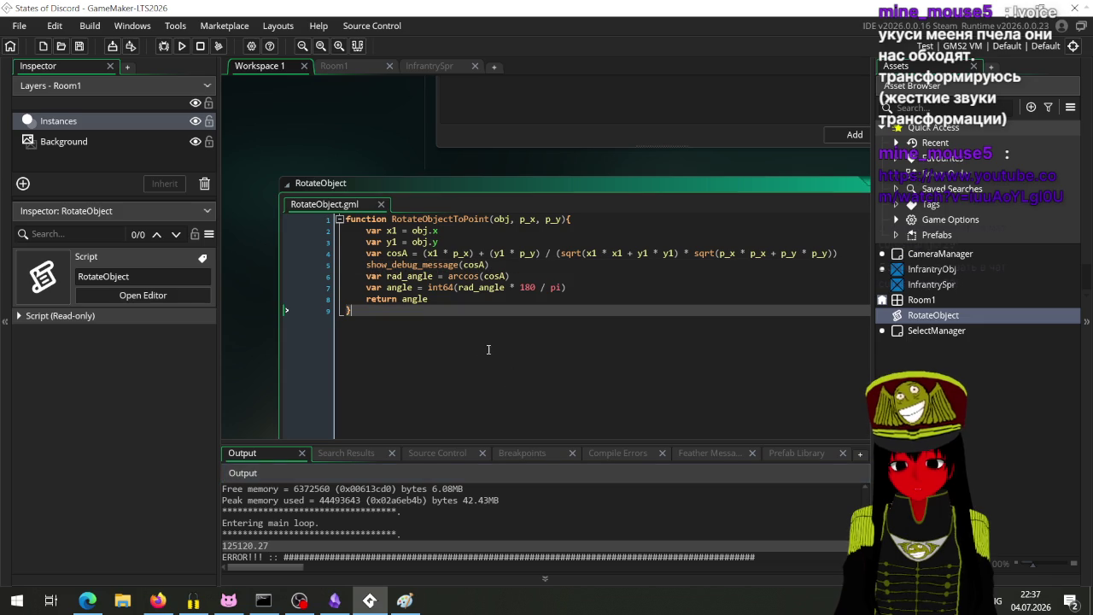
Start a line after return angle, try typing 'vector', then remove it and close the suggestions.
click(456, 305)
key(Return)
text(vac)
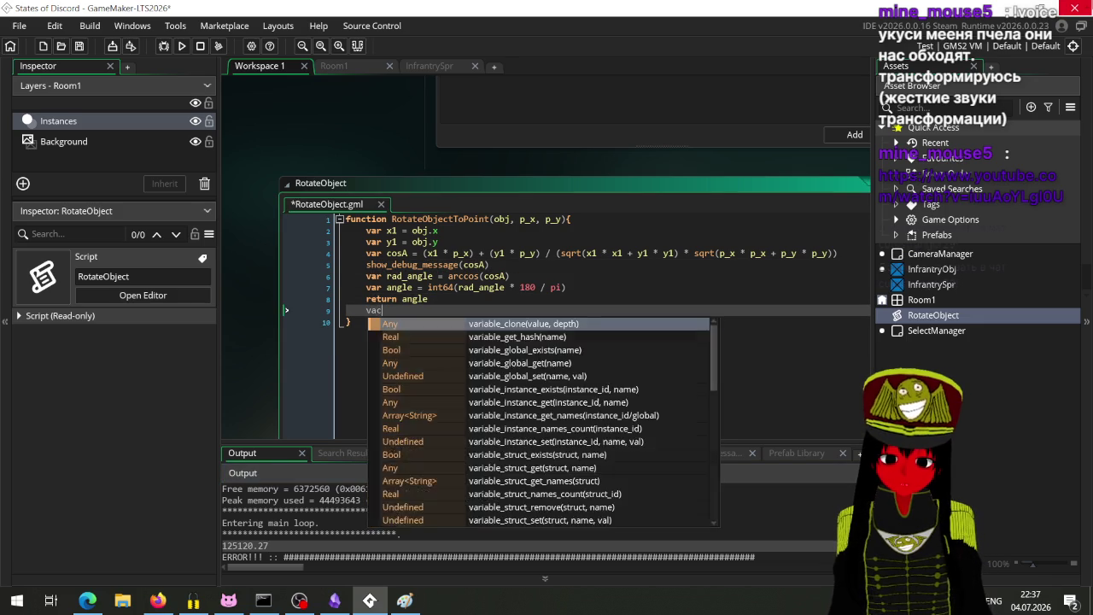
key(BackSpace)
key(BackSpace)
text(ec)
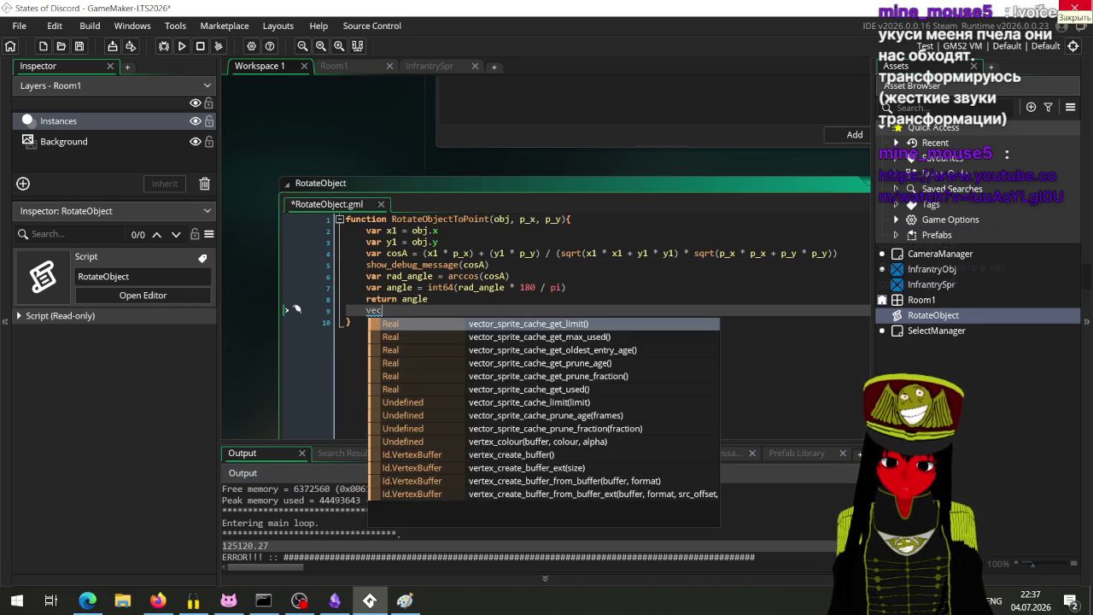
text(tor)
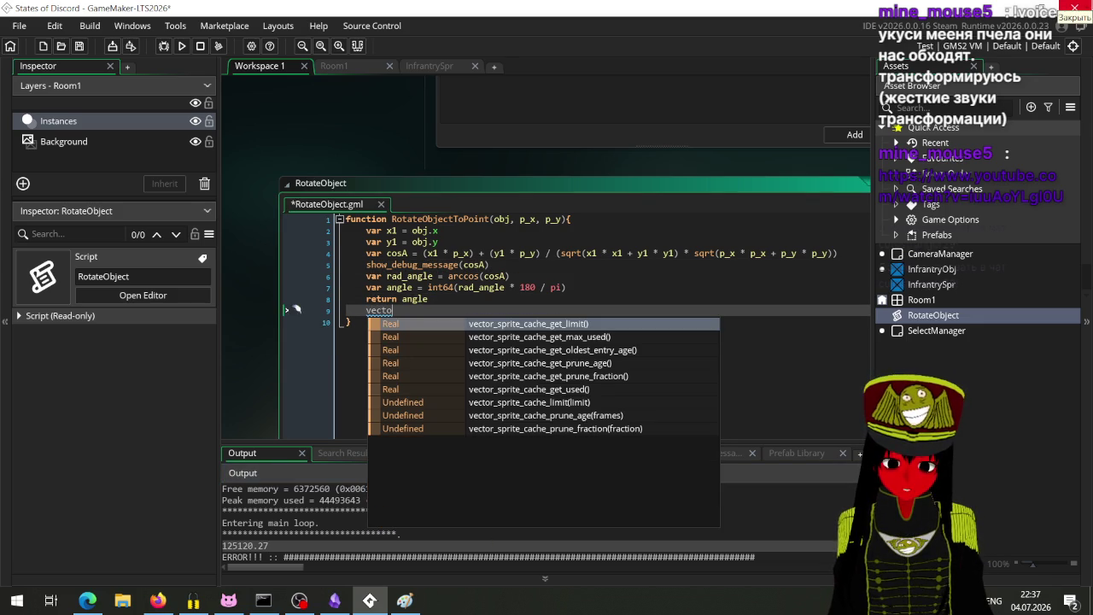
key(BackSpace)
key(BackSpace)
key(BackSpace)
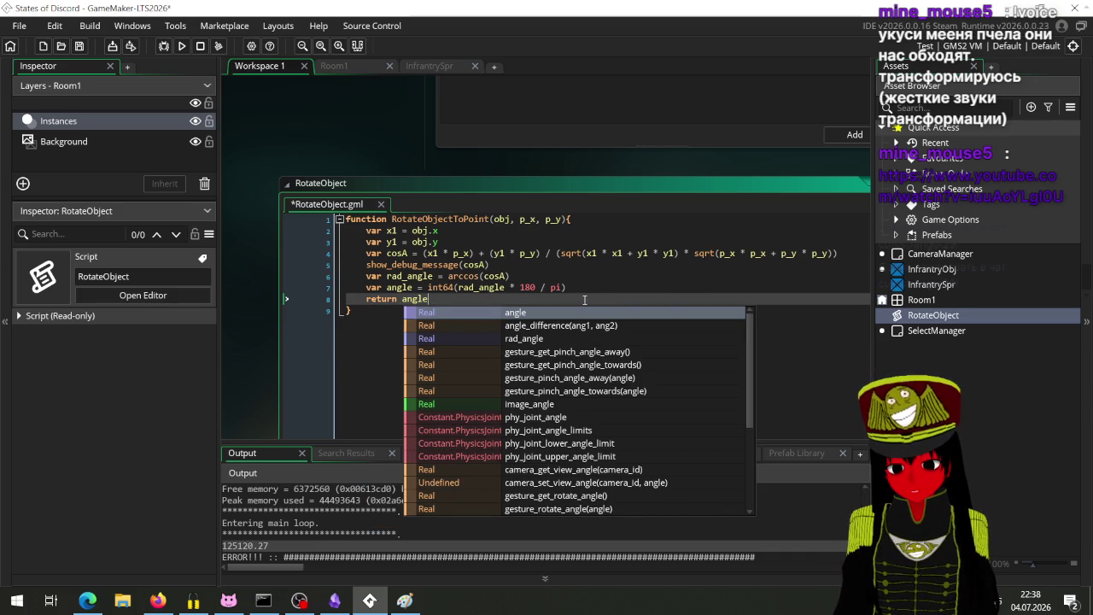
key(Escape)
Type 'angle' on a new line 9, browse its autocomplete suggestions, then view the arccos manual page.
key(Return)
text(angle)
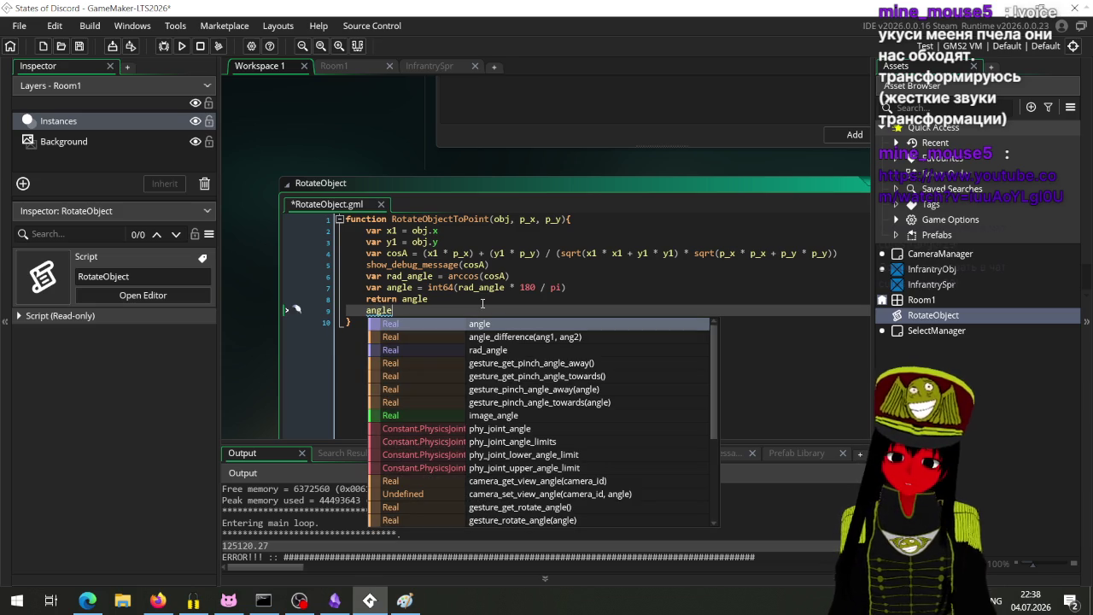
key(Down)
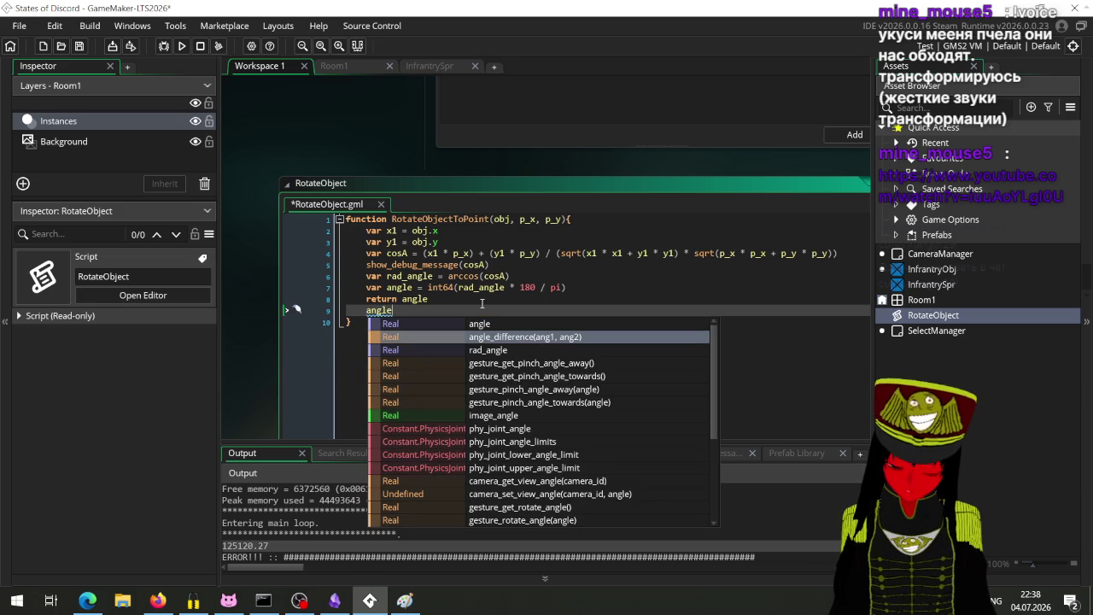
key(Down)
key(Down)
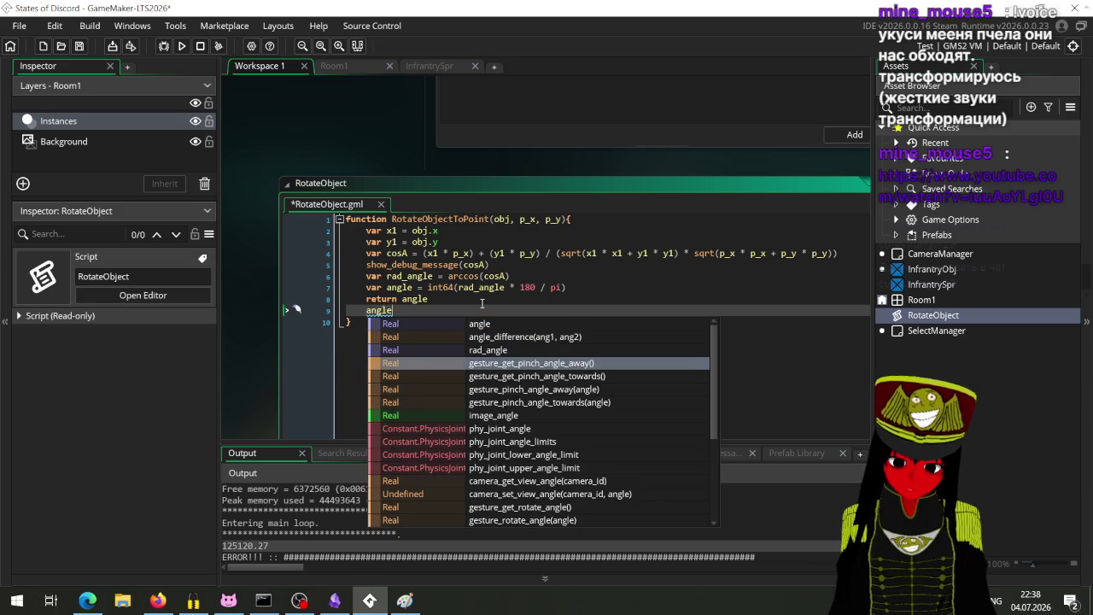
key(Down)
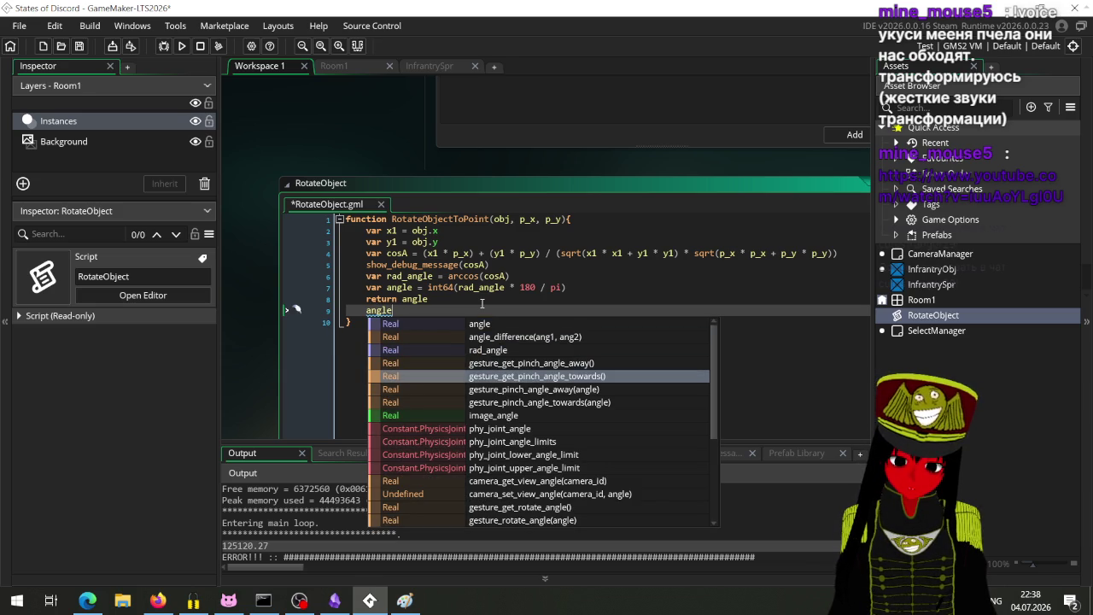
key(Down)
key(Down)
key(Down)
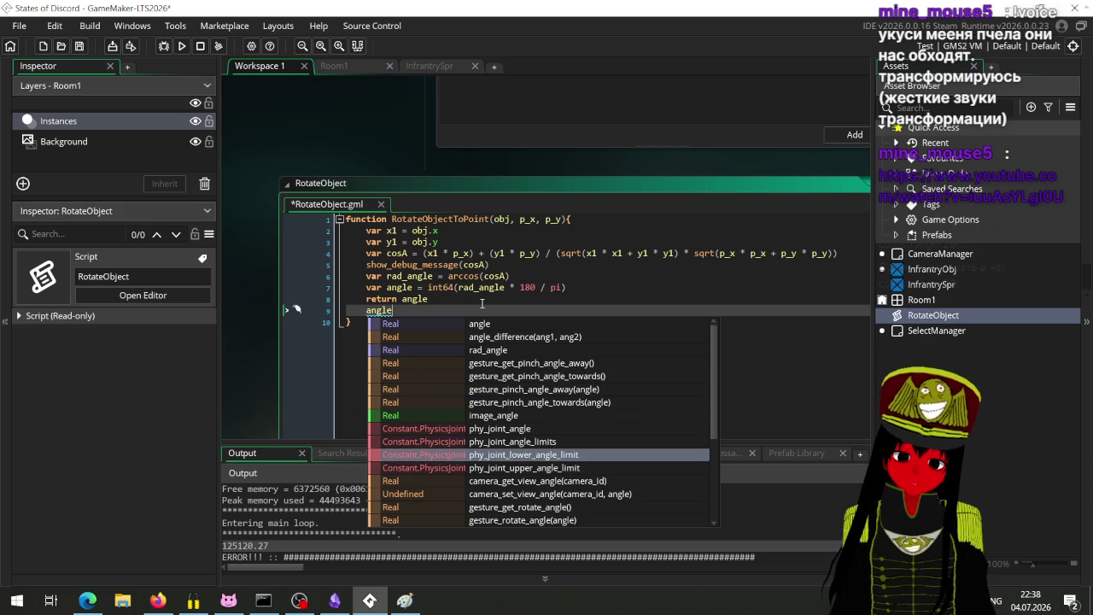
key(Down)
key(Down)
key(Down)
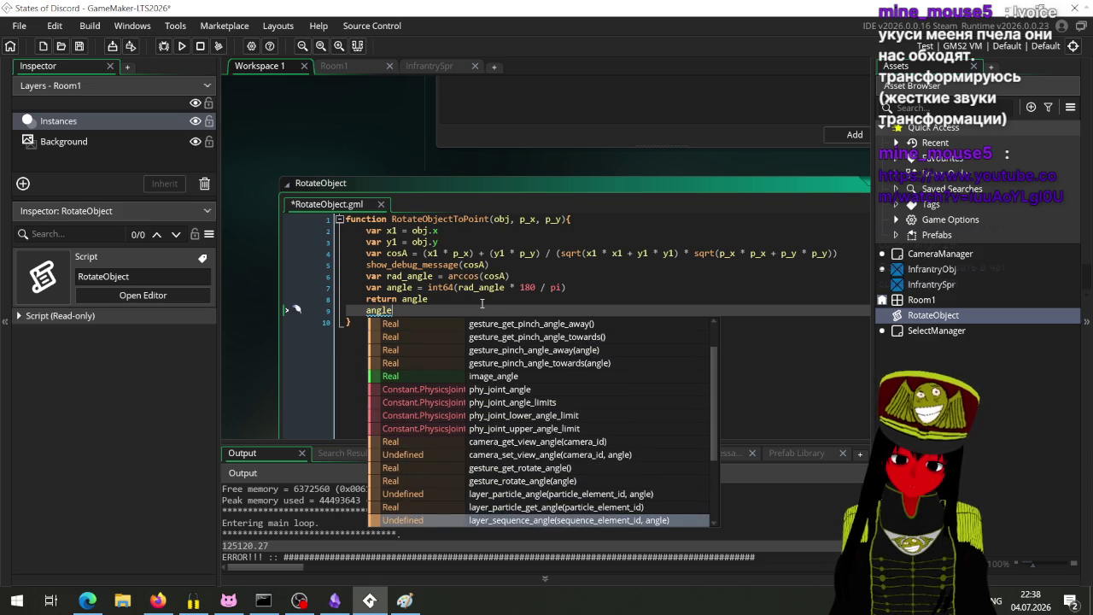
key(Down)
key(Down)
key(Down)
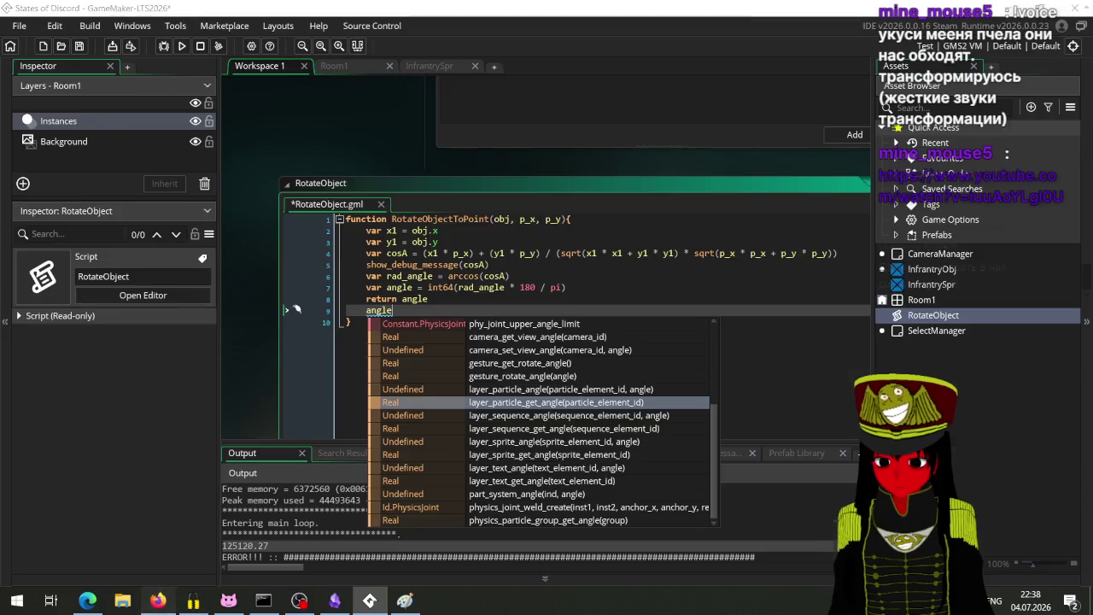
click(158, 600)
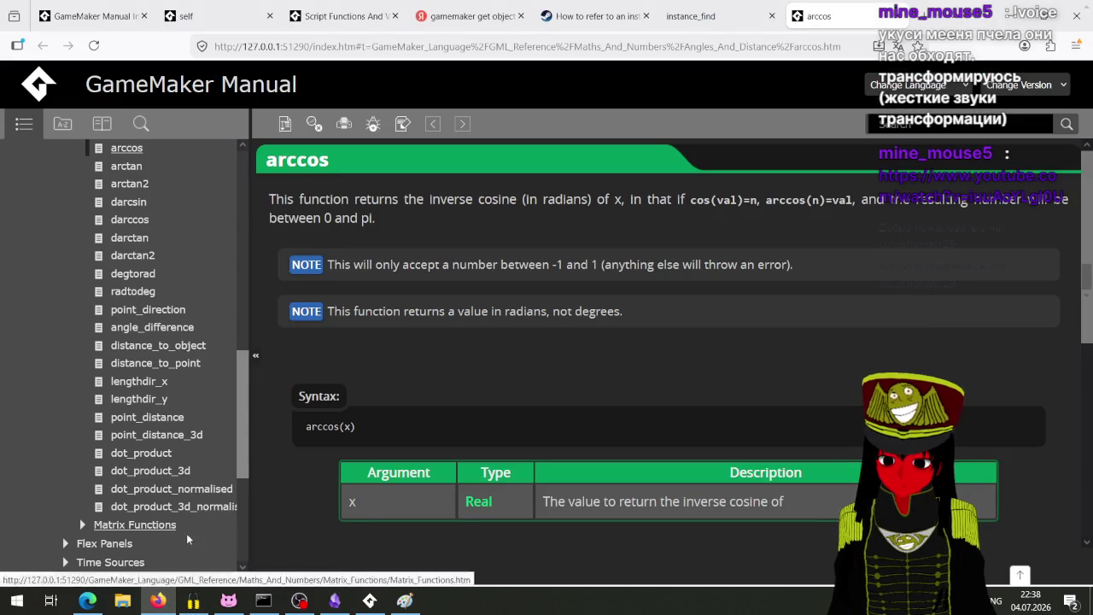
Glance at the YouTube music video in Edge and scroll down its page.
click(88, 600)
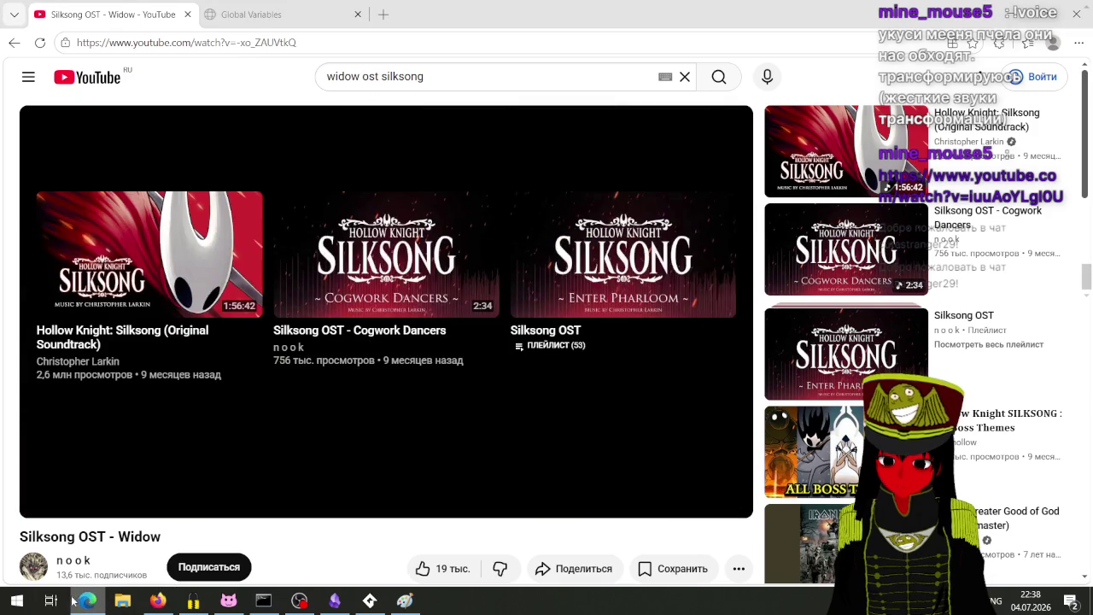
scroll(365, 316, down, 3)
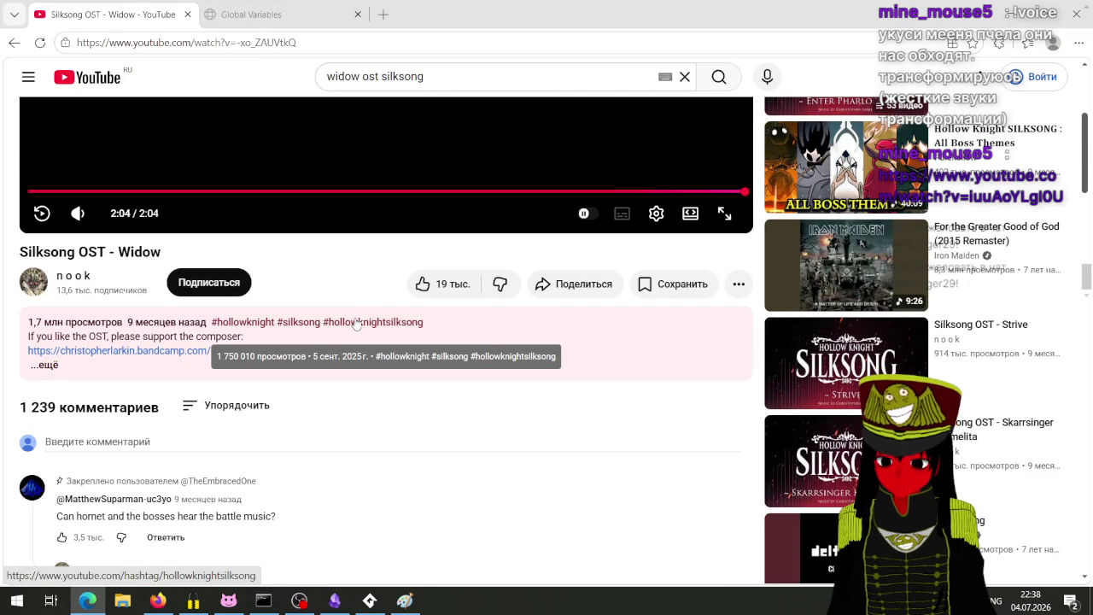
scroll(357, 322, down, 2)
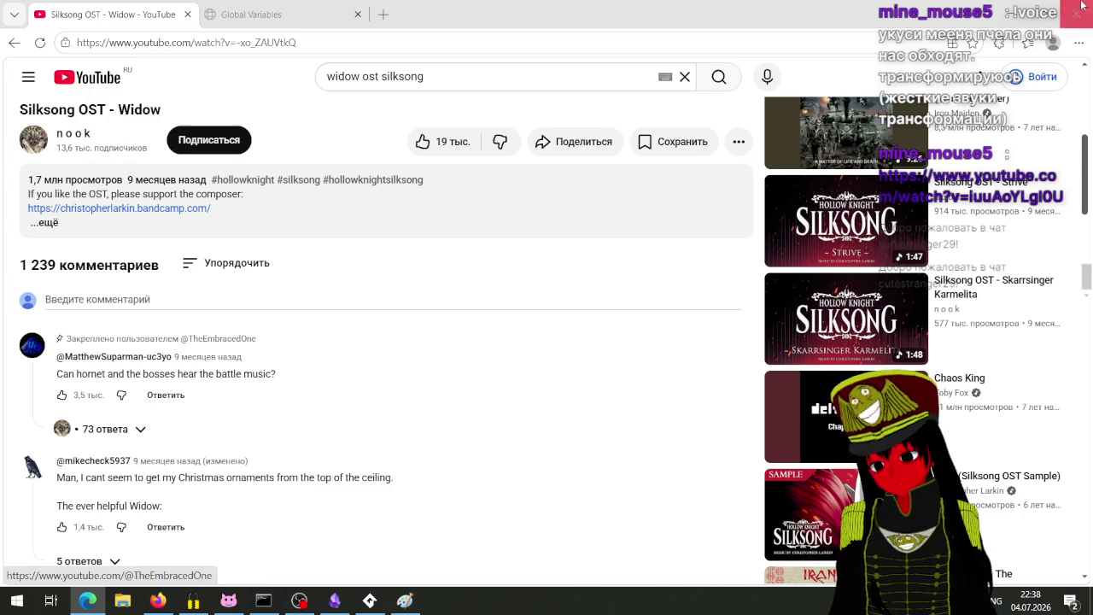
Return to GameMaker and open the manual page for gesture_rotate_angle on line 9.
click(1010, 12)
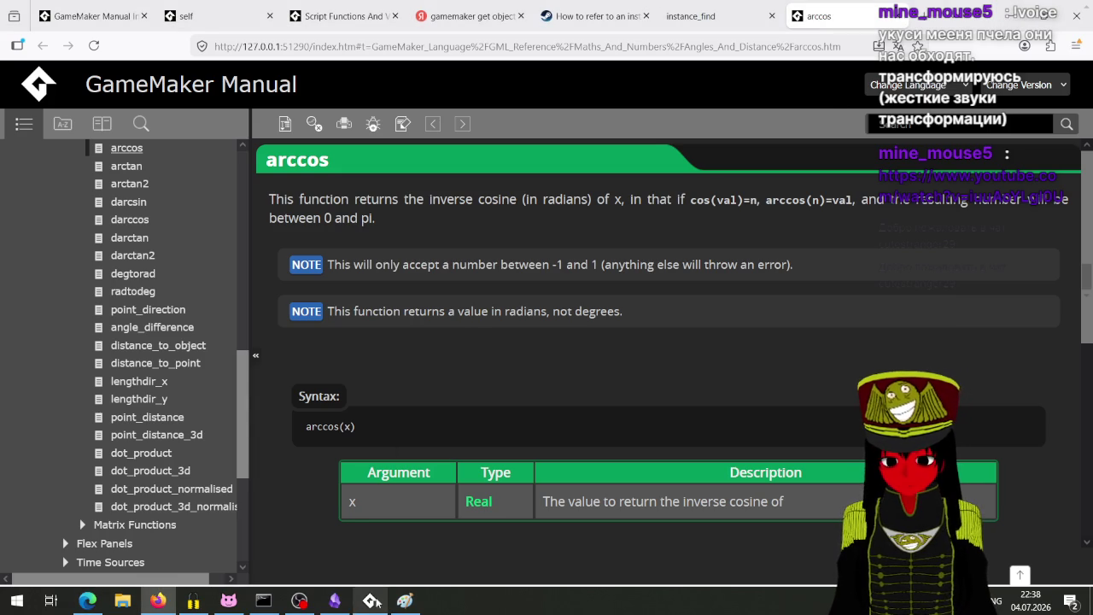
click(295, 600)
click(297, 601)
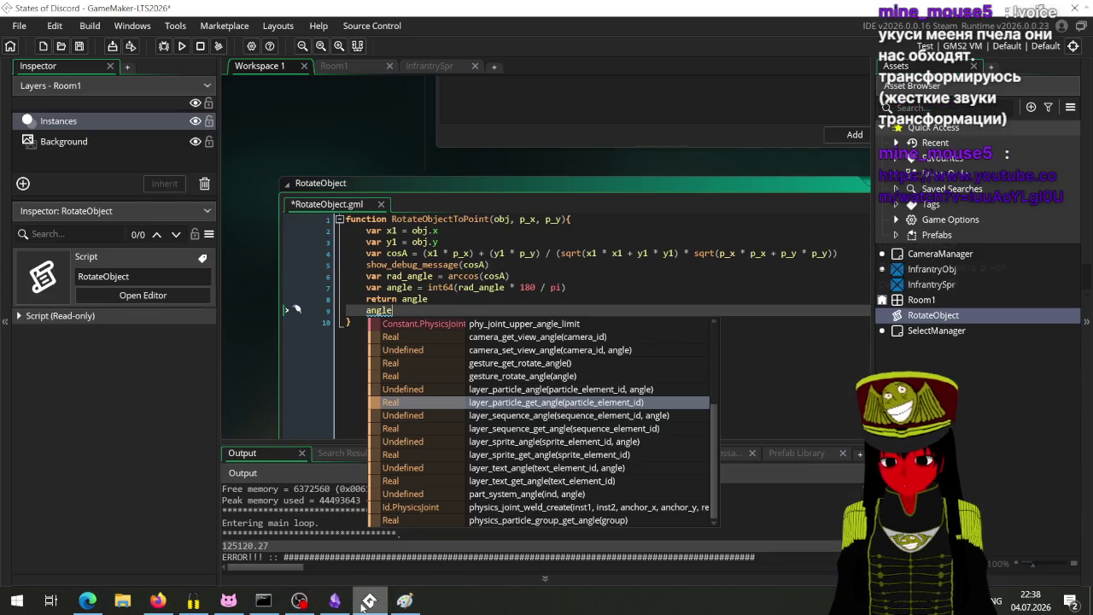
click(369, 600)
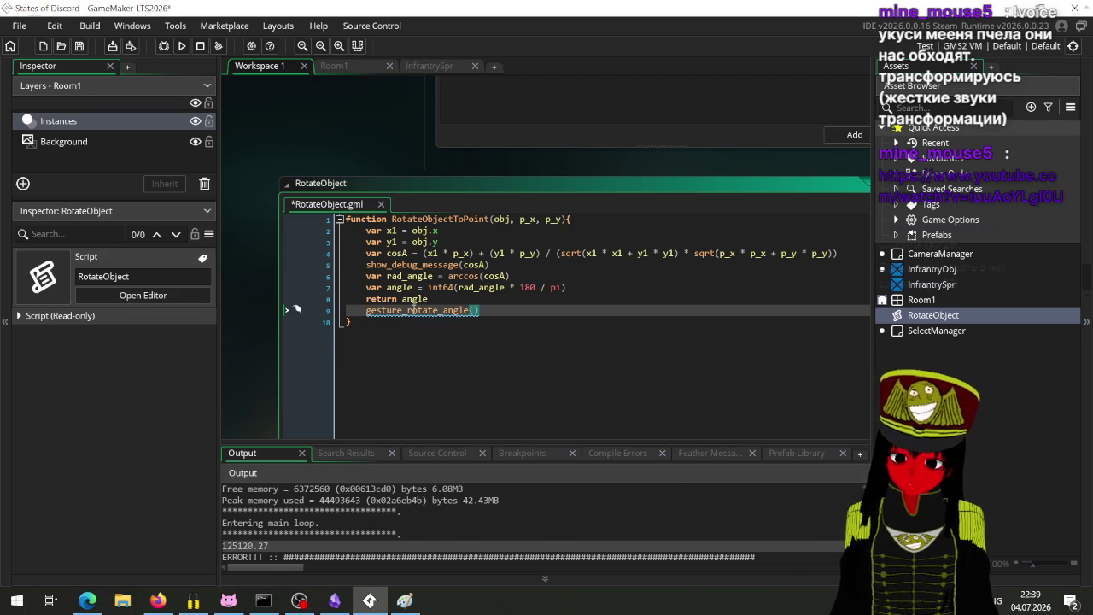
middle_click(408, 319)
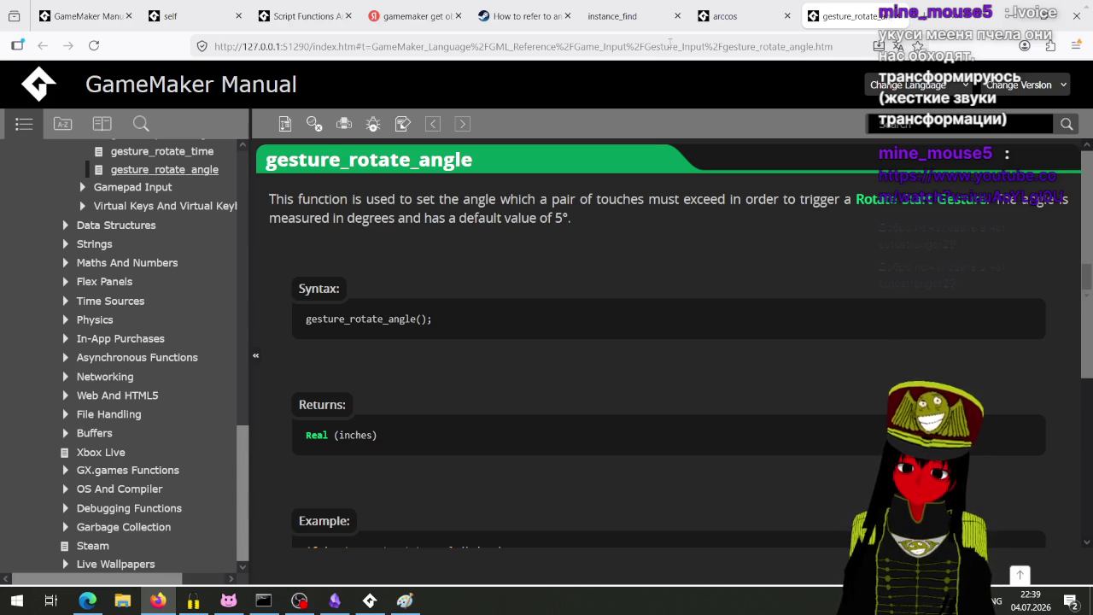
Scroll the gesture_rotate_angle manual page down to its Example and footer, then back up.
scroll(862, 249, down, 5)
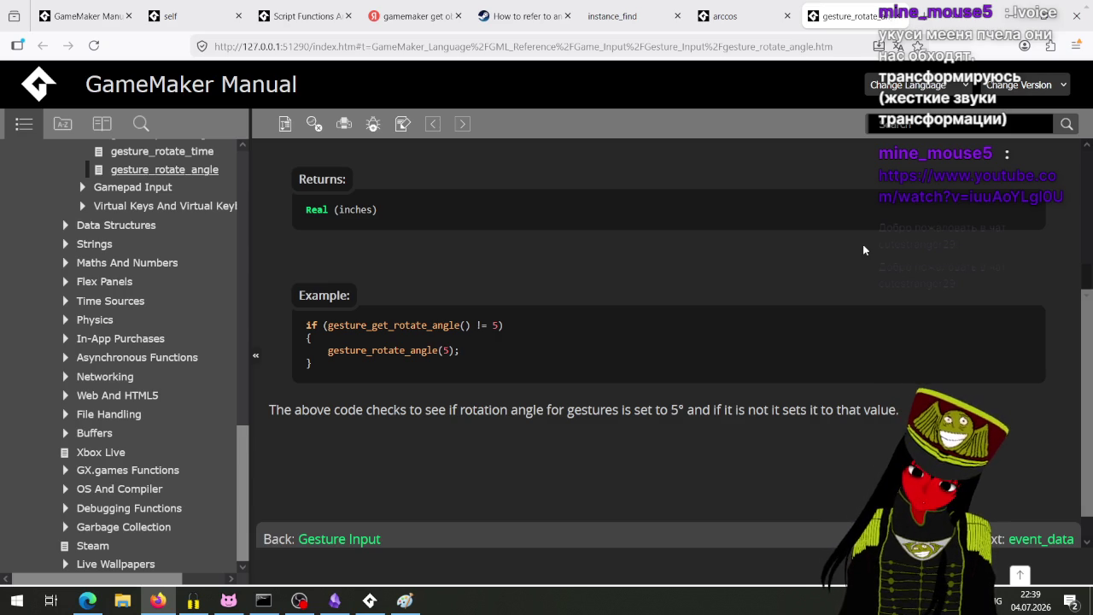
scroll(863, 249, down, 1)
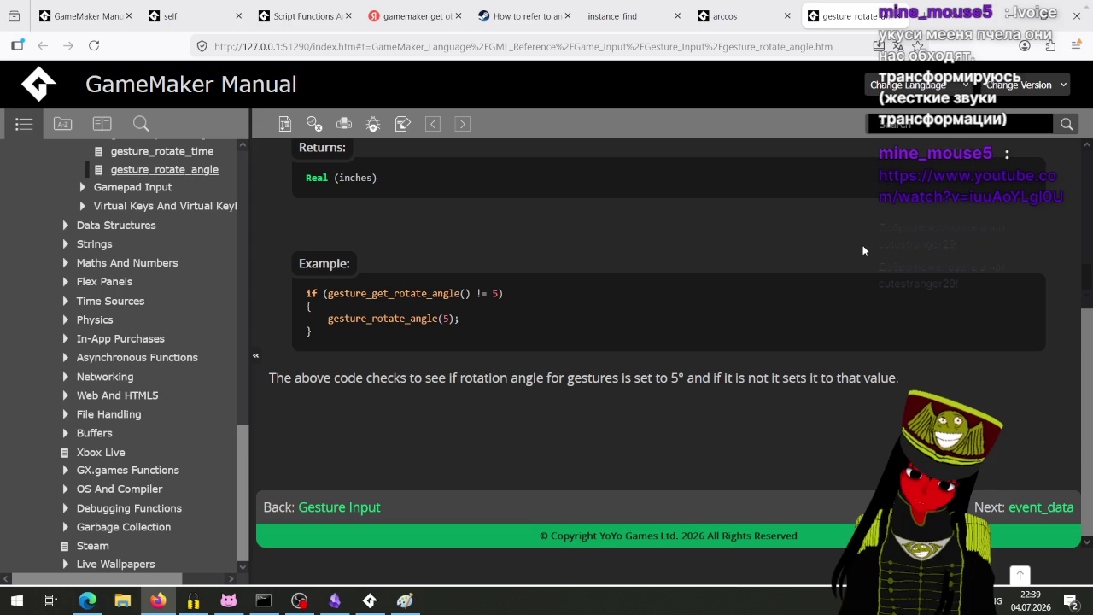
scroll(861, 252, up, 3)
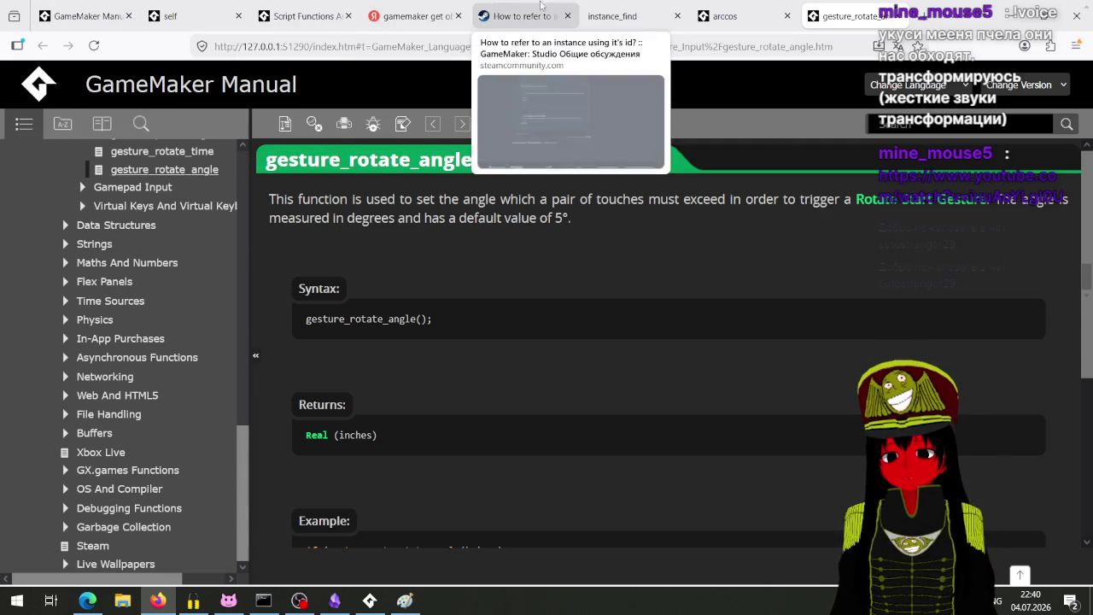
Search Yandex for 'gamemaker rotate to point' on the earlier results tab.
click(408, 16)
click(316, 89)
drag(316, 89, 199, 89)
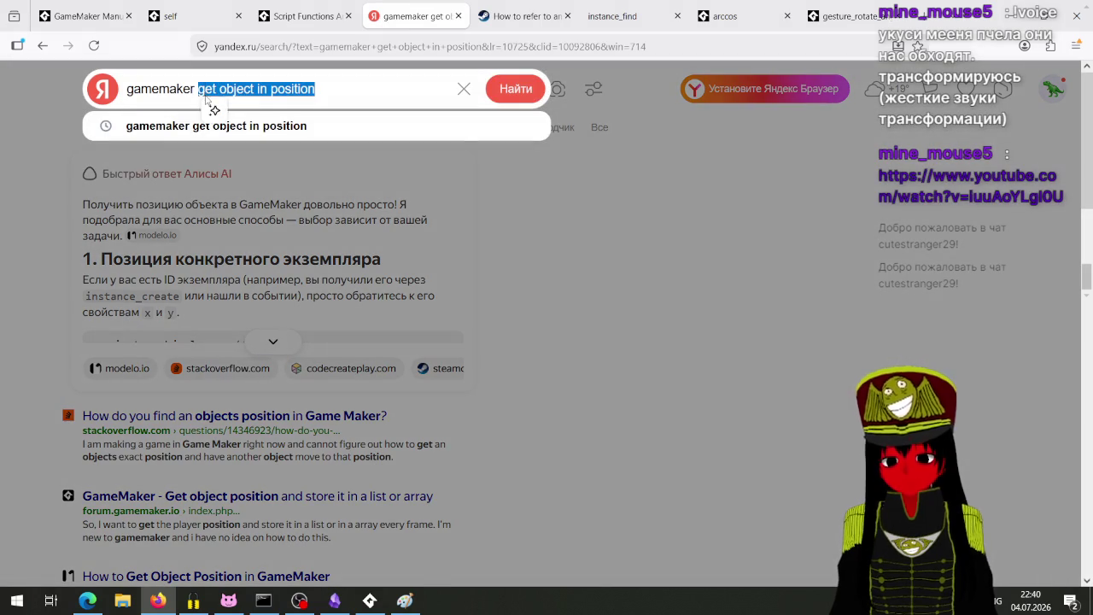
text(rotate to point)
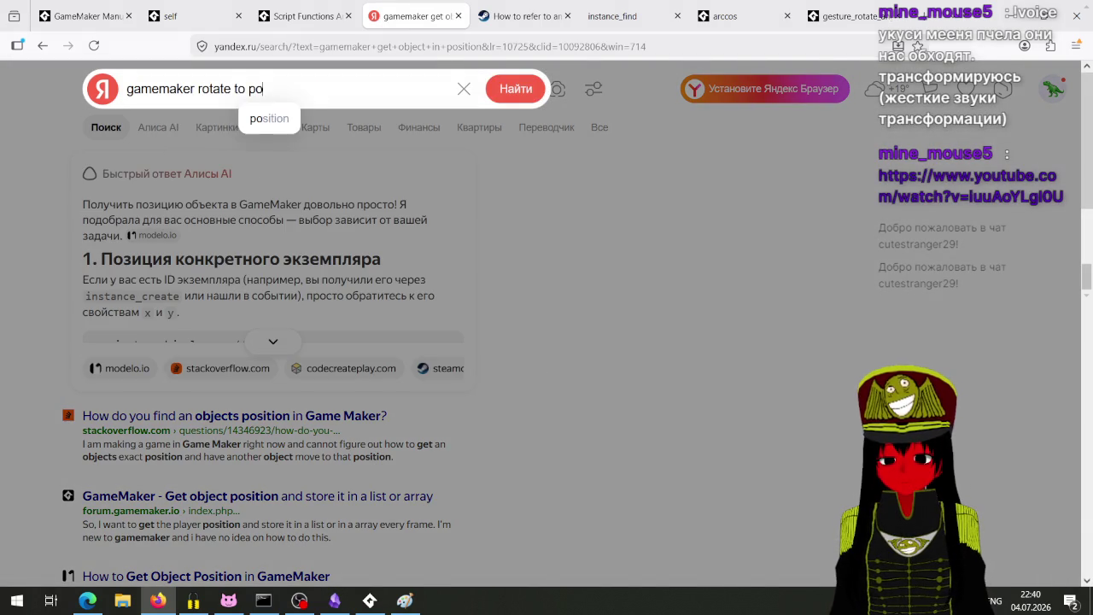
key(Return)
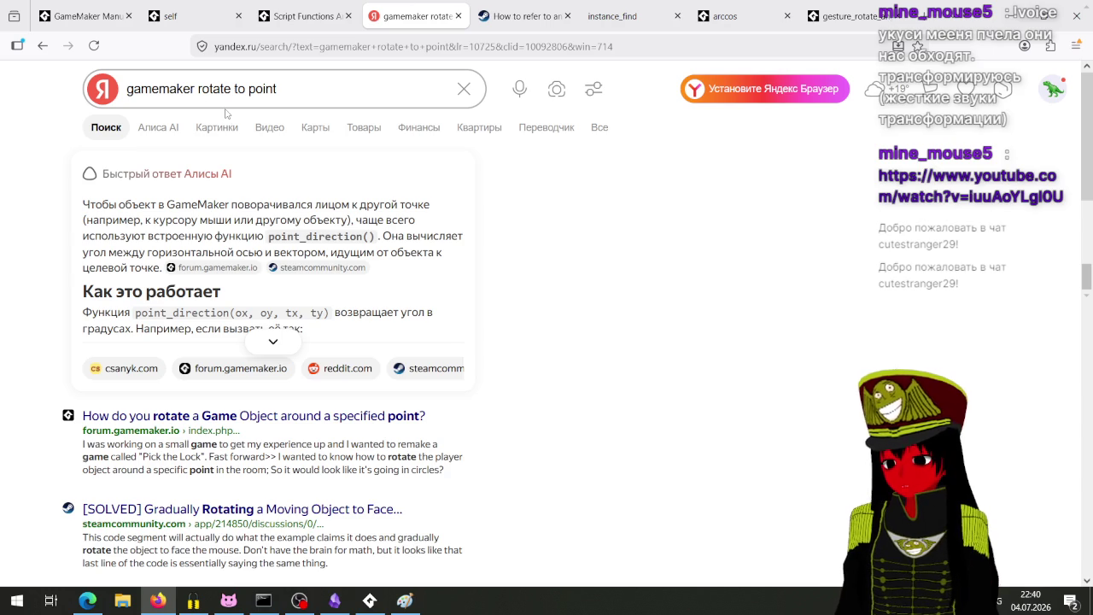
Expand the AI answer showing image_angle = point_direction(x, y, mouse_x, mouse_y), then return to GameMaker.
click(291, 344)
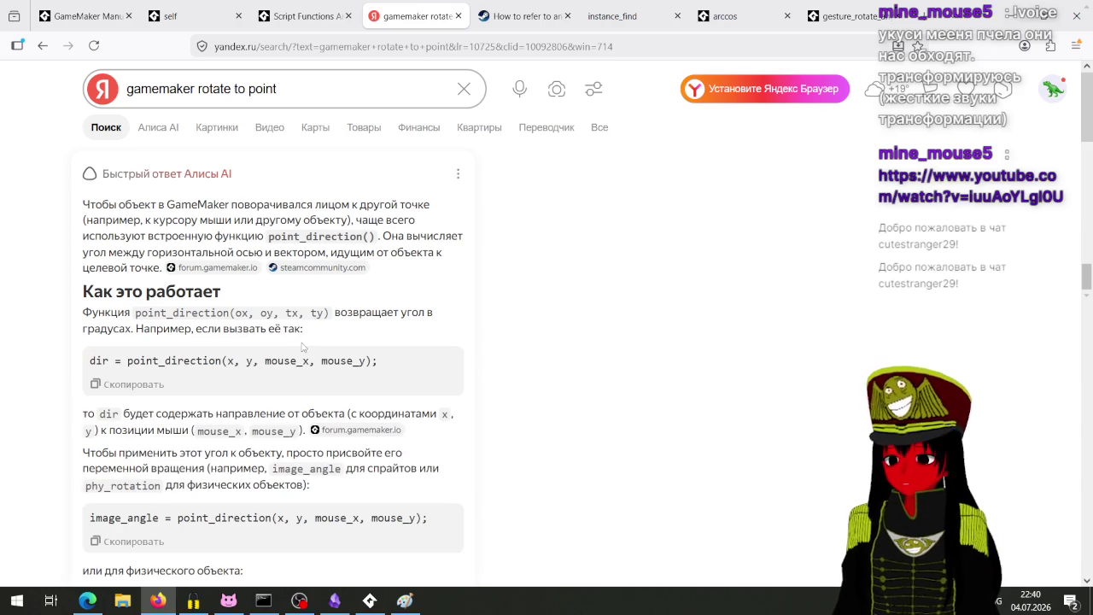
scroll(370, 450, down, 3)
scroll(369, 446, up, 2)
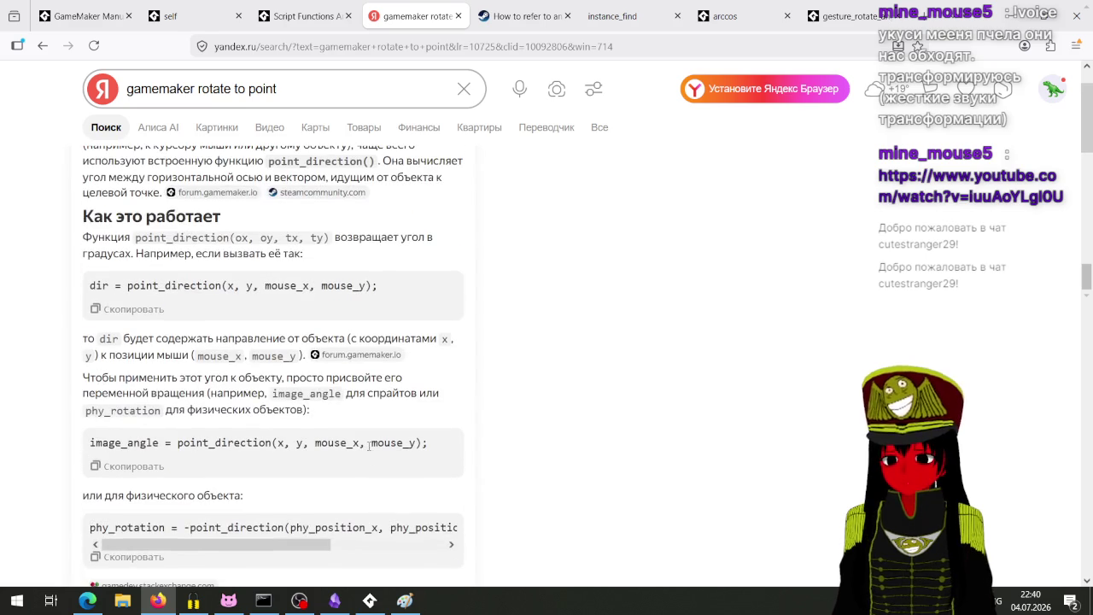
click(369, 600)
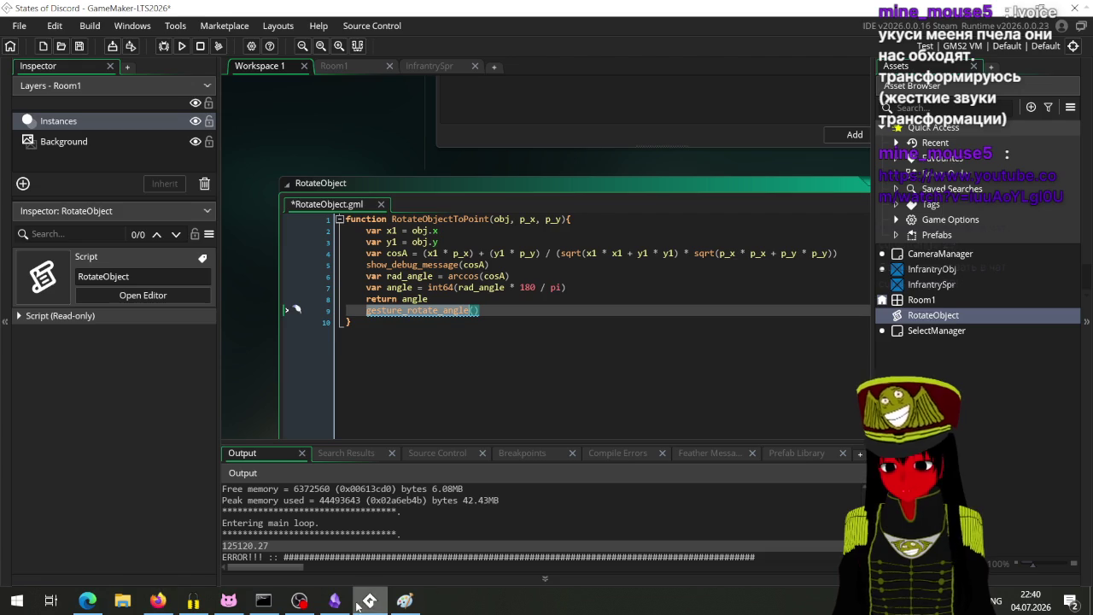
Delete the gesture_rotate_angle() line and the stray 'point' text after return angle.
click(513, 315)
key(shift+Home)
key(BackSpace)
key(BackSpace)
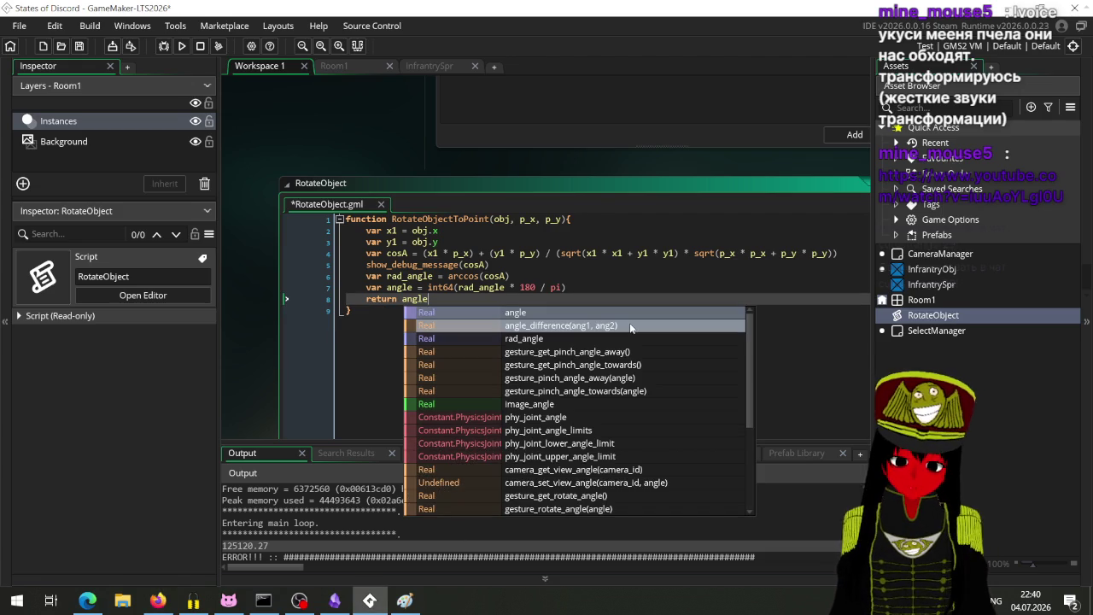
text(point)
key(BackSpace)
key(BackSpace)
key(BackSpace)
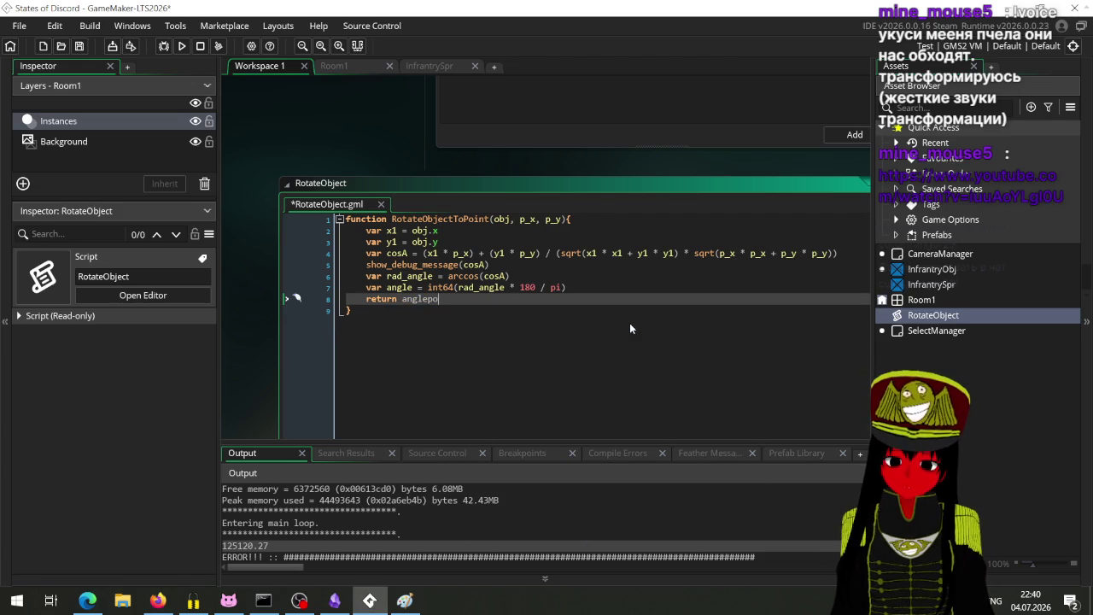
Try a 'poin' line below return angle, remove it, and pan toward the object's events.
key(Return)
text(p)
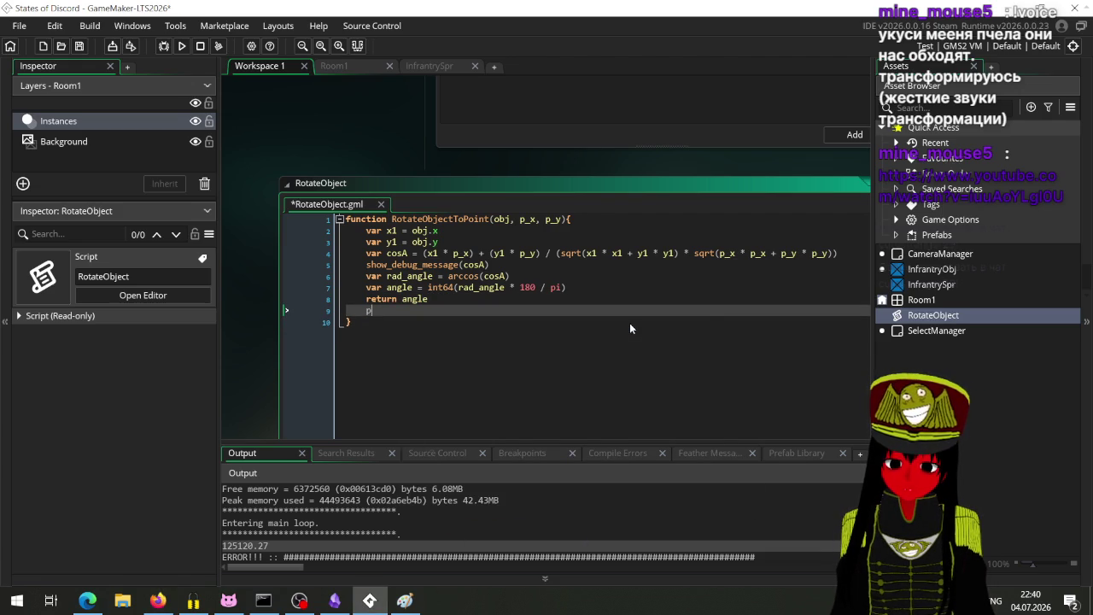
text(oin)
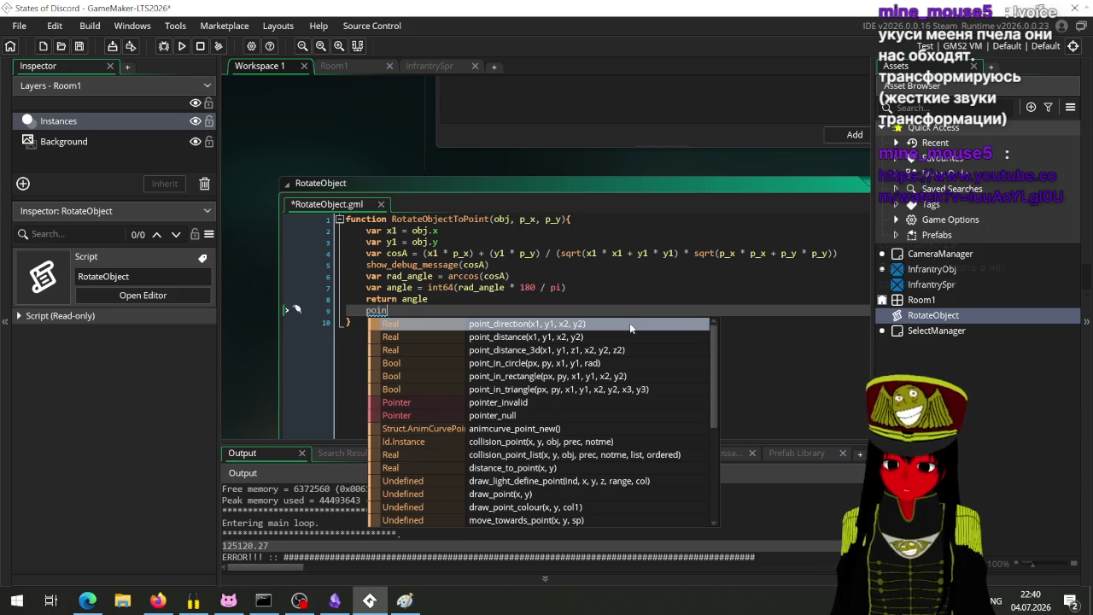
key(BackSpace)
key(BackSpace)
key(BackSpace)
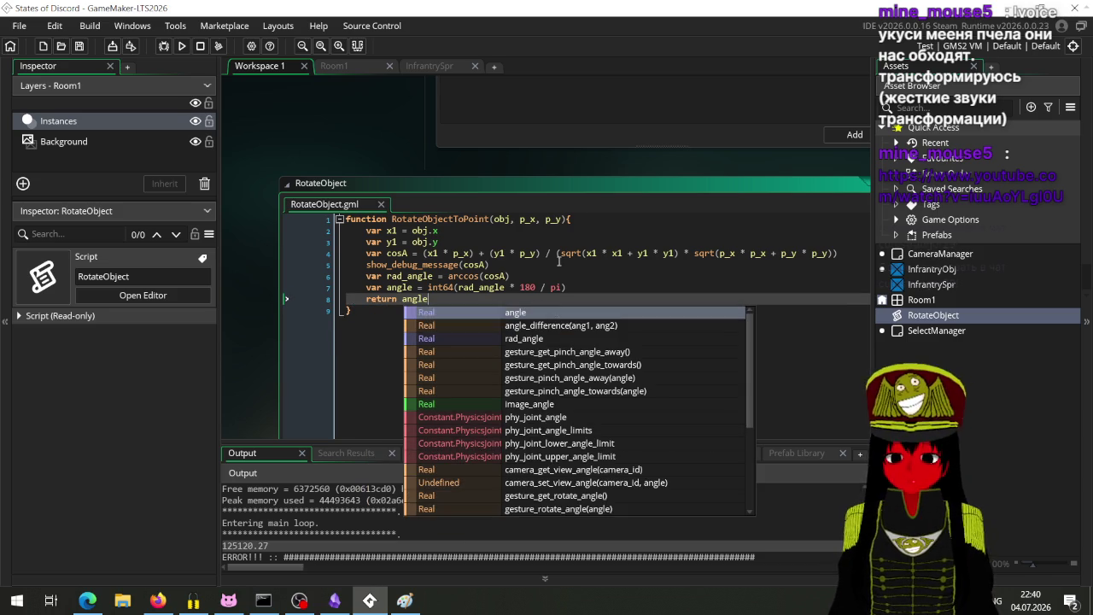
drag(567, 263, 505, 379)
click(505, 373)
scroll(497, 261, up, 10)
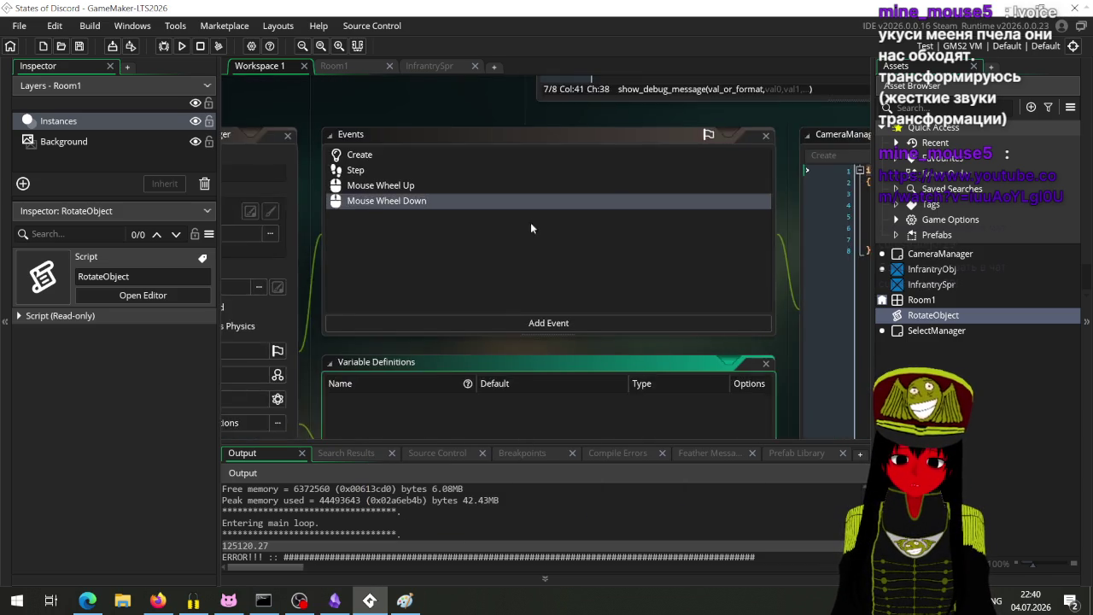
Replace the RotateObjectToPoint call inside show_debug_message with point_direction.
drag(521, 270, 463, 325)
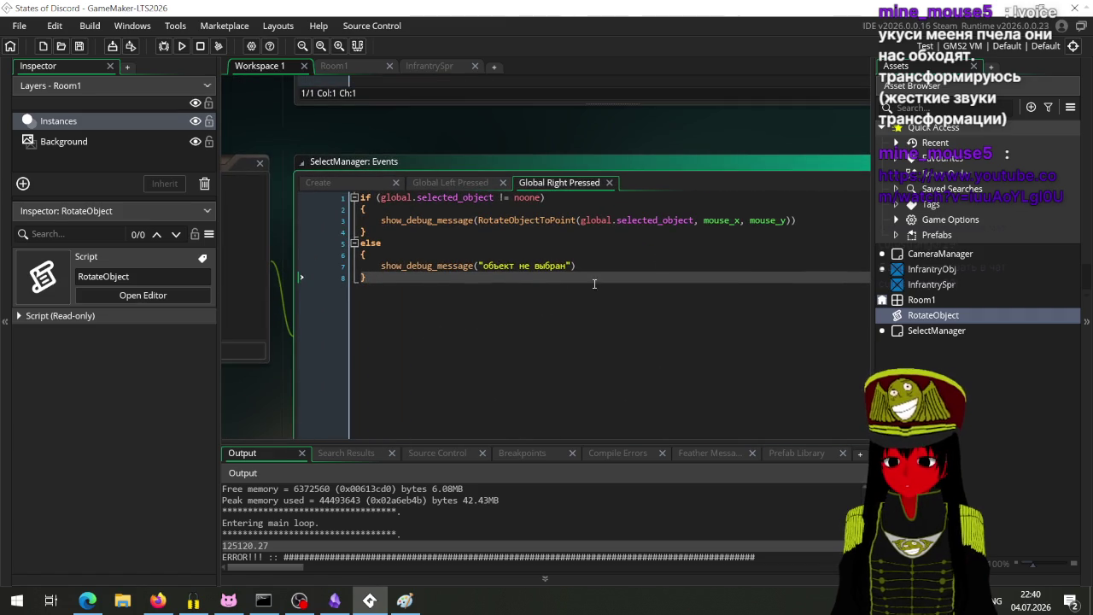
drag(795, 220, 474, 224)
key(BackSpace)
key(Return)
text(point_)
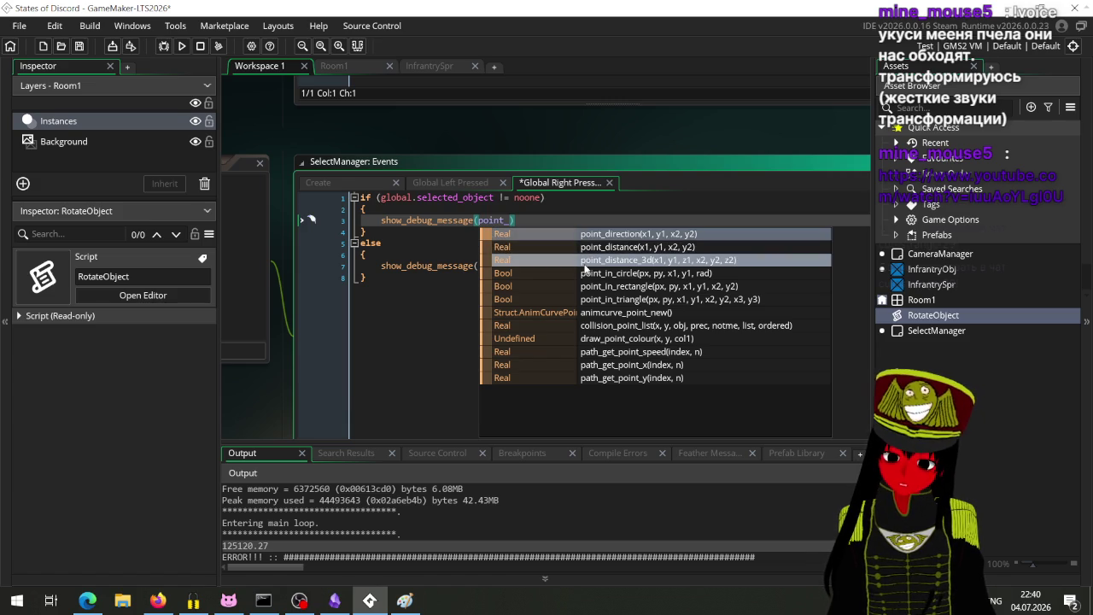
key(Return)
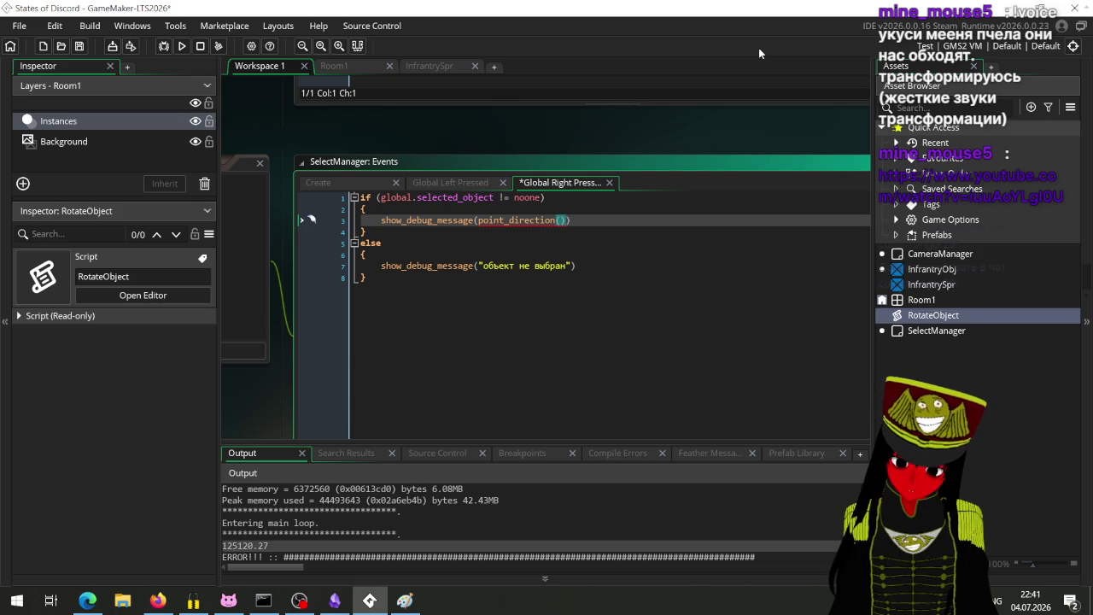
Begin the argument with 'selec' and open the point_direction manual page.
text(selec)
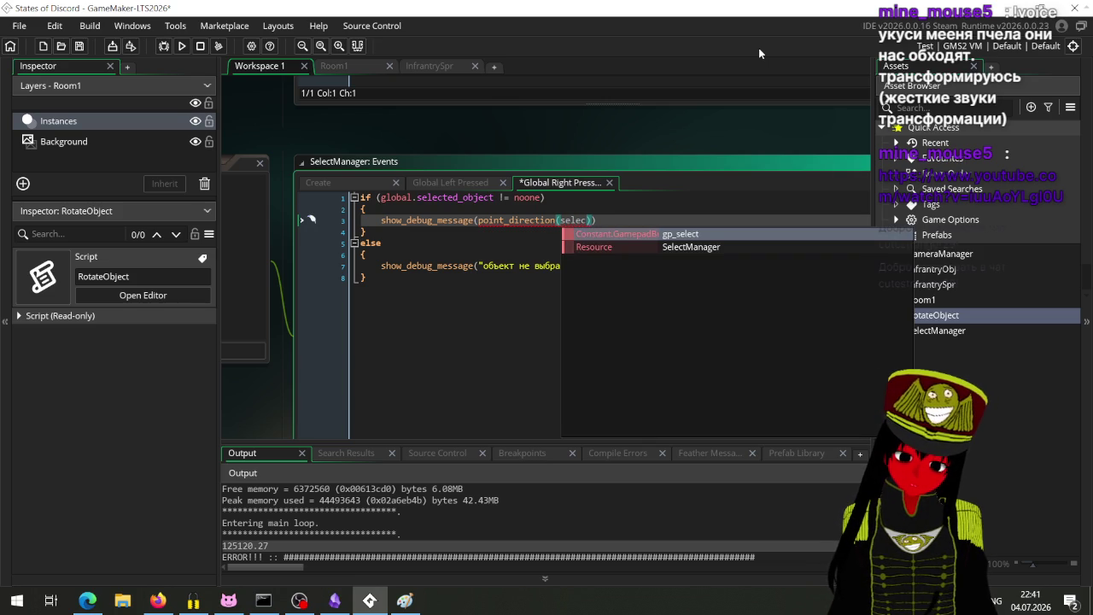
click(513, 221)
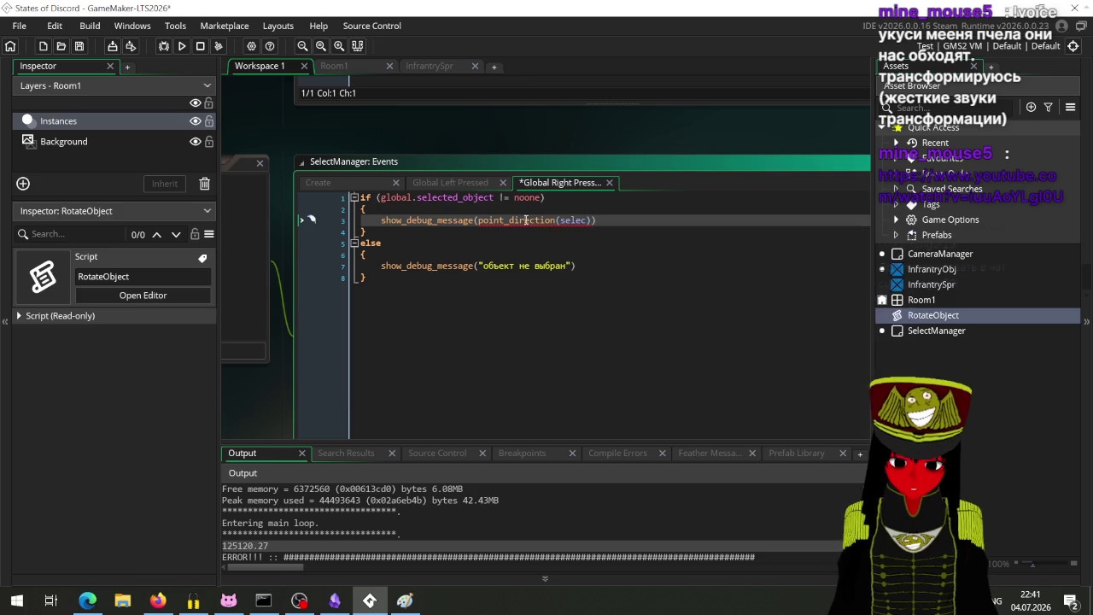
key(F1)
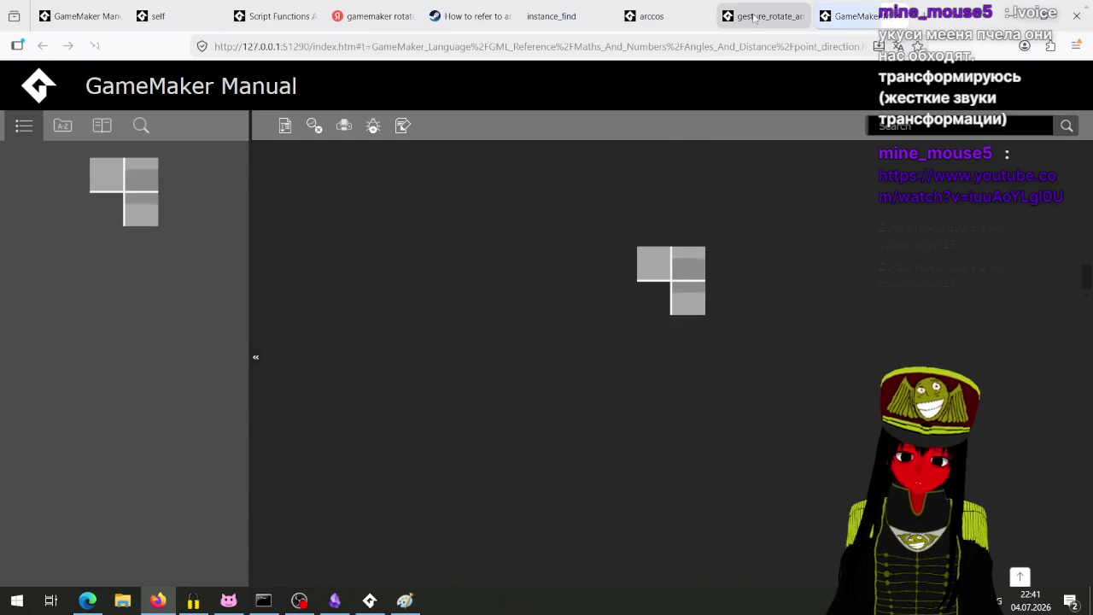
Close the gesture_rotate_angle manual tab and read the point_direction(x1, y1, x2, y2) page.
click(790, 16)
click(800, 16)
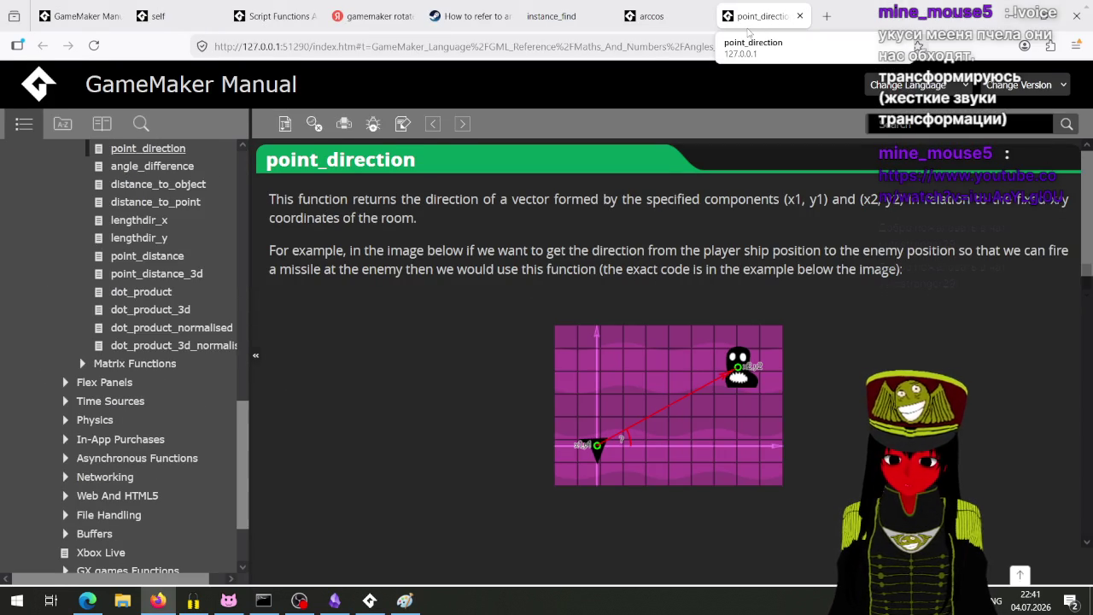
scroll(670, 244, down, 4)
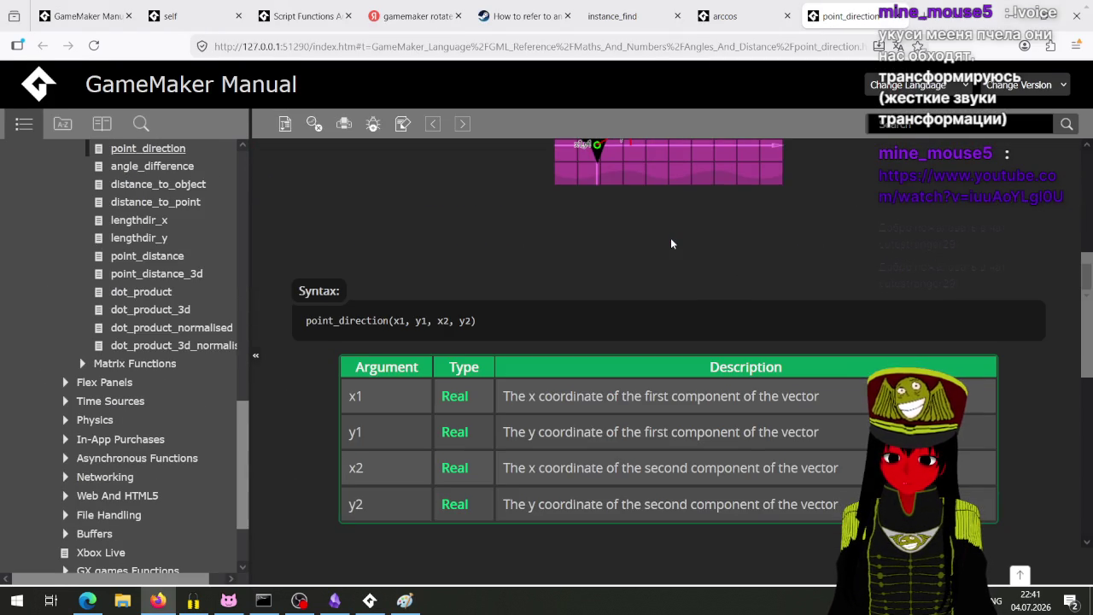
scroll(671, 245, down, 4)
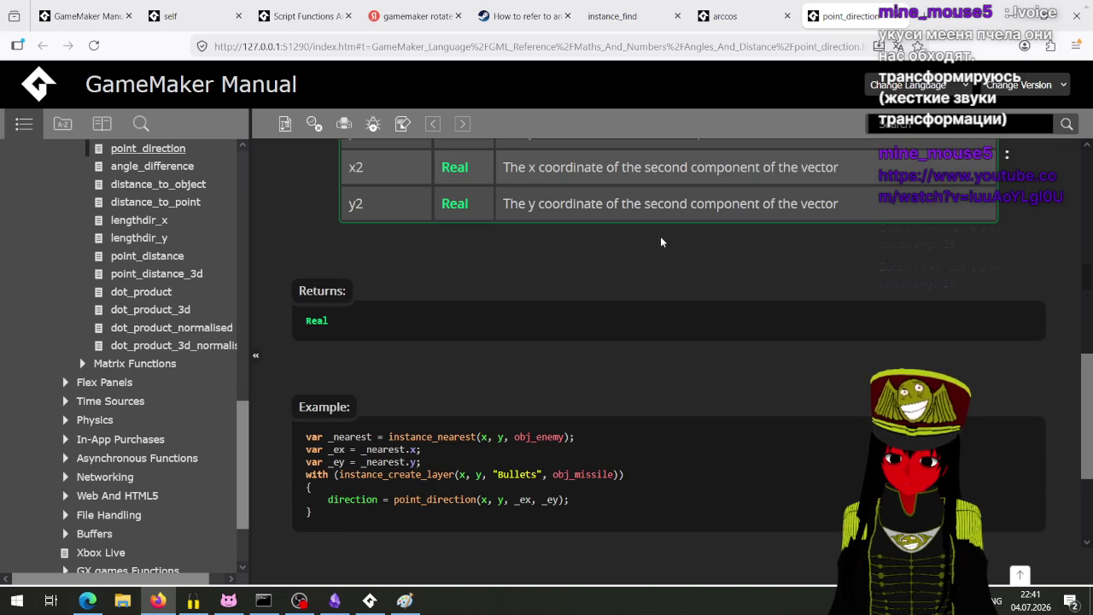
scroll(660, 243, down, 3)
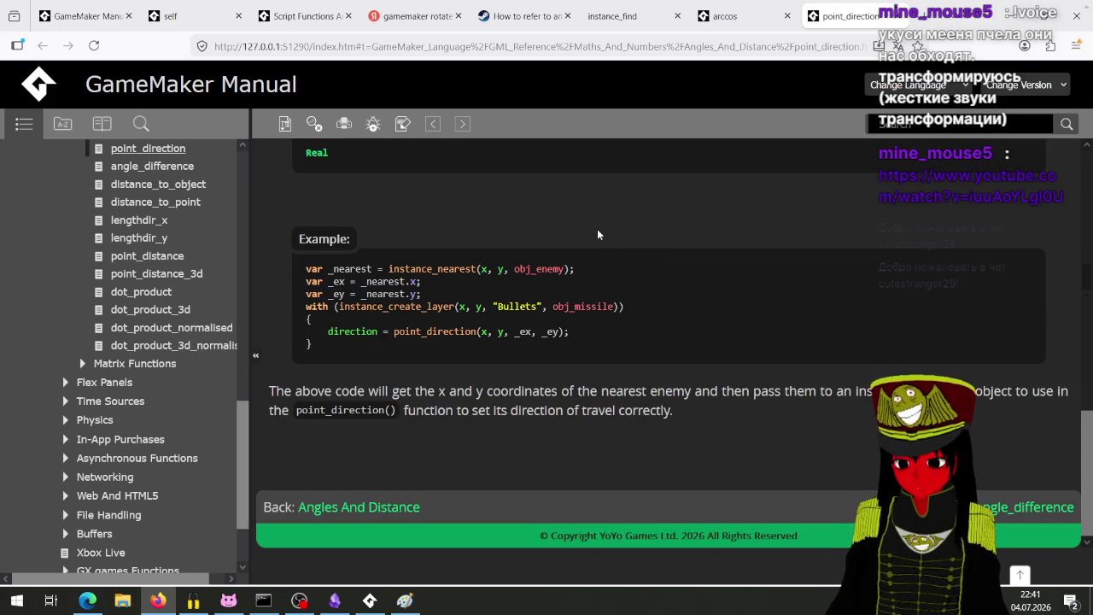
scroll(597, 234, up, 10)
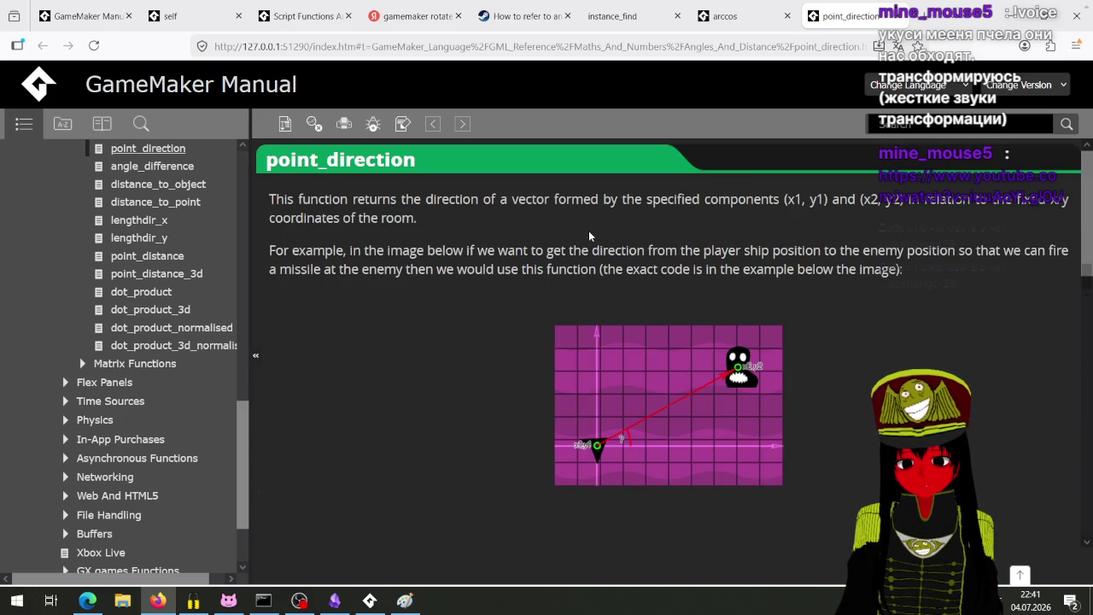
scroll(589, 236, down, 3)
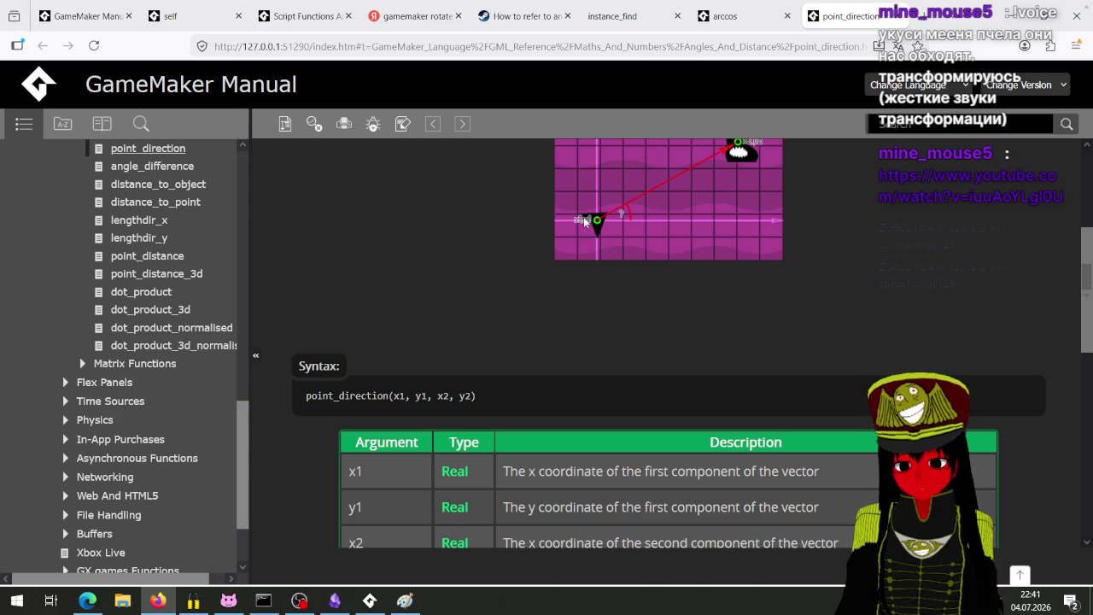
scroll(585, 222, down, 4)
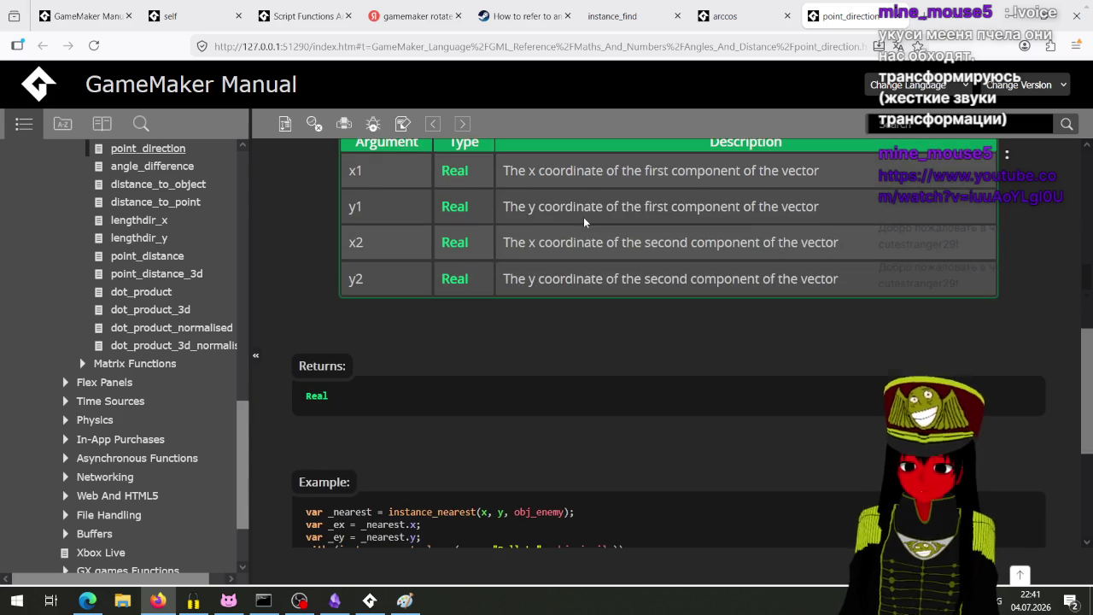
scroll(584, 222, down, 3)
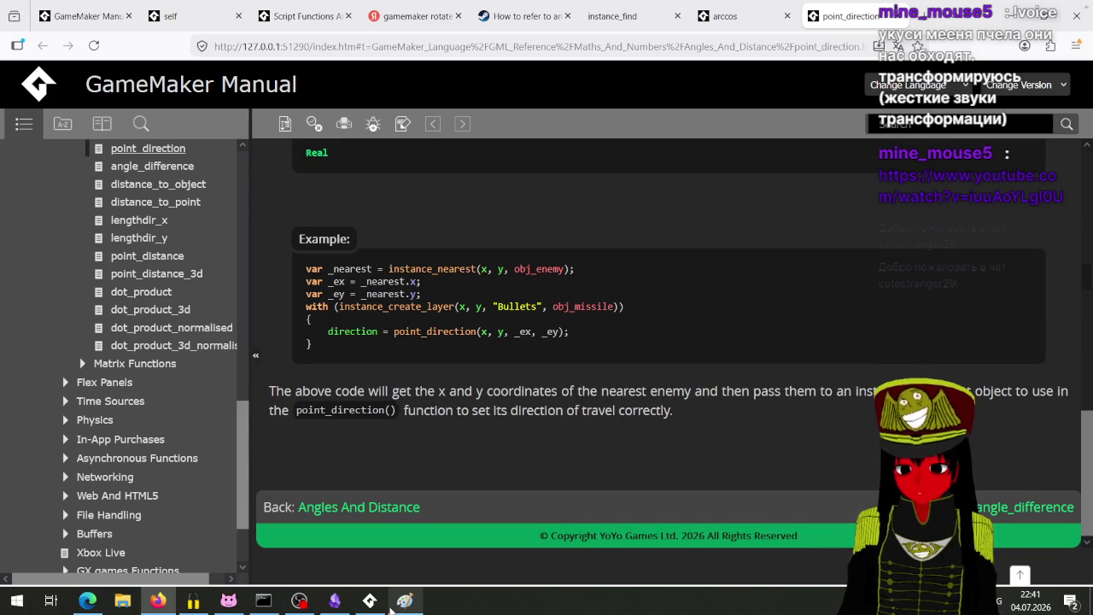
Return to the GameMaker project from the taskbar.
click(299, 601)
click(299, 601)
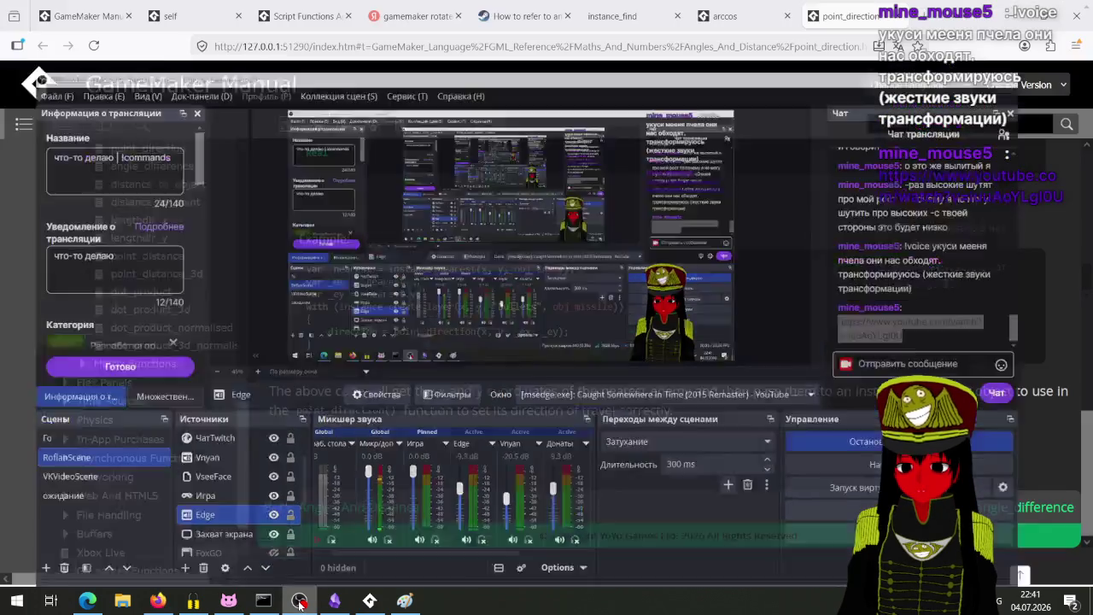
mouse_move(335, 600)
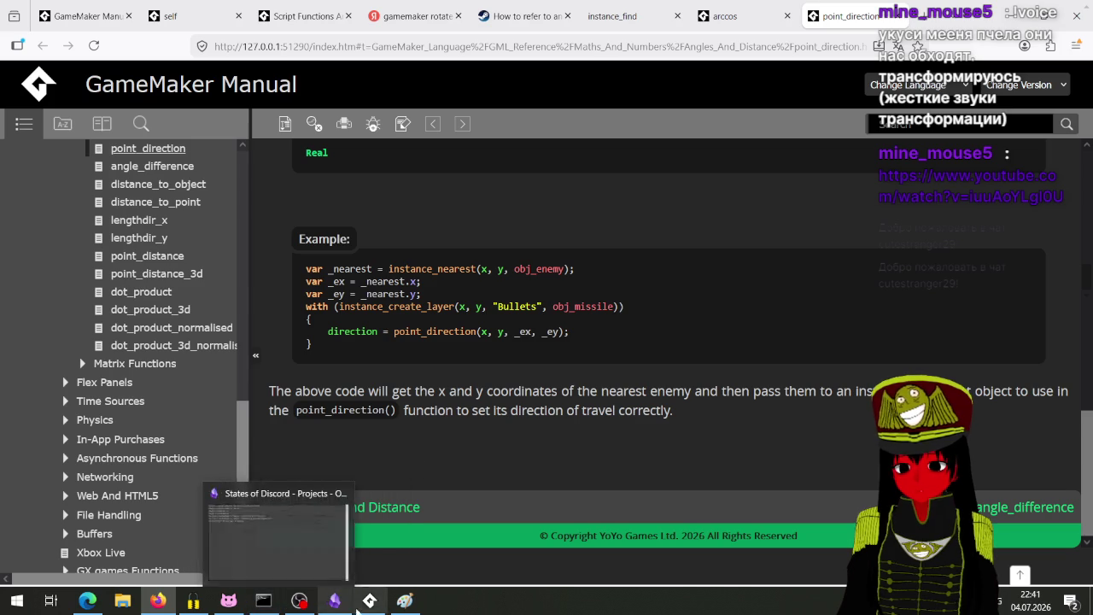
click(369, 602)
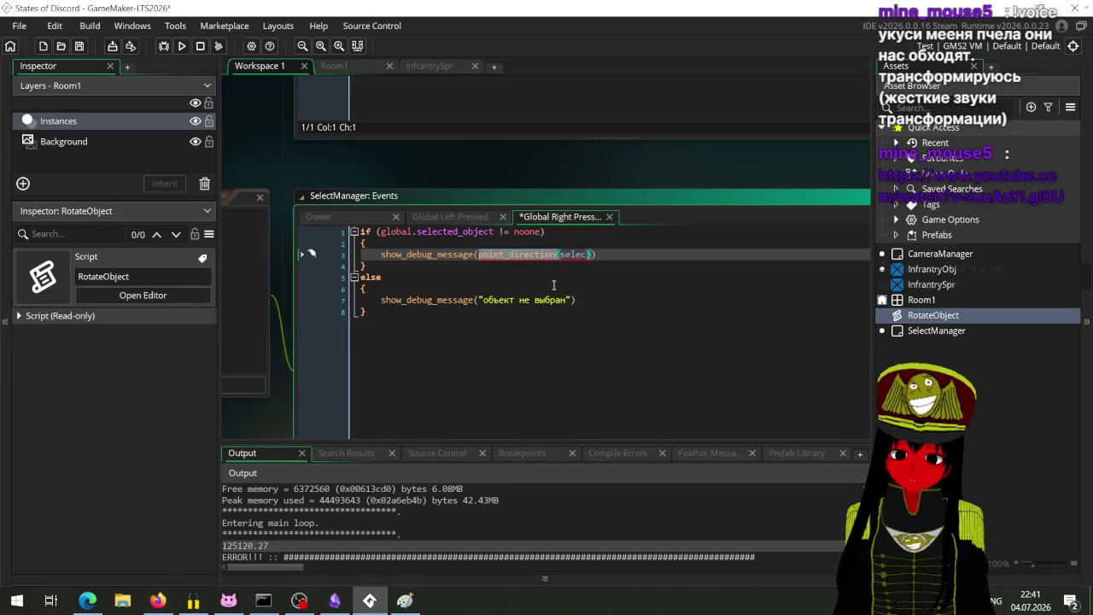
Make global.selected_object.x the first point_direction argument.
mouse_move(588, 256)
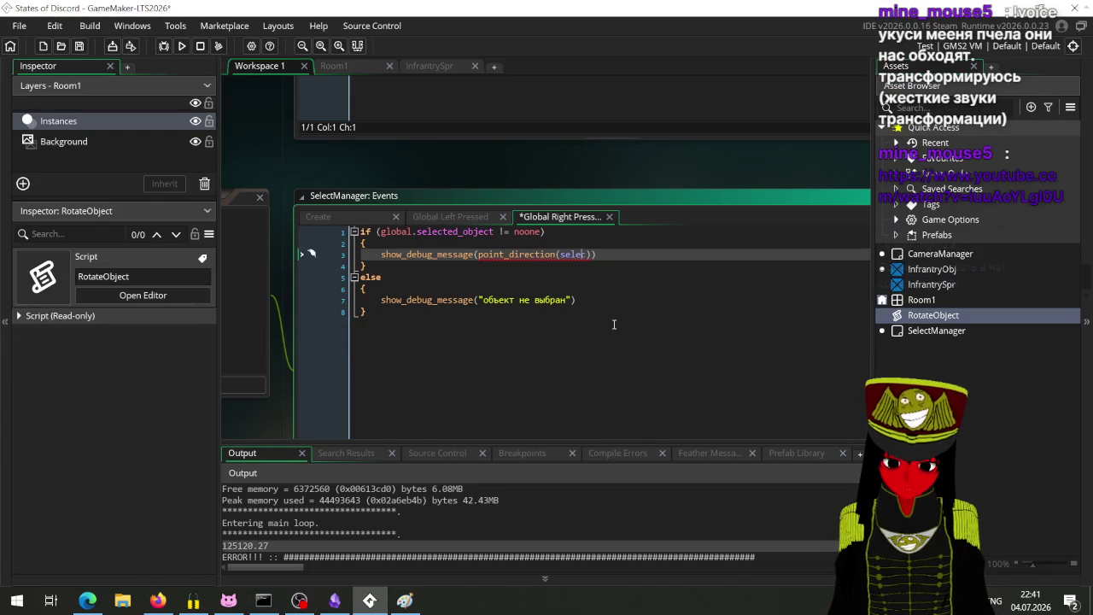
key(BackSpace)
key(BackSpace)
key(BackSpace)
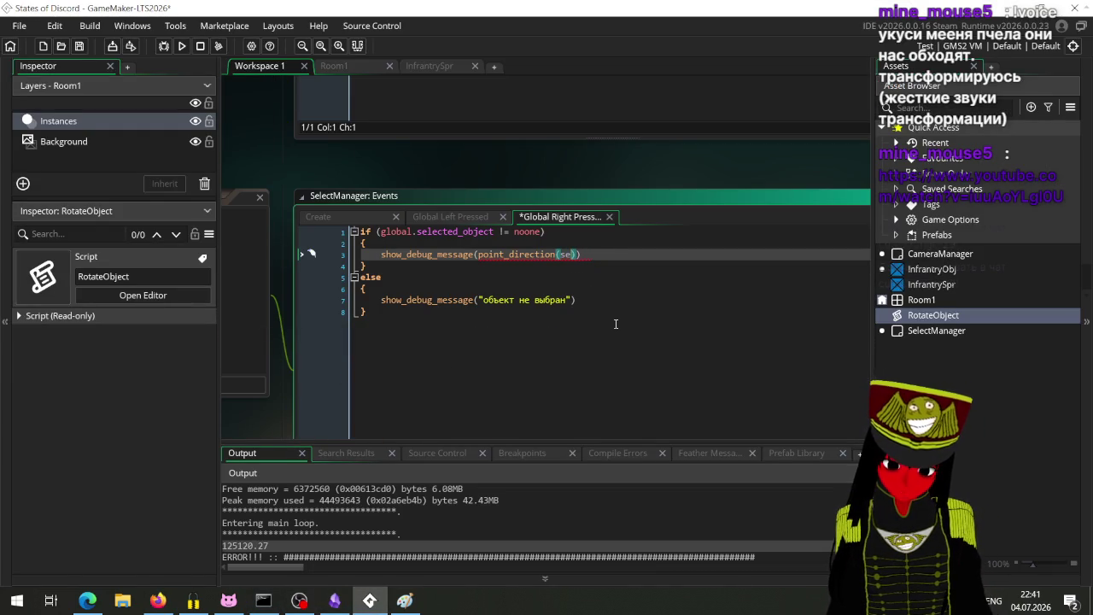
text(glo)
key(Return)
text(.)
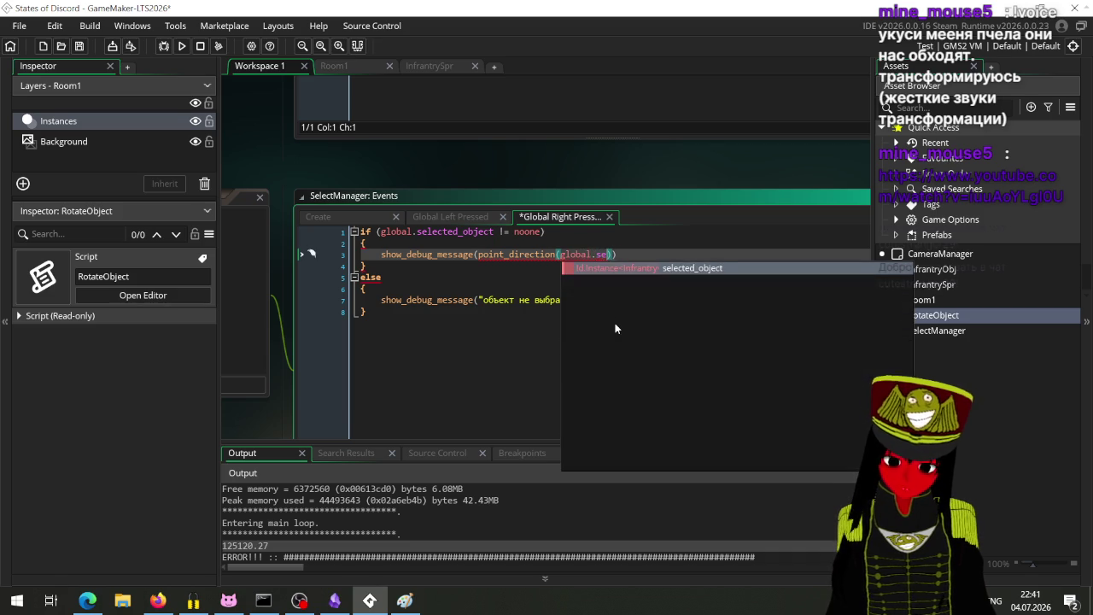
key(Return)
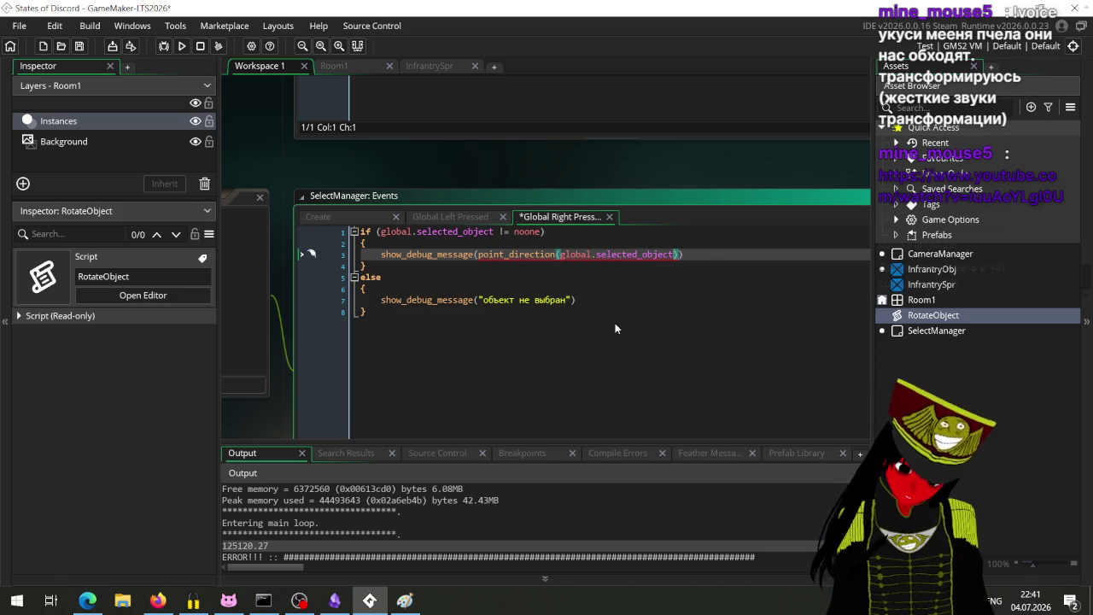
text(.x)
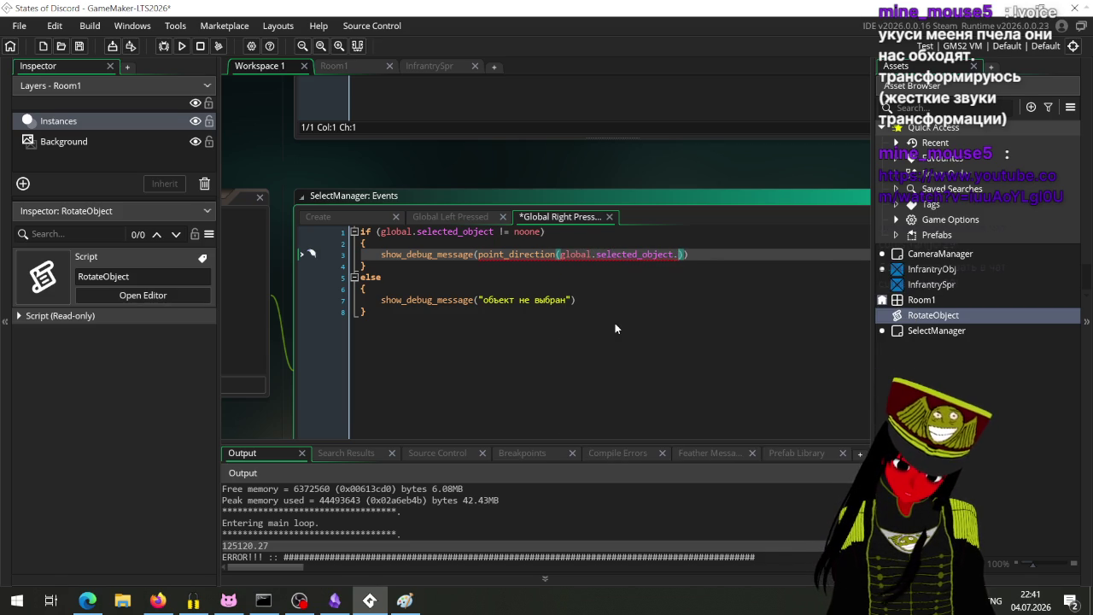
key(Escape)
text(, se)
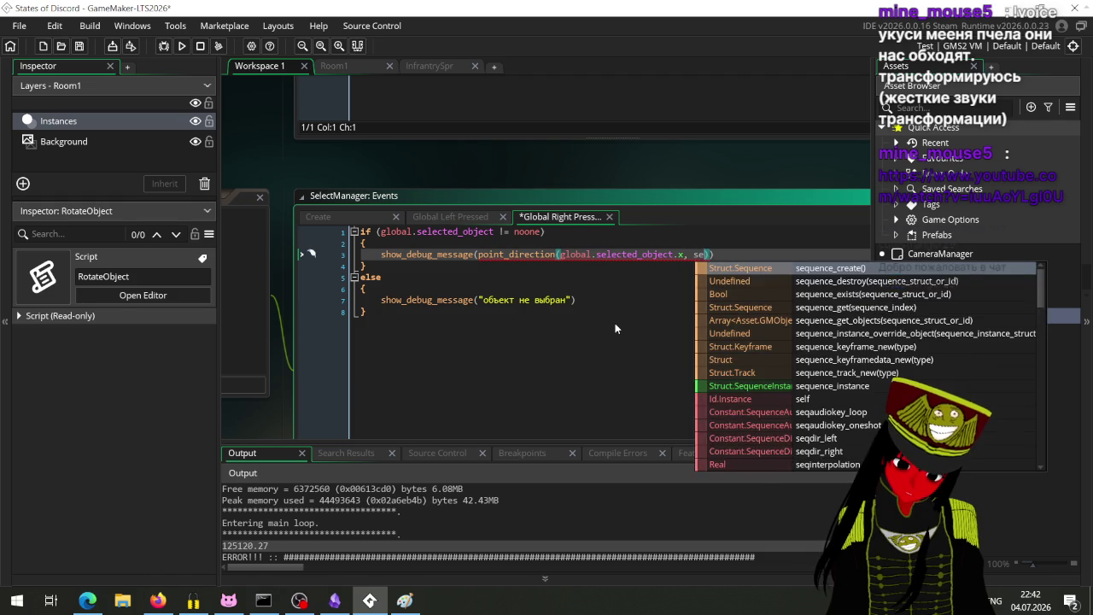
key(Escape)
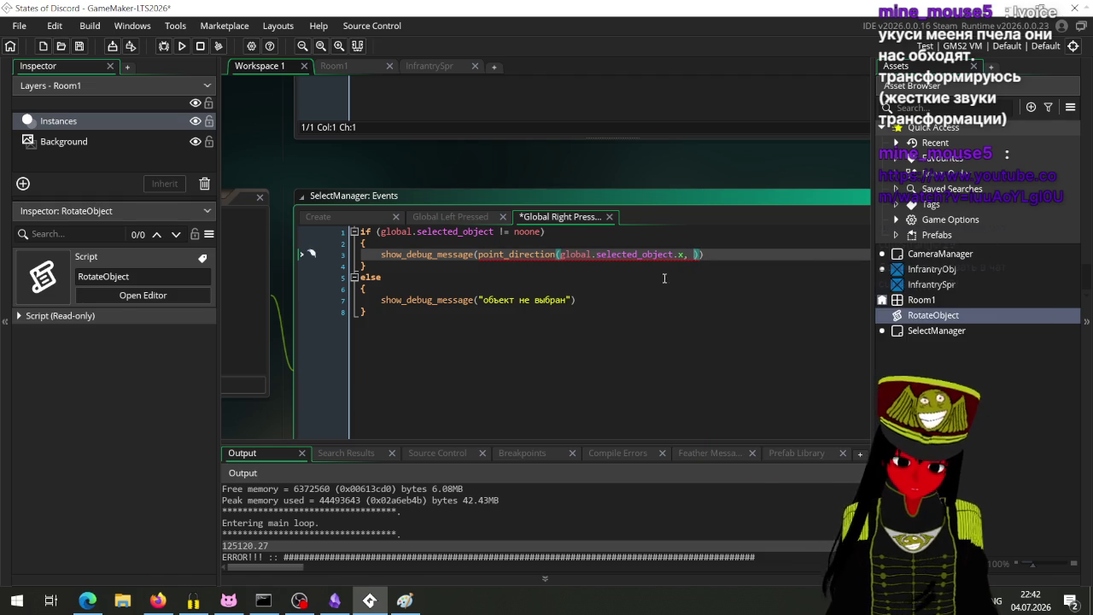
Add global.selected_object.y, mouse_x and mouse_y as remaining arguments and save the event.
drag(685, 255, 565, 261)
key(ctrl+c)
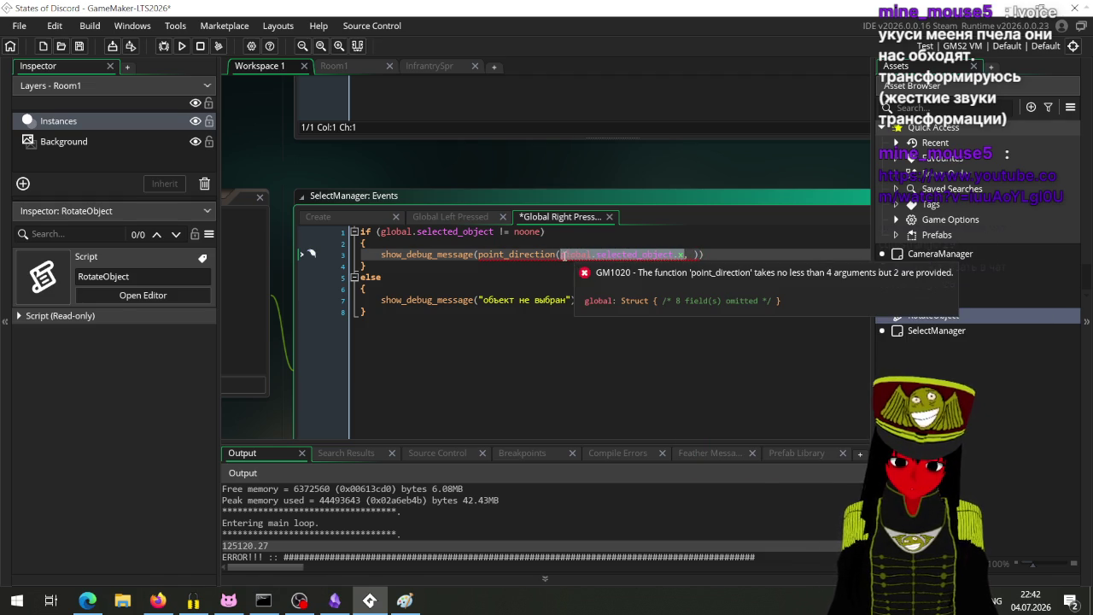
click(693, 255)
key(ctrl+v)
key(BackSpace)
text(y)
key(Escape)
key(Left)
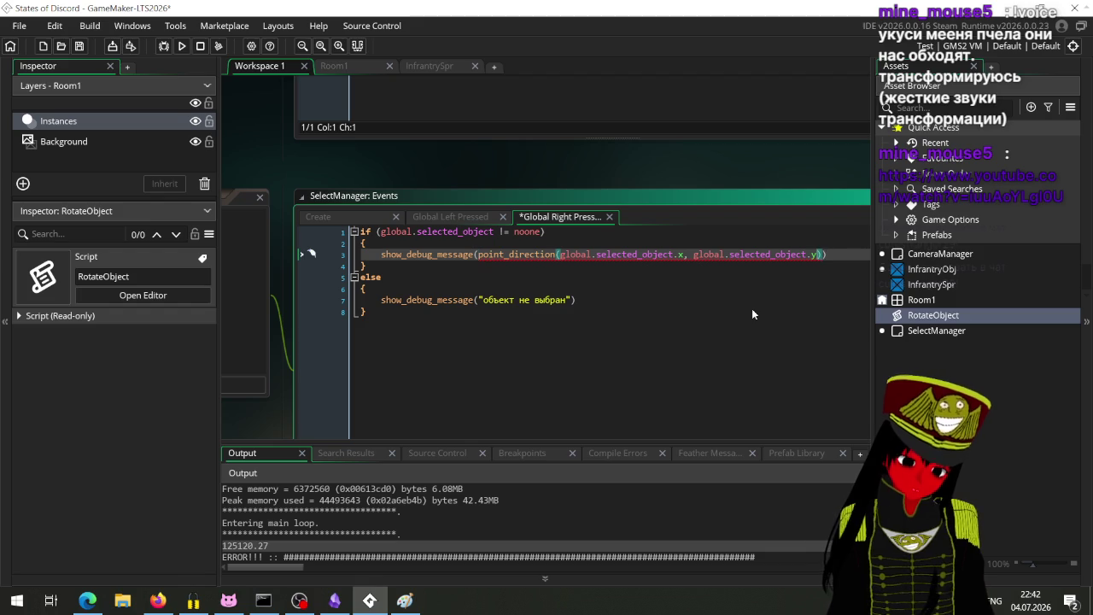
text(, mouse_x)
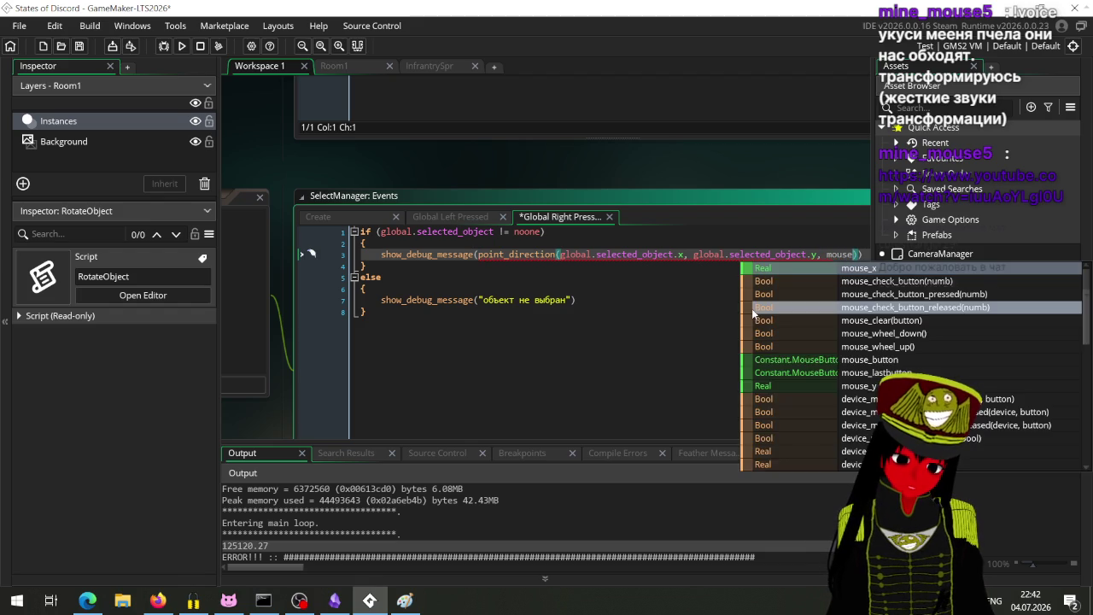
text(, mouse)
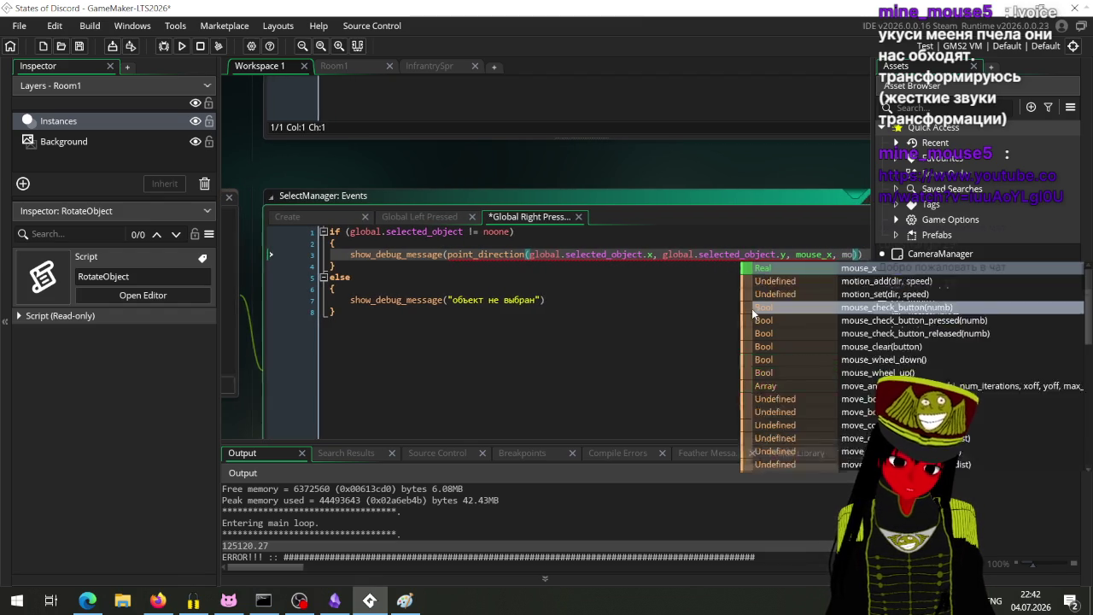
text(_y)
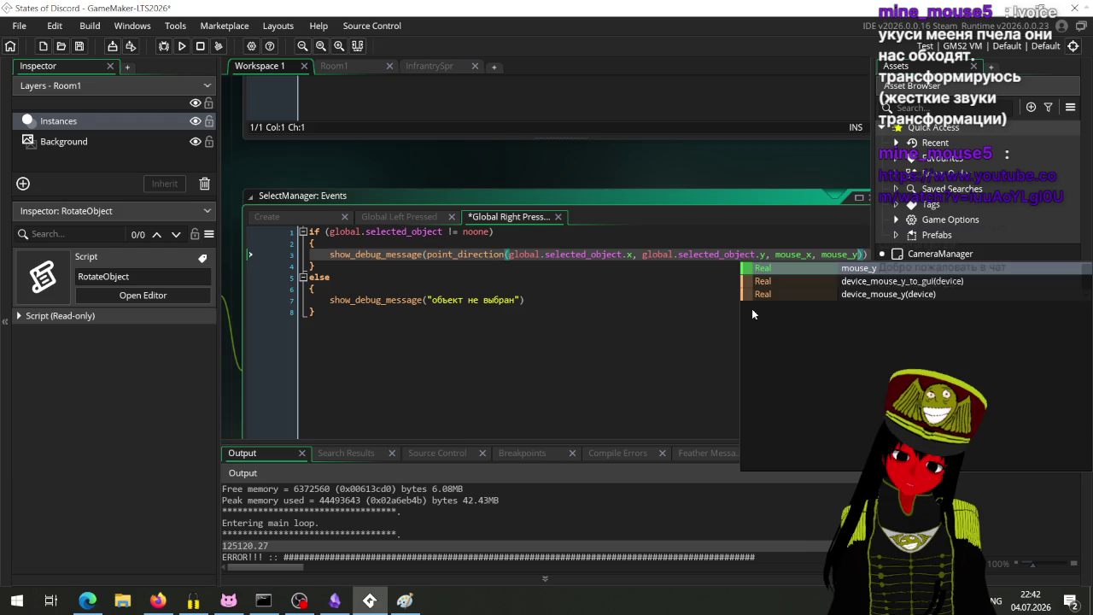
key(Escape)
key(ctrl+s)
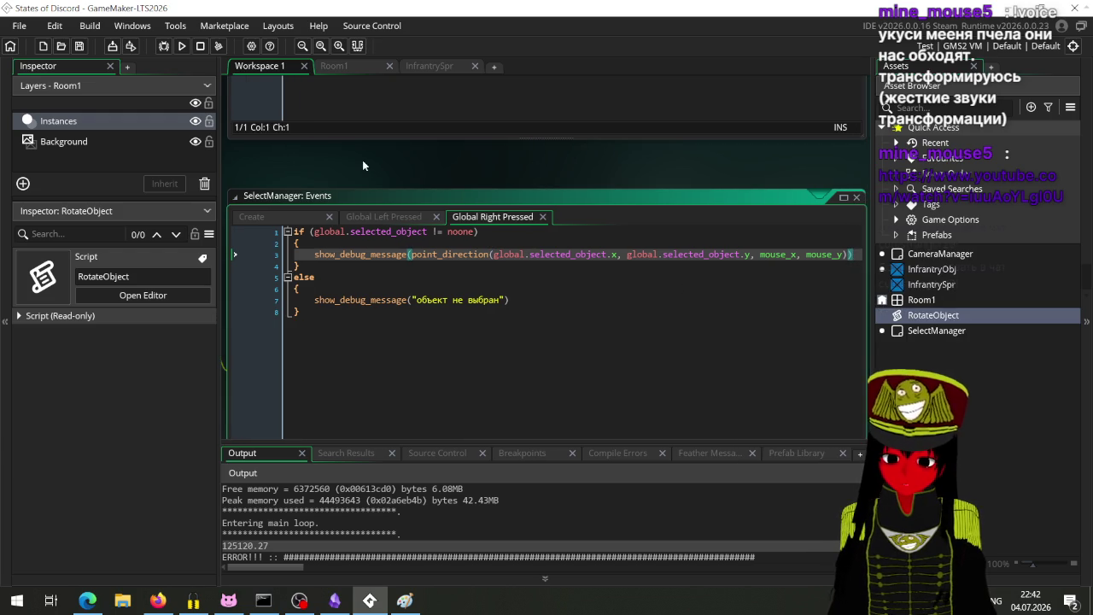
Run the game, select the first infantry unit and right-click spots to log directions.
click(181, 46)
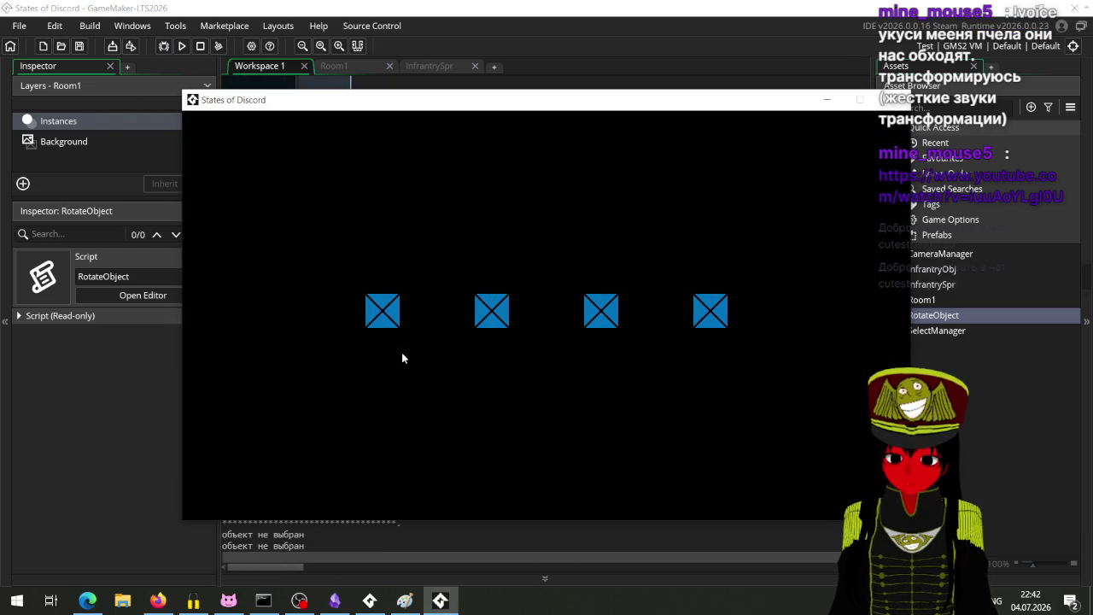
click(381, 311)
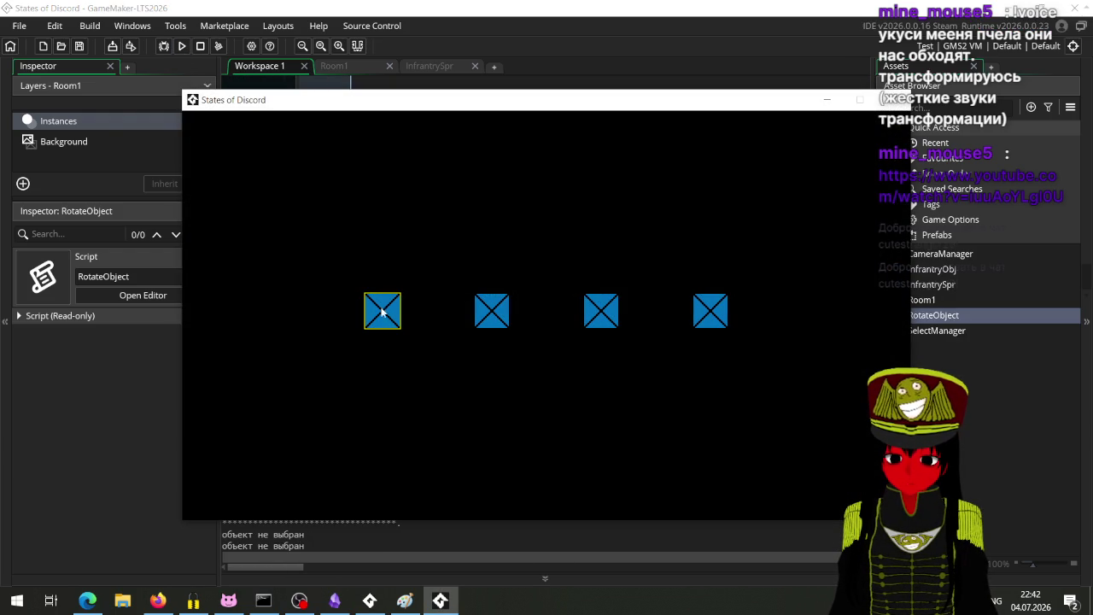
click(283, 208)
click(402, 217)
click(443, 329)
Right-click more spots around and below the unit to check angles, then close the game.
click(452, 315)
click(449, 288)
click(440, 243)
click(331, 208)
click(230, 258)
click(442, 409)
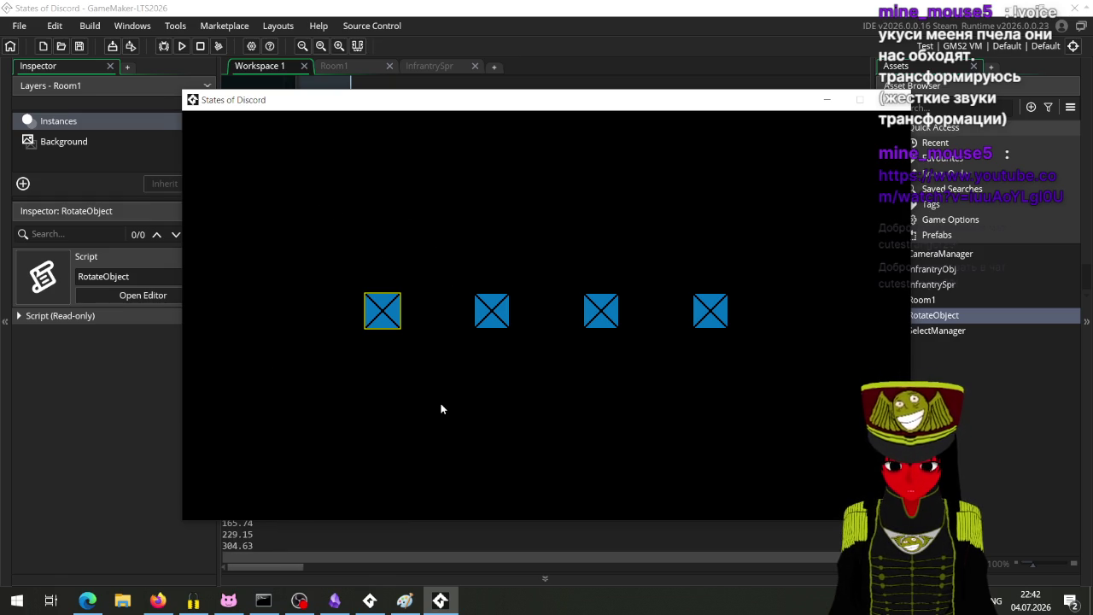
click(892, 100)
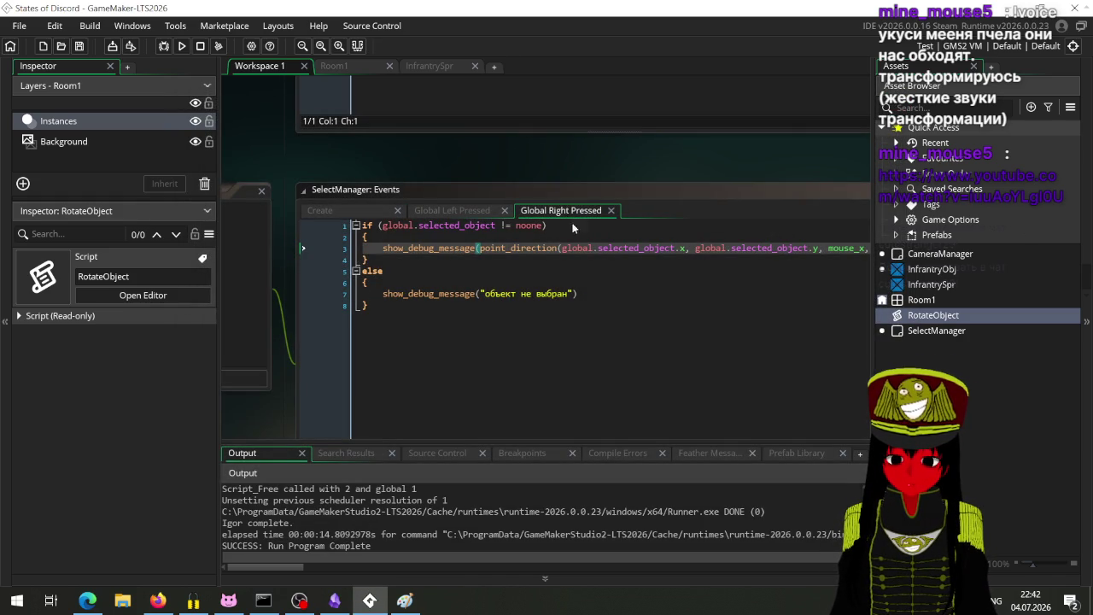
Add a new line assigning global.selected_object.image_angle.
mouse_move(401, 168)
mouse_down()
mouse_move(521, 152)
mouse_move(281, 165)
mouse_up()
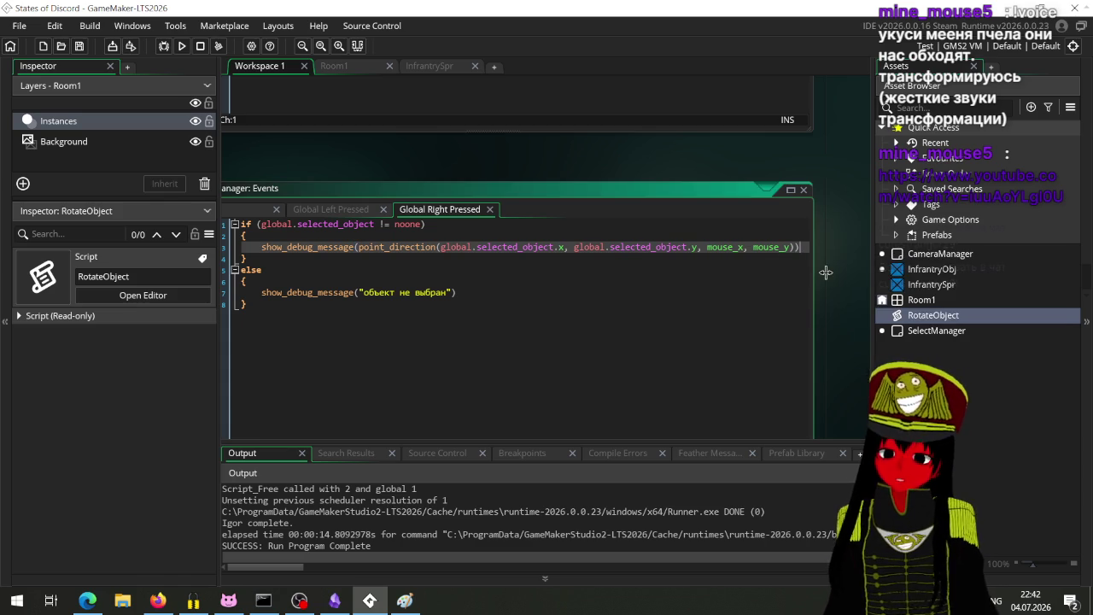
key(Return)
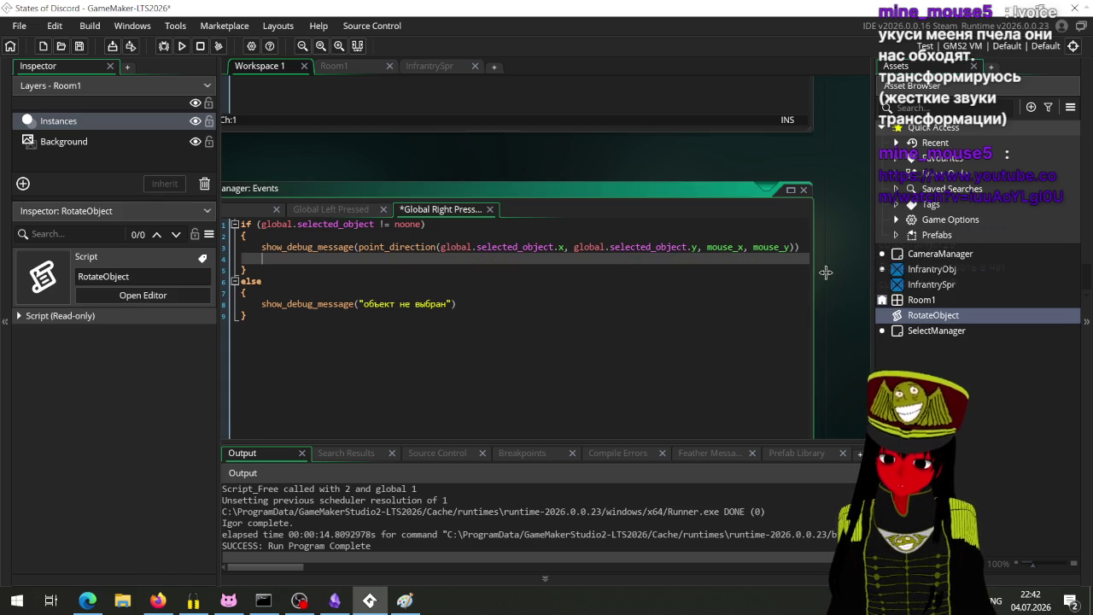
text(global)
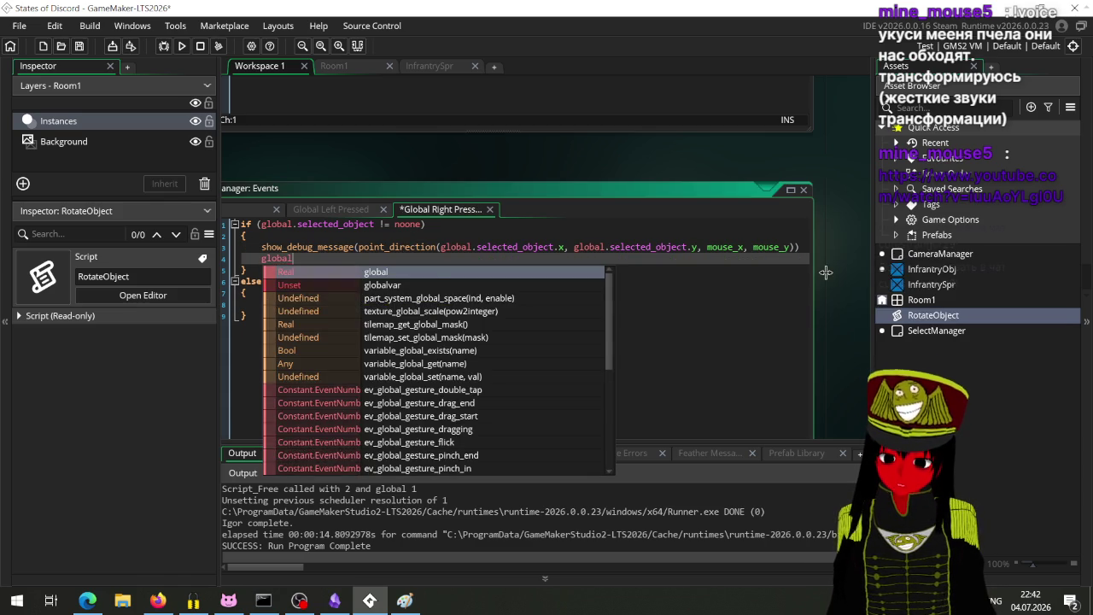
text(.imag)
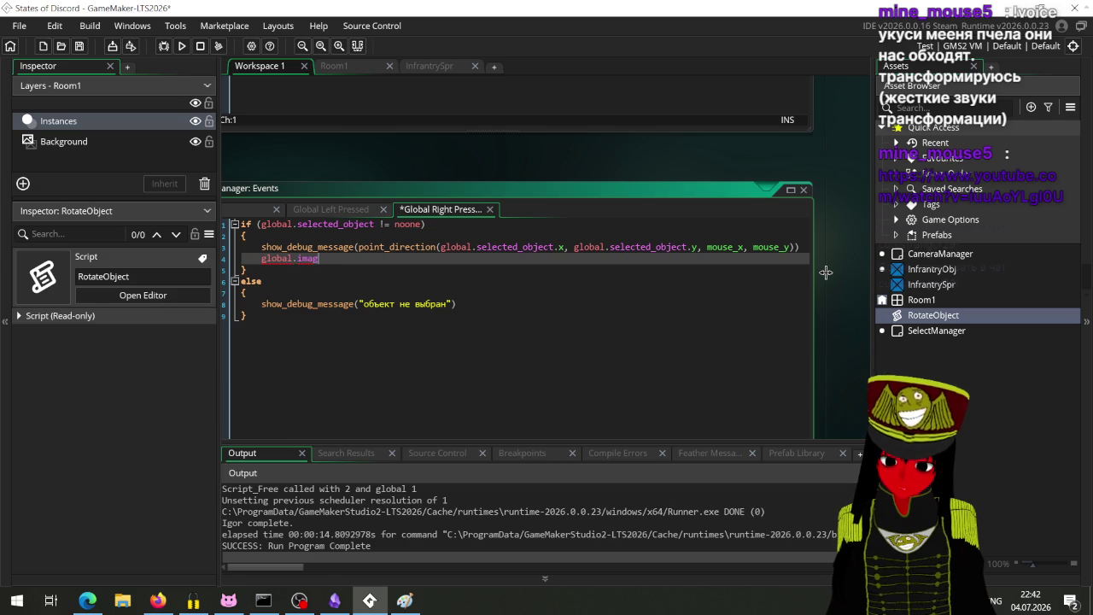
key(BackSpace)
key(BackSpace)
text(sele)
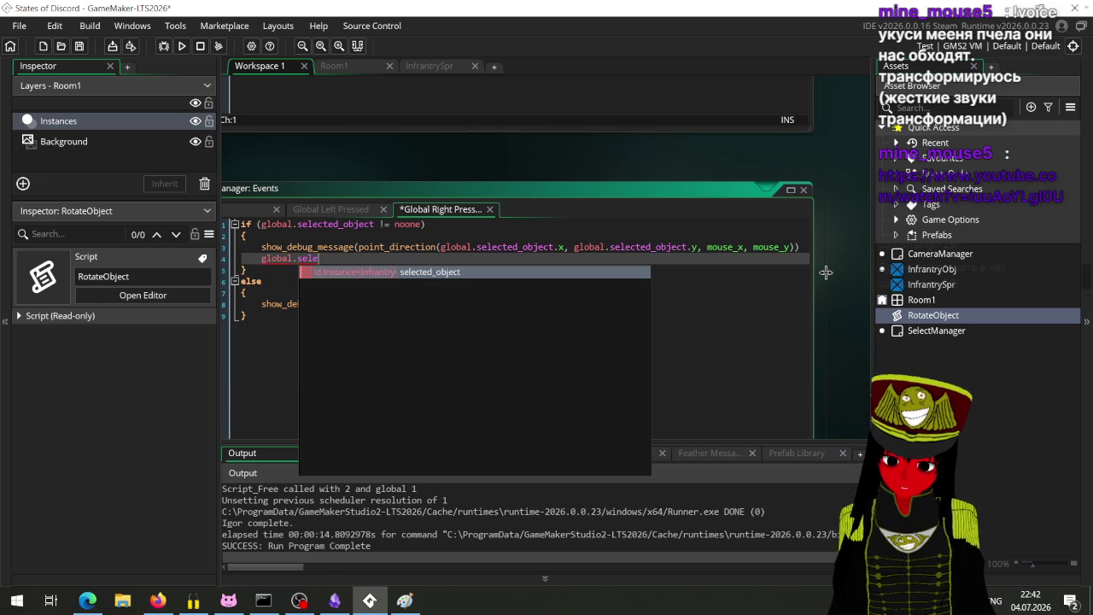
key(Return)
text(.)
text(image)
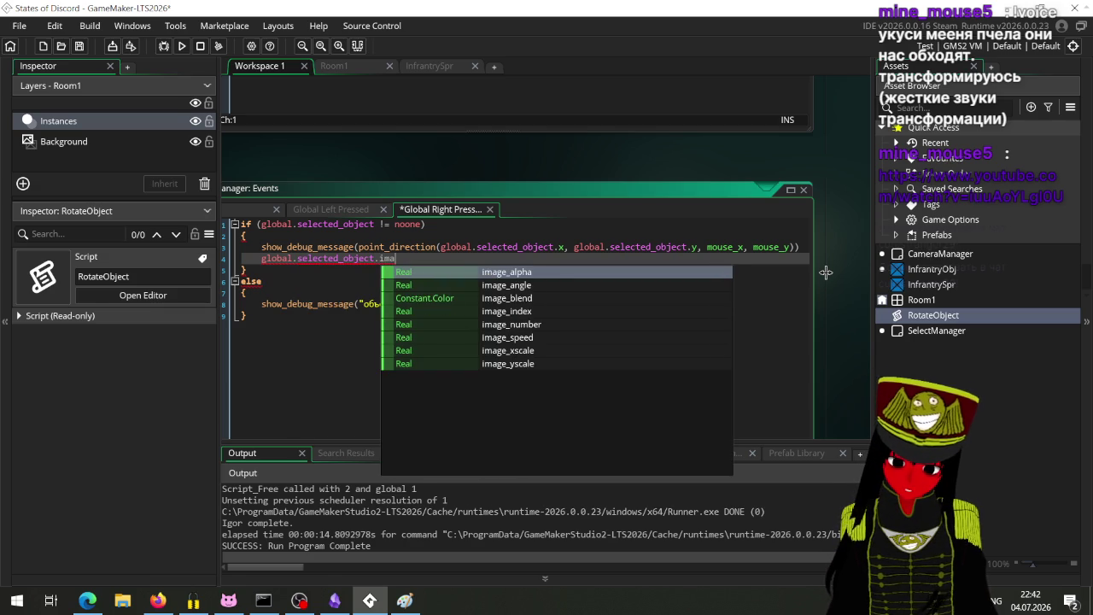
text(_an)
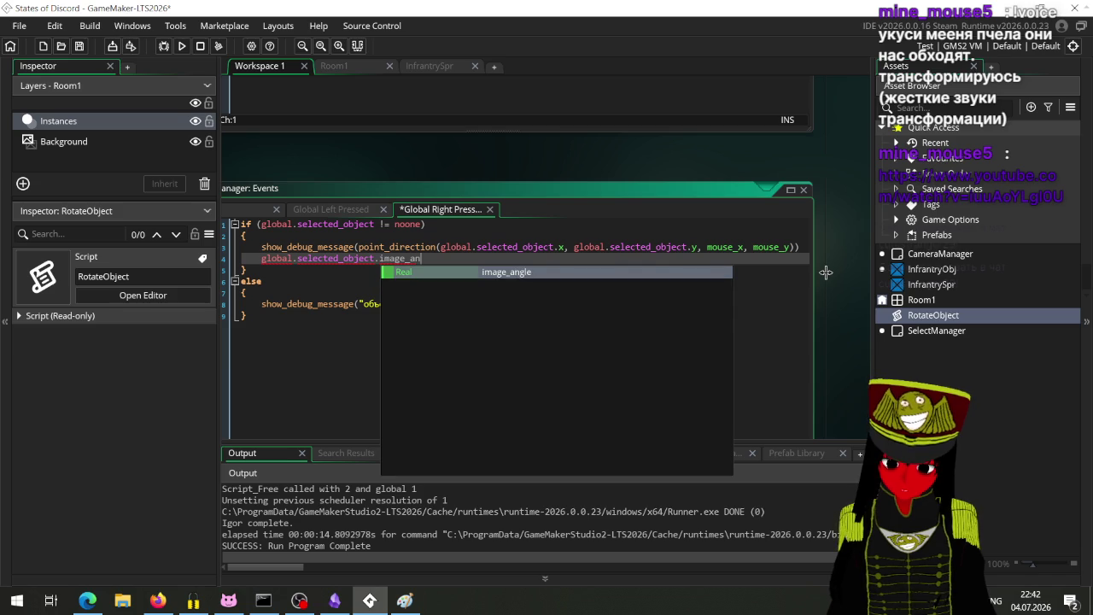
key(Return)
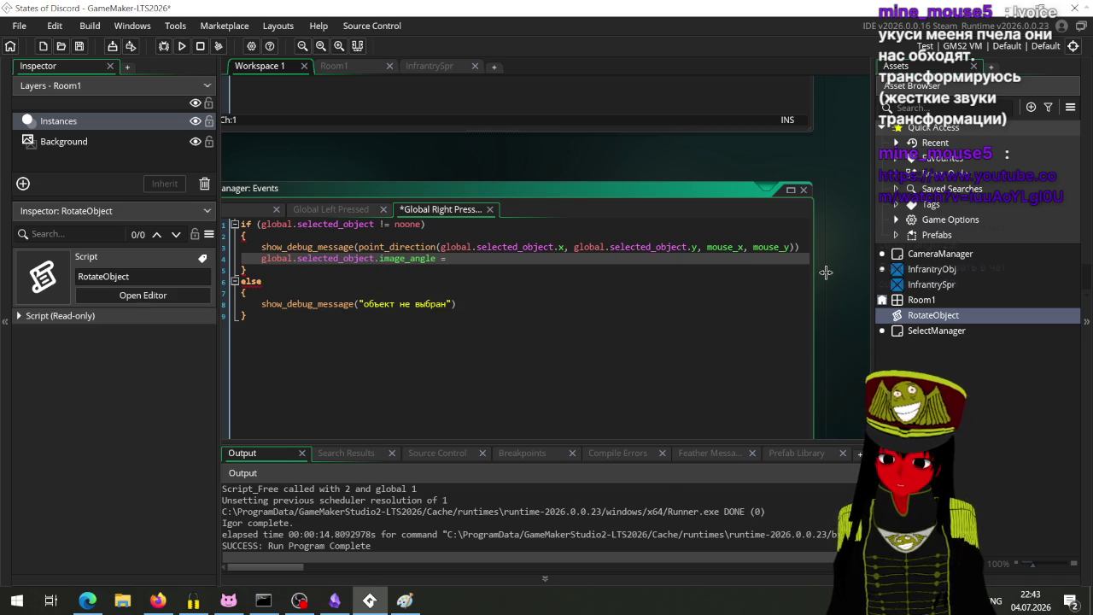
Store point_direction in var angle_to_point, set image_angle to it, save and run.
mouse_move(357, 247)
double_click(307, 247)
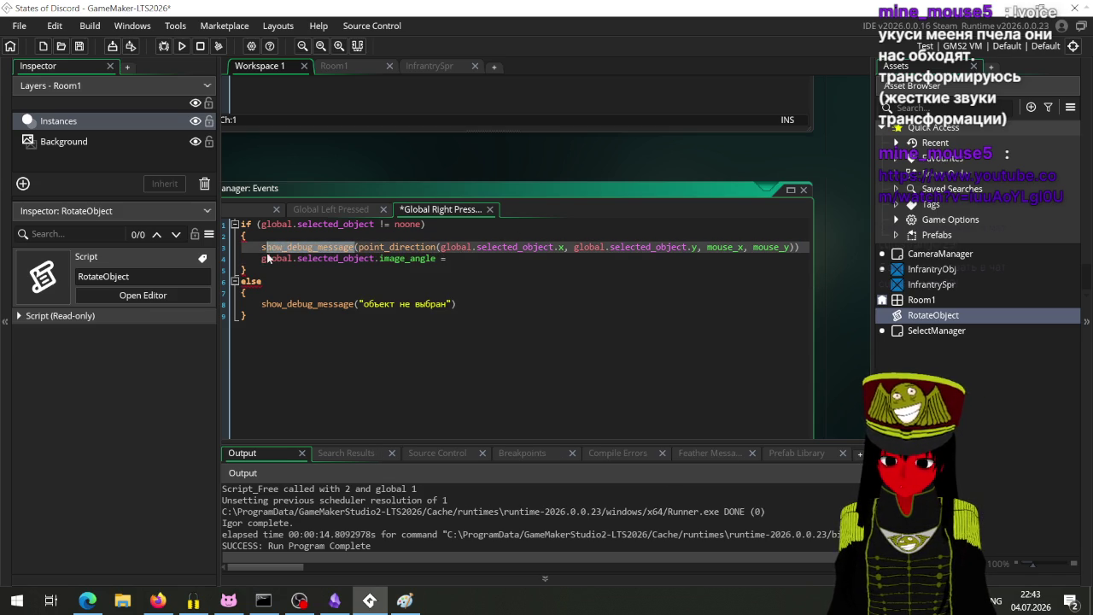
text(var )
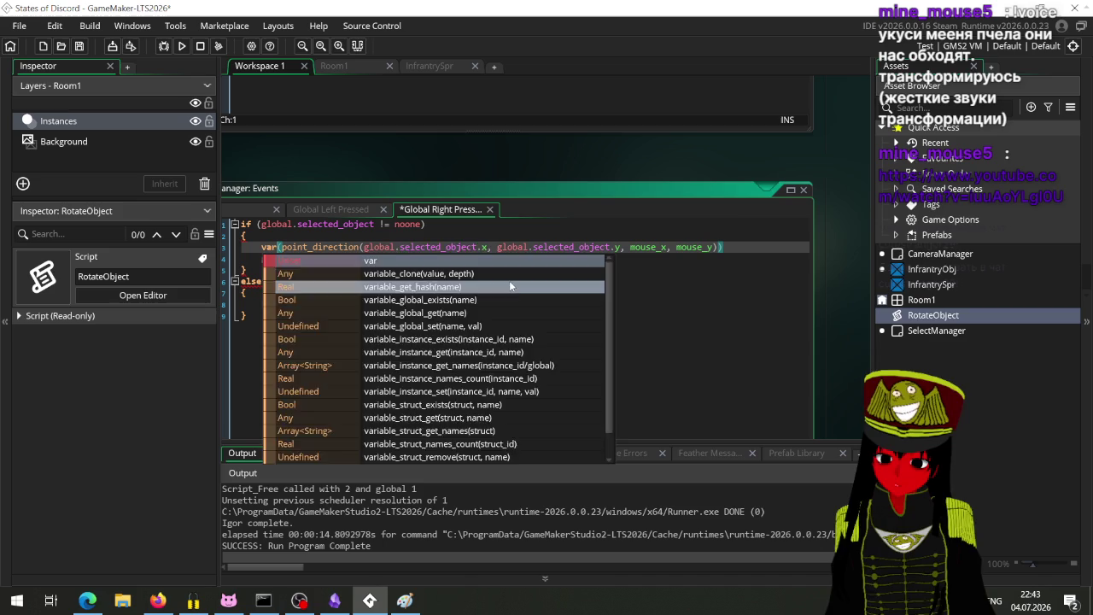
text(angle_to_)
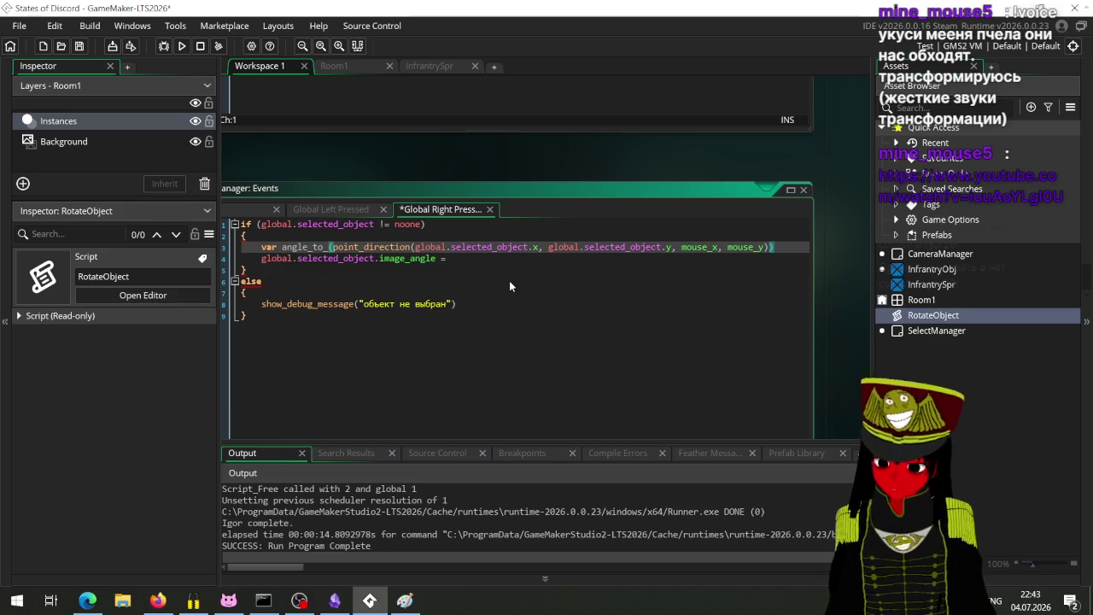
text(point =)
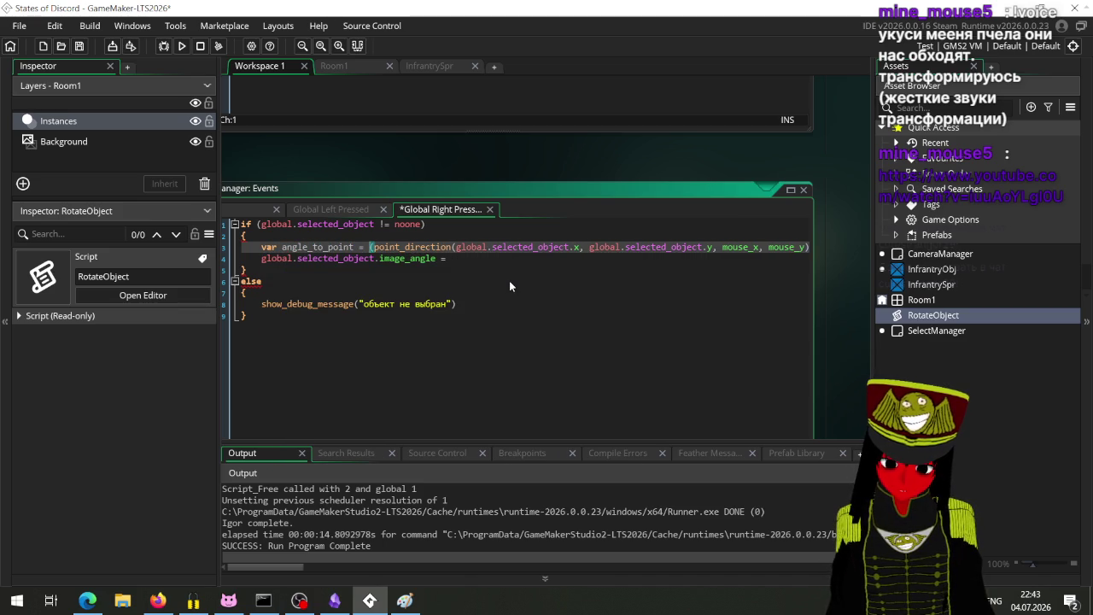
key(Delete)
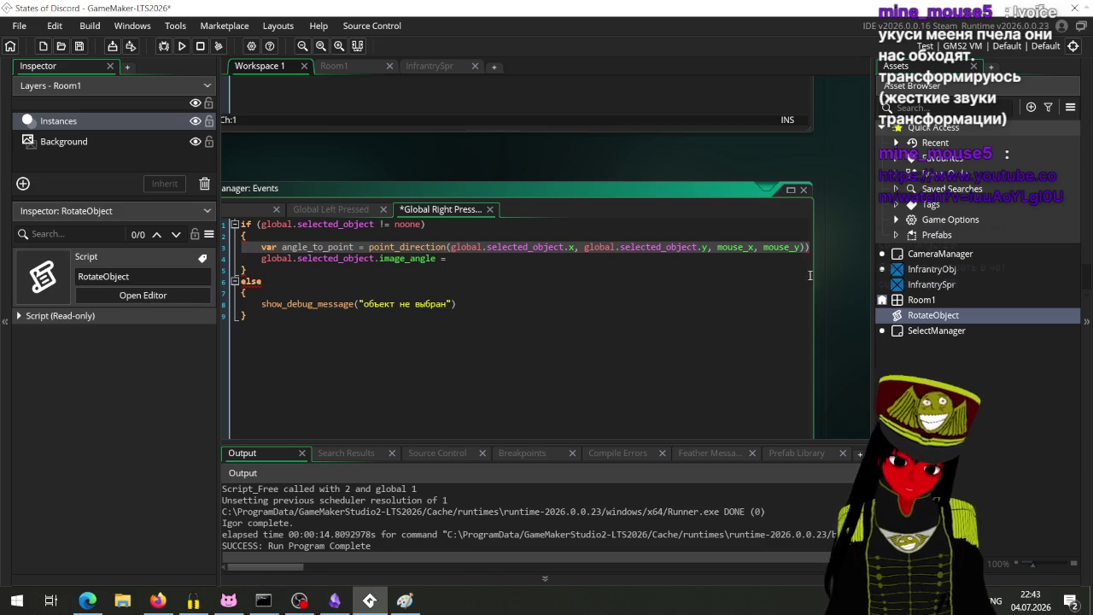
click(810, 248)
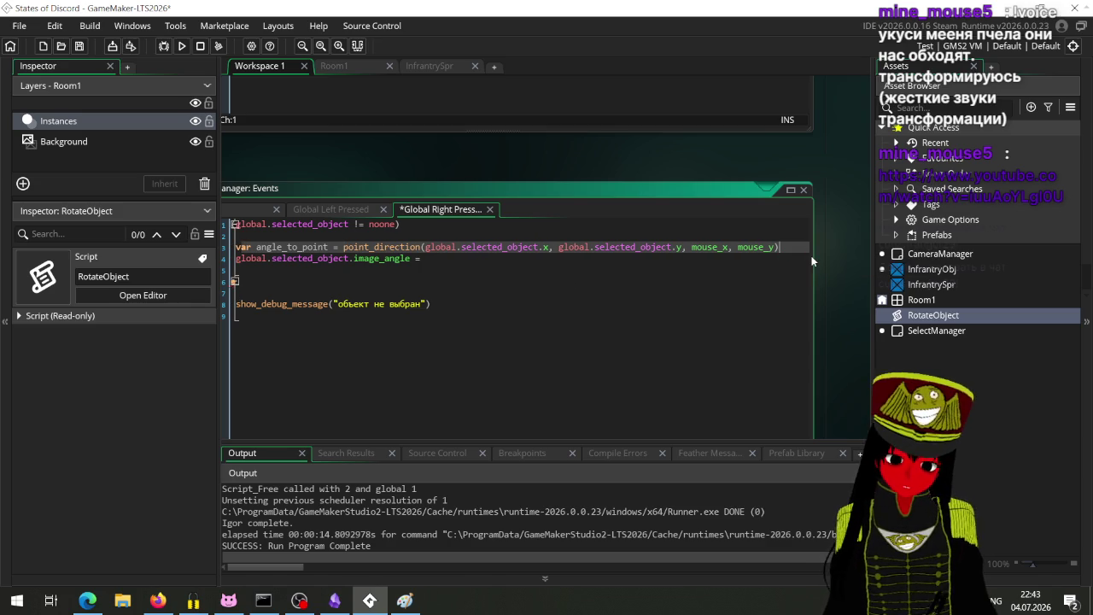
click(458, 261)
text(angle_to_point)
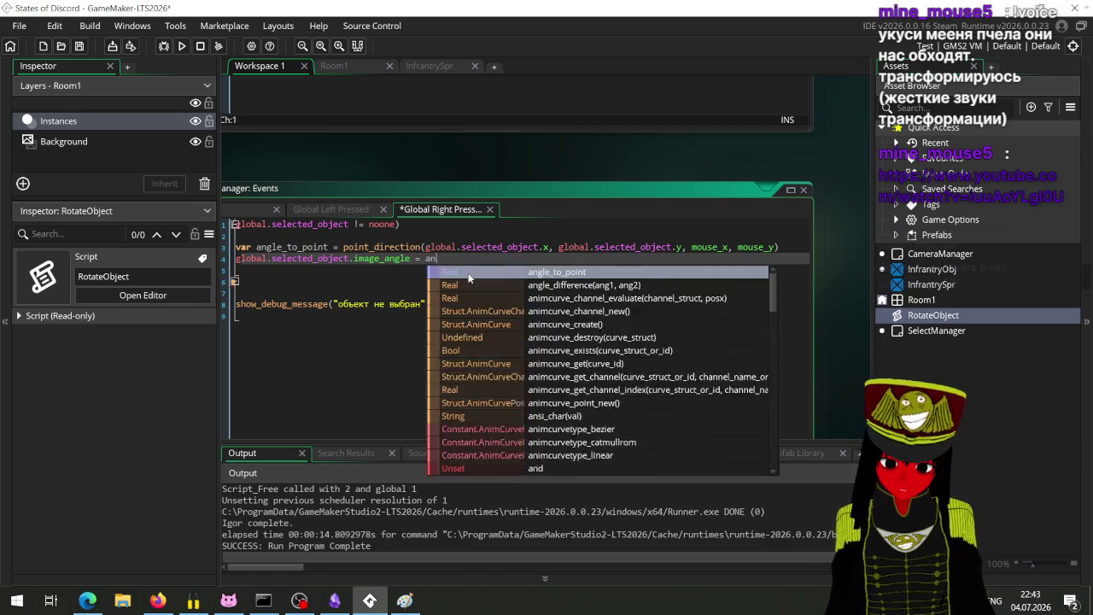
key(ctrl+s)
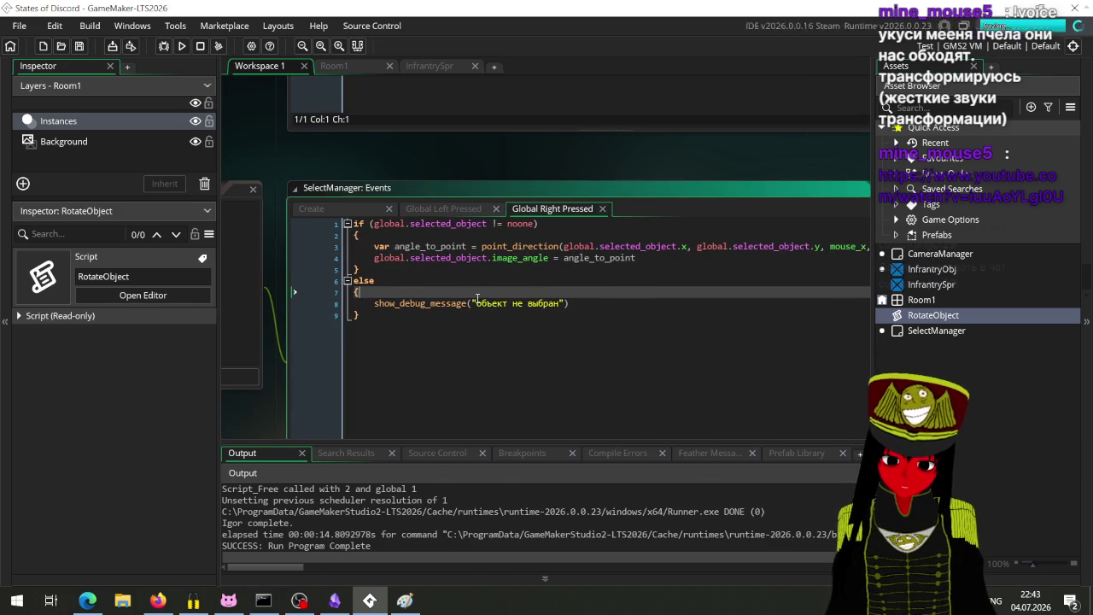
click(183, 47)
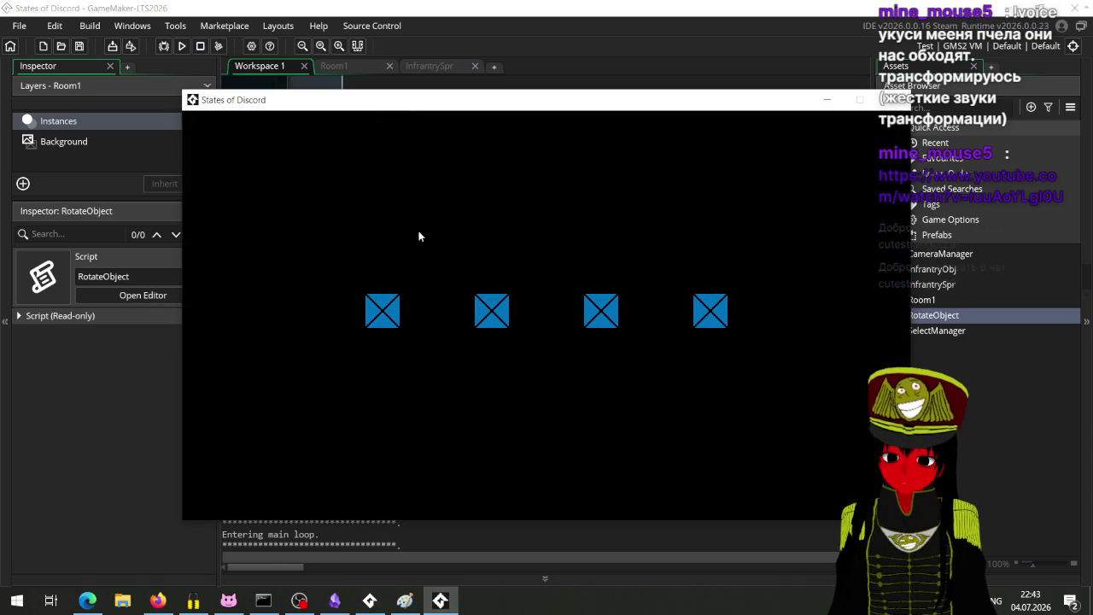
Right-click with no unit selected, rotate the first infantry unit toward the mouse, then close the game.
click(359, 324)
mouse_move(344, 365)
mouse_down()
mouse_move(274, 344)
mouse_move(330, 383)
mouse_move(439, 408)
mouse_move(556, 367)
mouse_move(554, 200)
mouse_move(347, 169)
mouse_move(276, 214)
mouse_move(270, 319)
mouse_move(345, 385)
mouse_up()
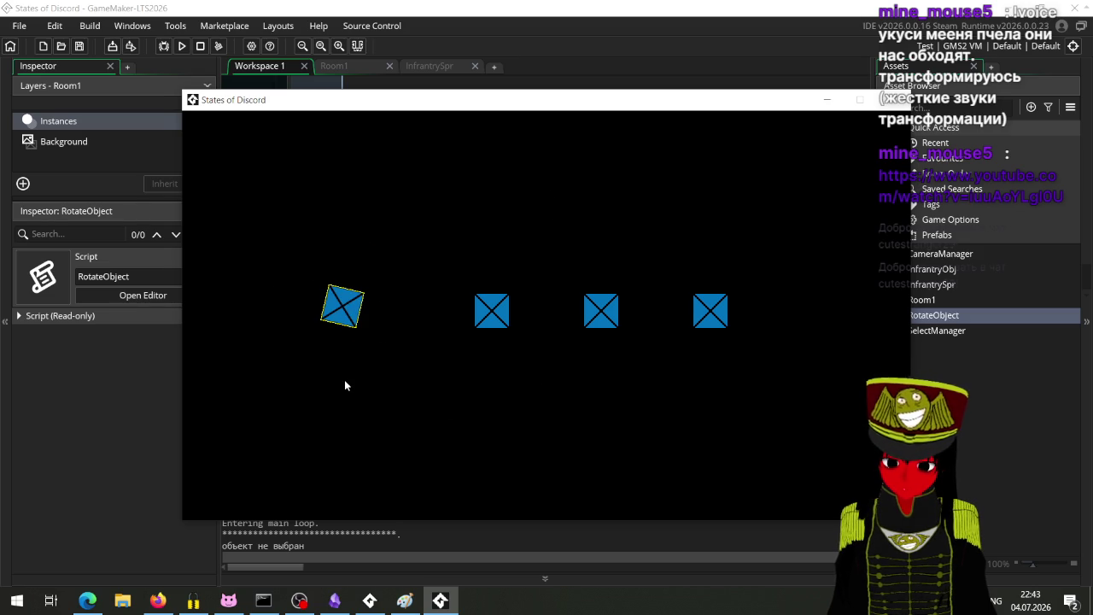
click(892, 100)
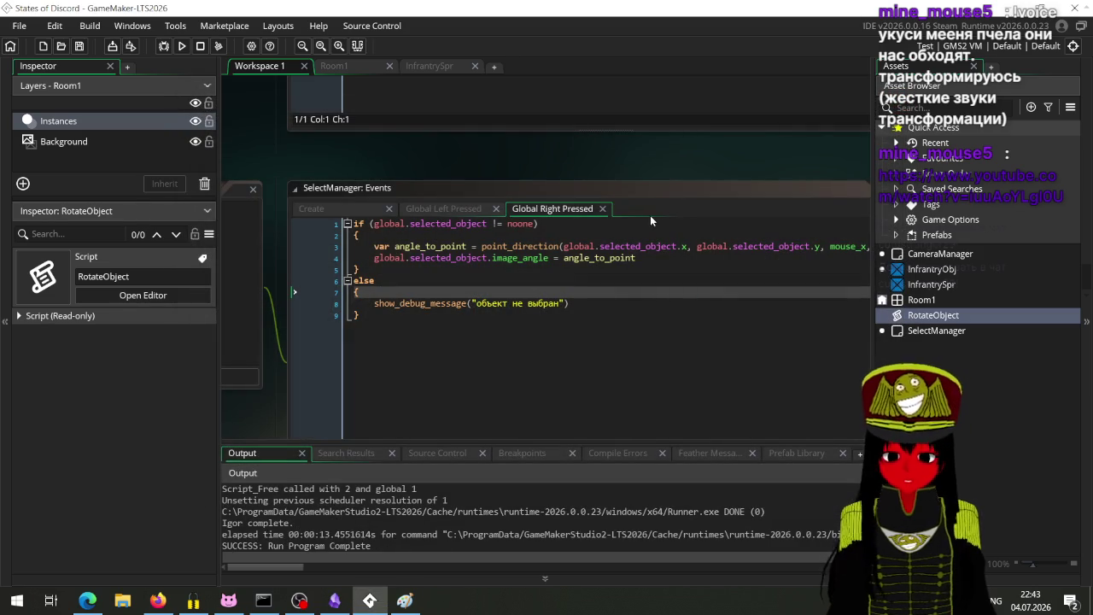
Set InfrantrySpr's origin to Middle Centre (32, 32), rerun the game and select the first unit.
double_click(938, 285)
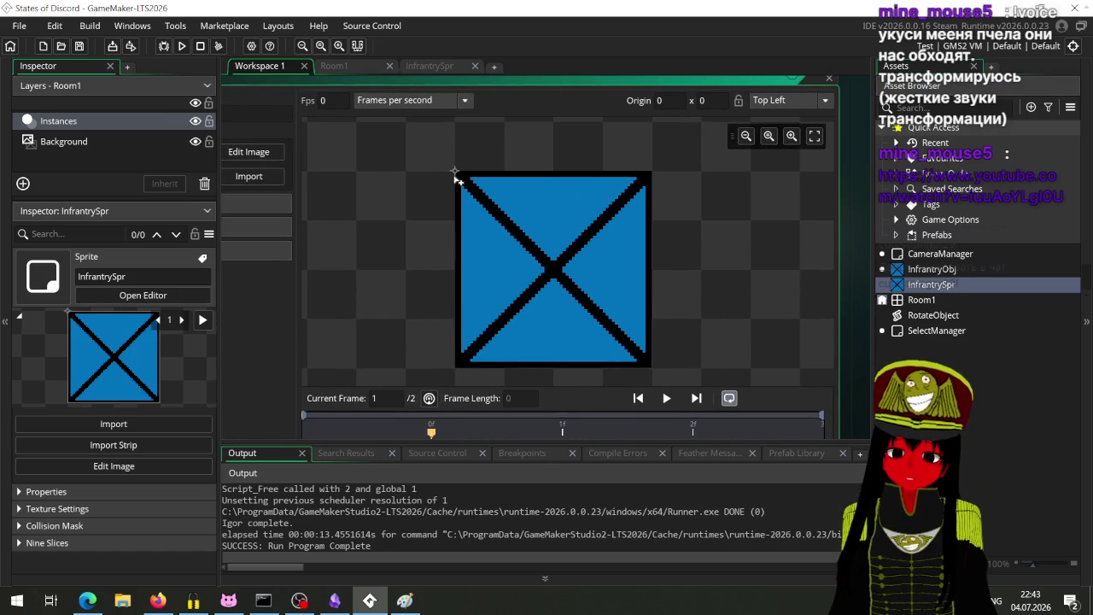
click(796, 101)
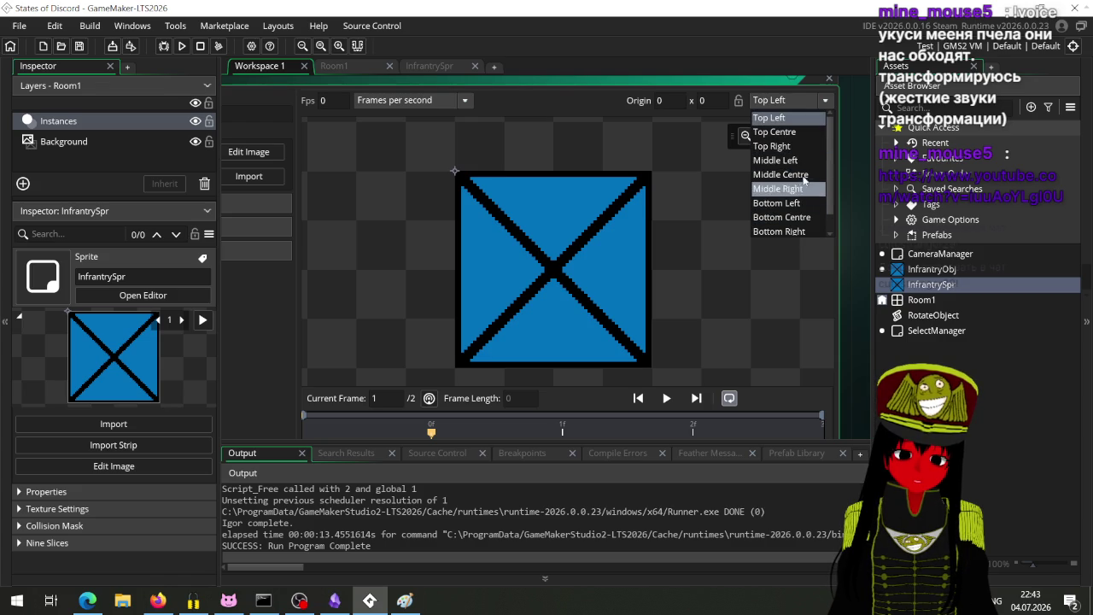
click(802, 175)
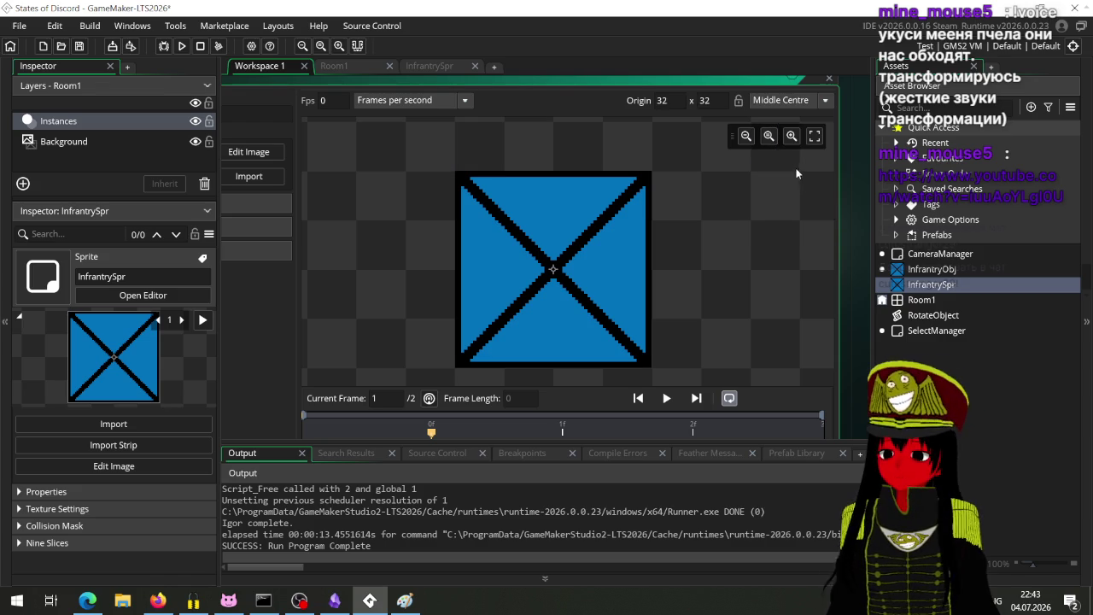
click(182, 46)
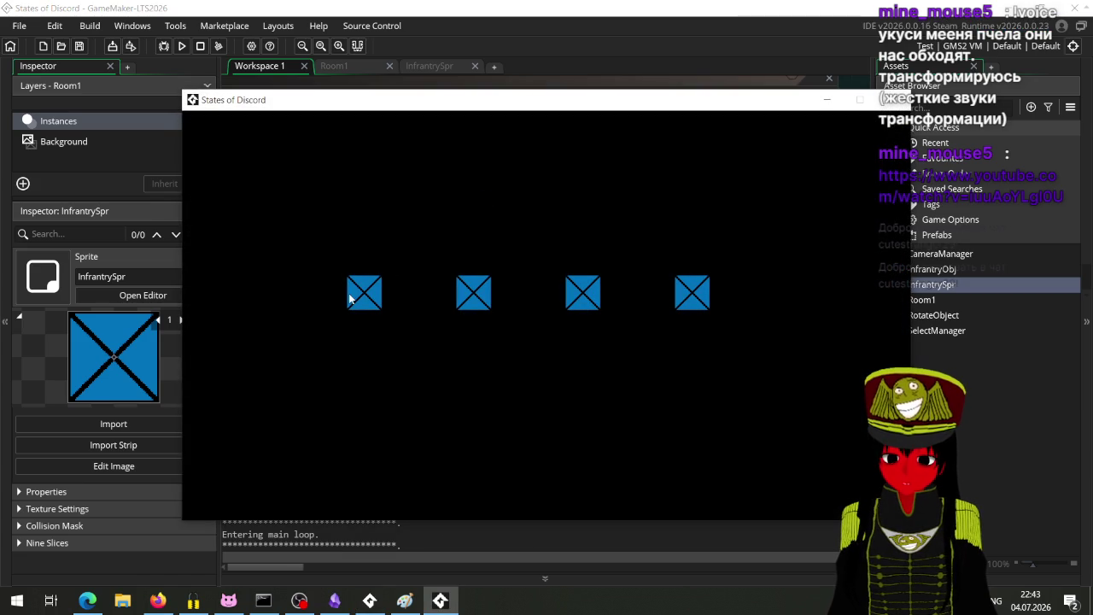
click(349, 298)
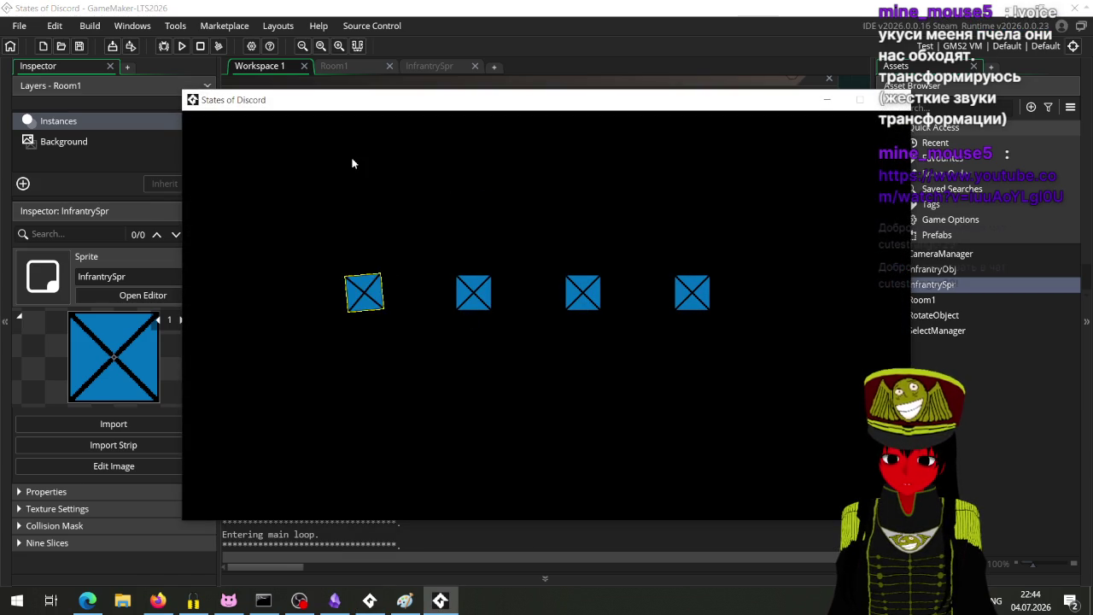
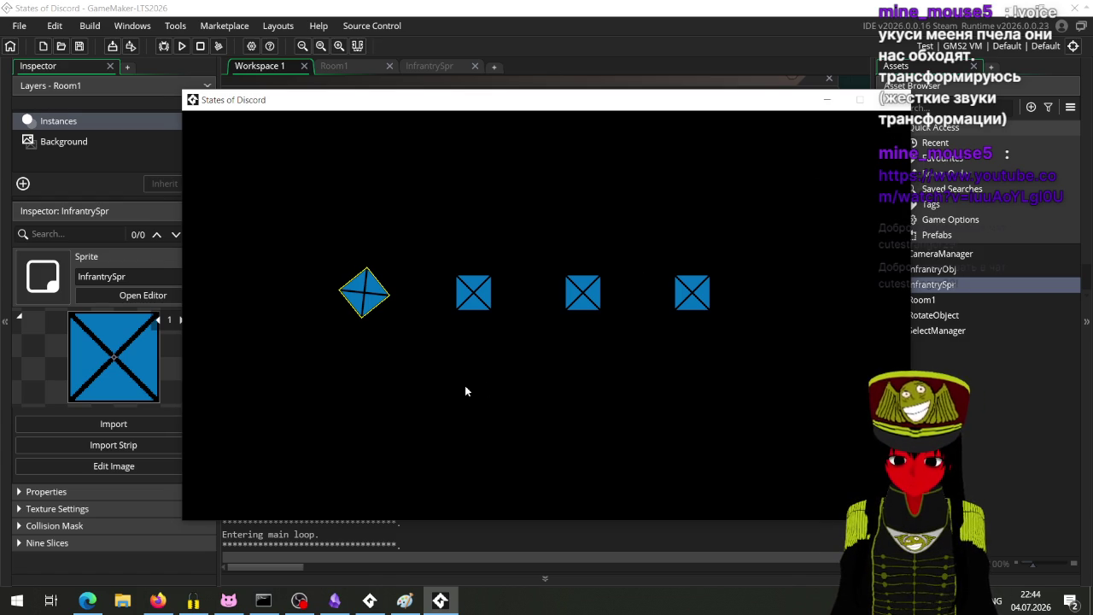
Close the running game and glance at the manual before returning to the GameMaker IDE.
click(892, 100)
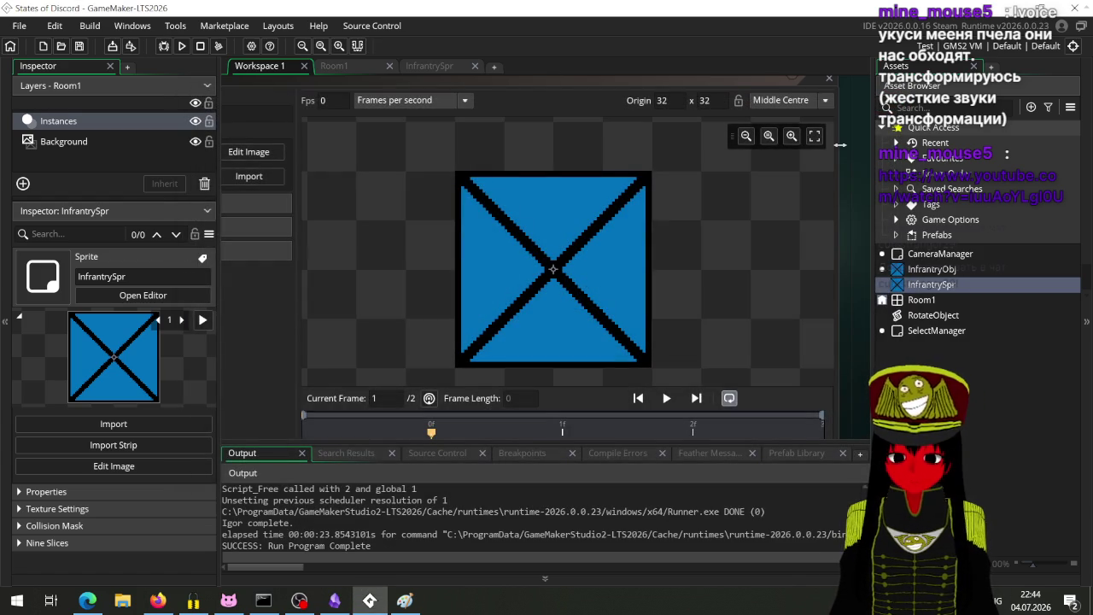
click(158, 600)
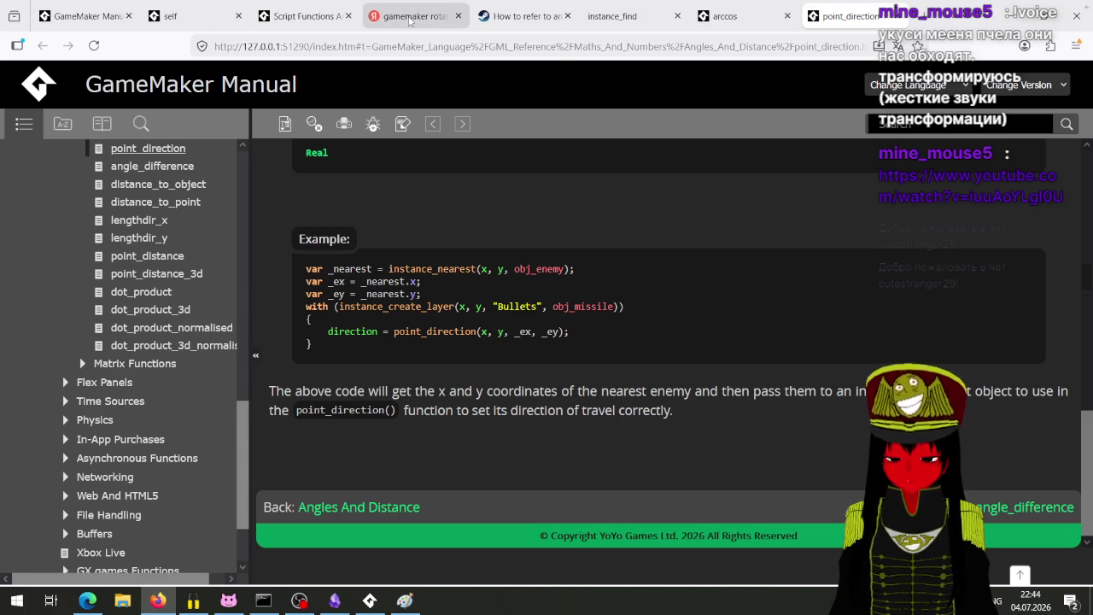
mouse_move(410, 21)
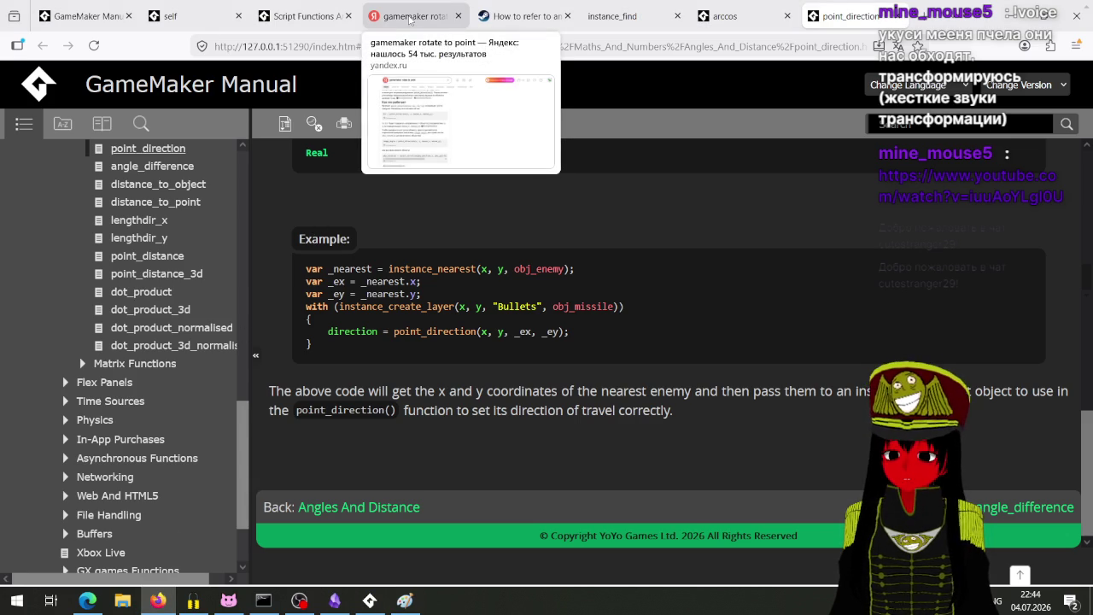
click(370, 600)
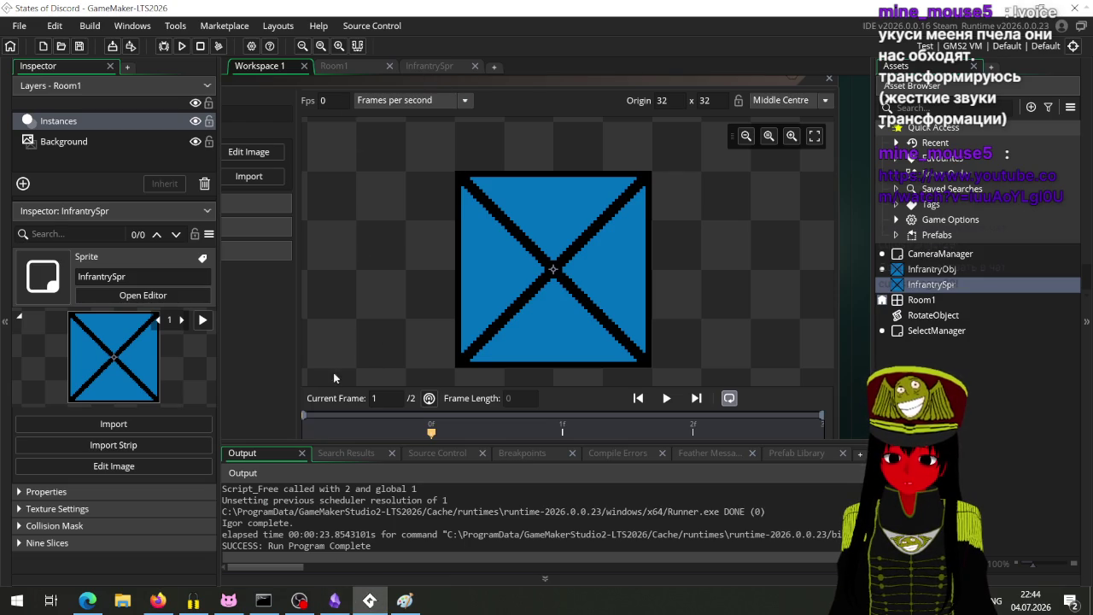
Add a bare lerp(a, b, amt) call on a new line 5 and open its manual page.
scroll(336, 354, down, 2)
scroll(335, 346, up, 2)
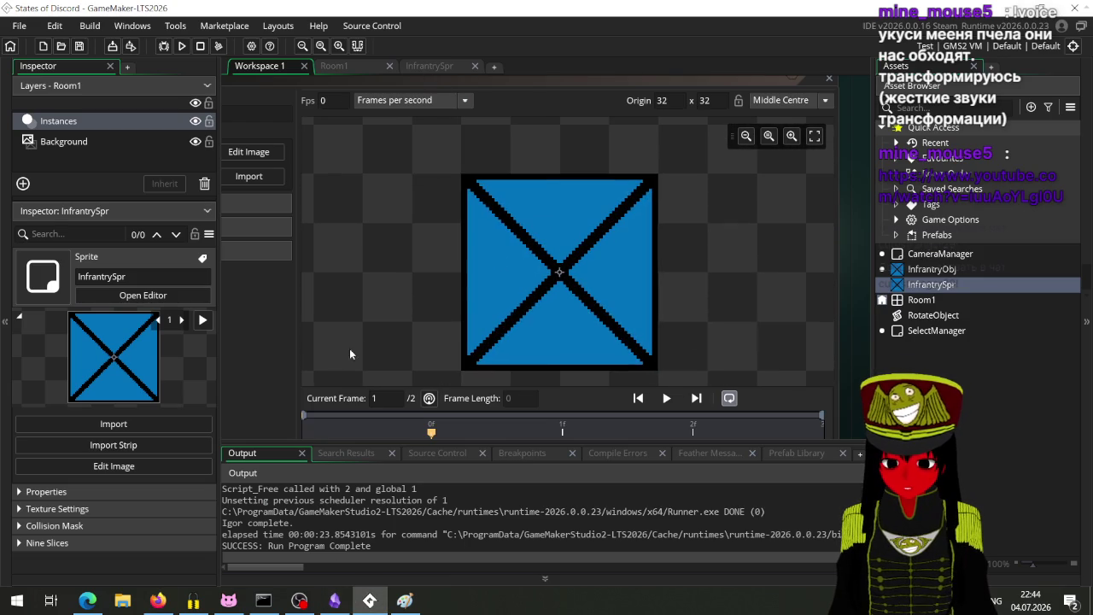
scroll(349, 353, up, 3)
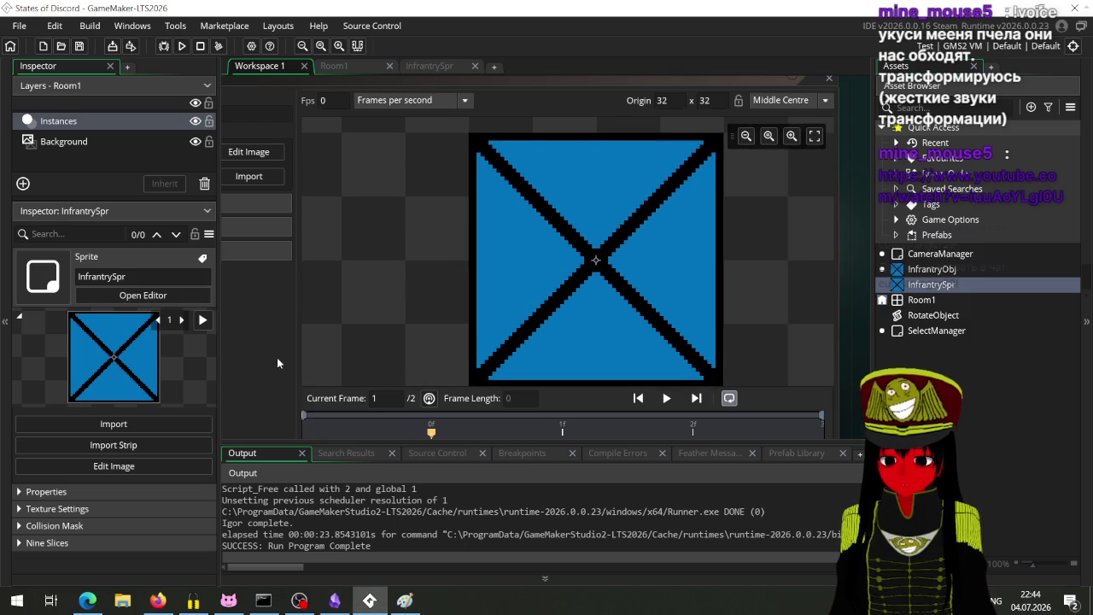
scroll(273, 360, down, 3)
scroll(338, 123, up, 3)
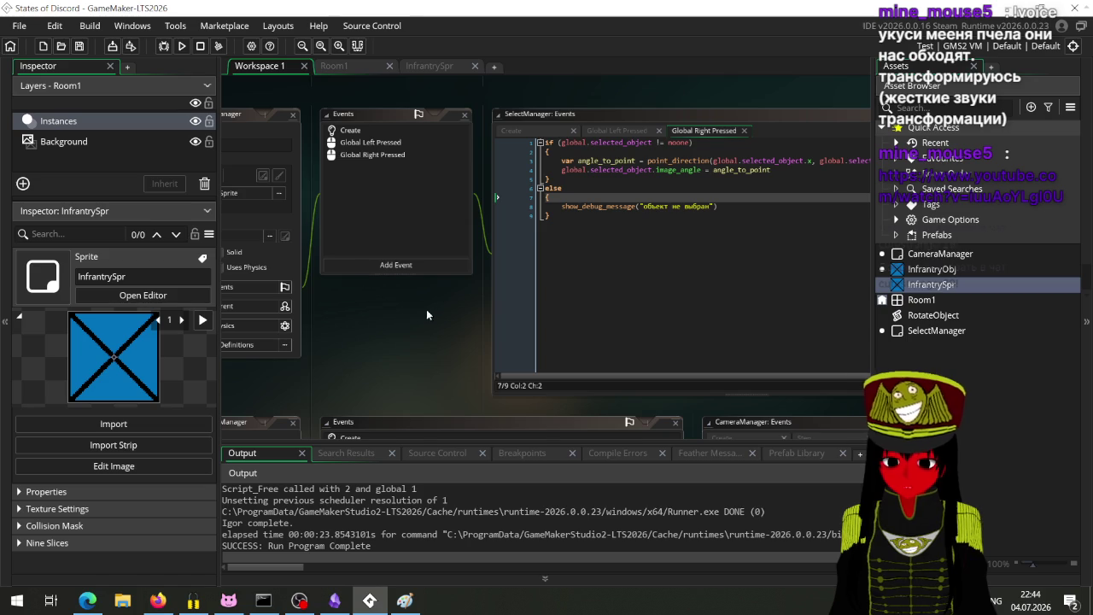
scroll(432, 303, up, 1)
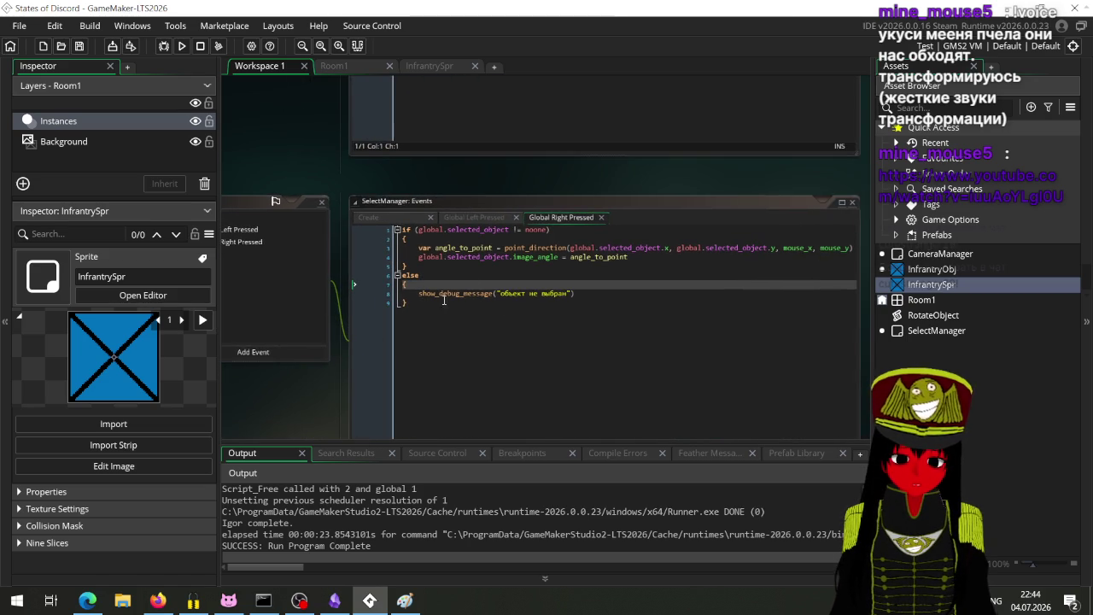
scroll(500, 239, up, 1)
click(719, 262)
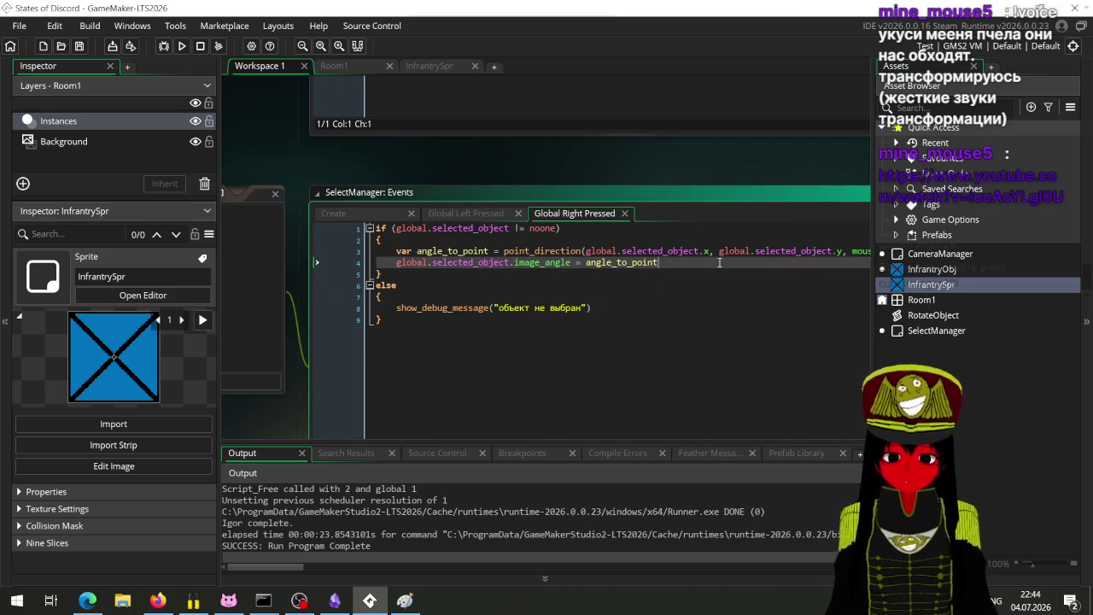
key(Return)
text(lerp()
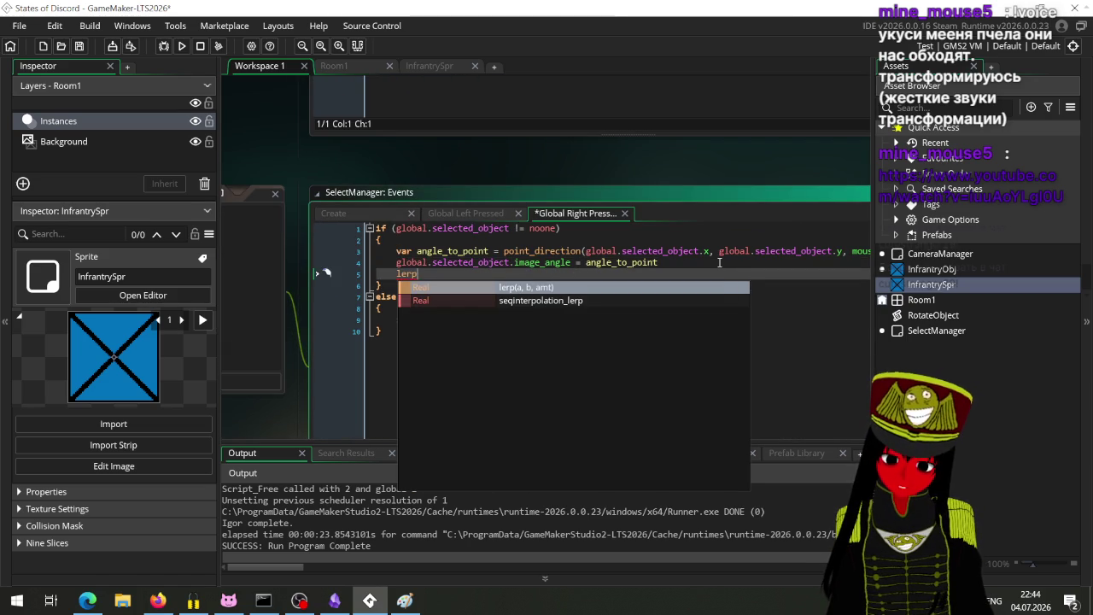
click(581, 288)
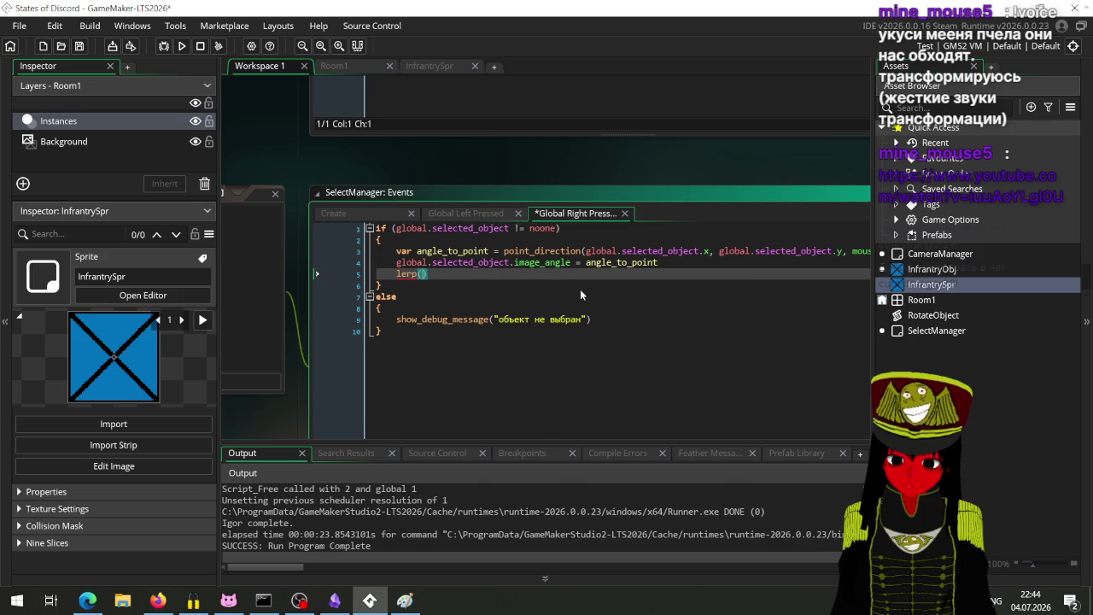
middle_click(410, 277)
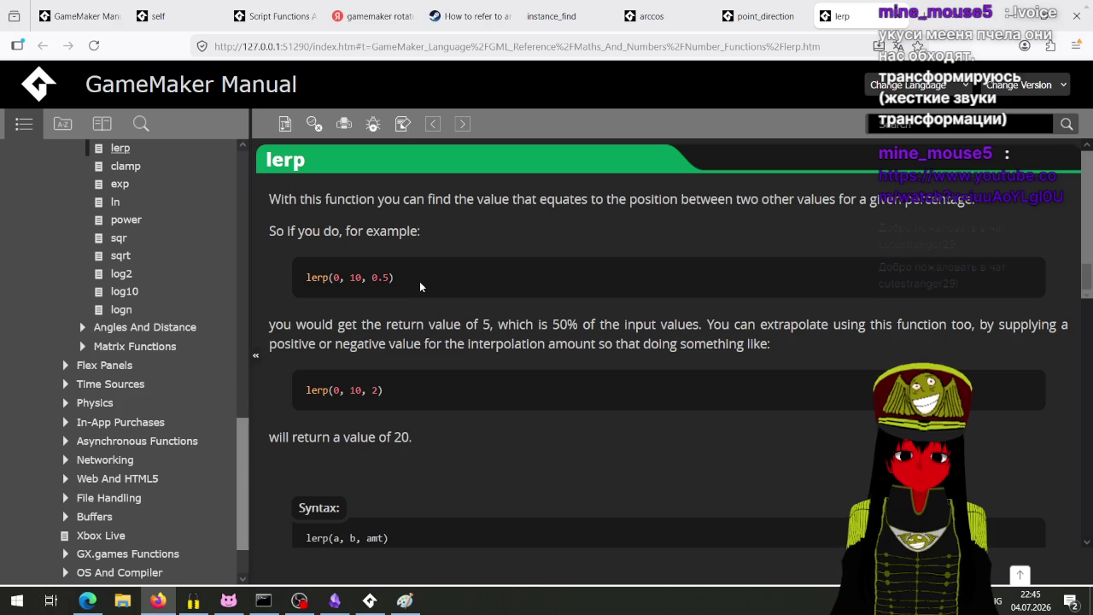
Read the lerp syntax, arguments and example, then return to the Yandex rotate-to-point search.
scroll(419, 286, down, 4)
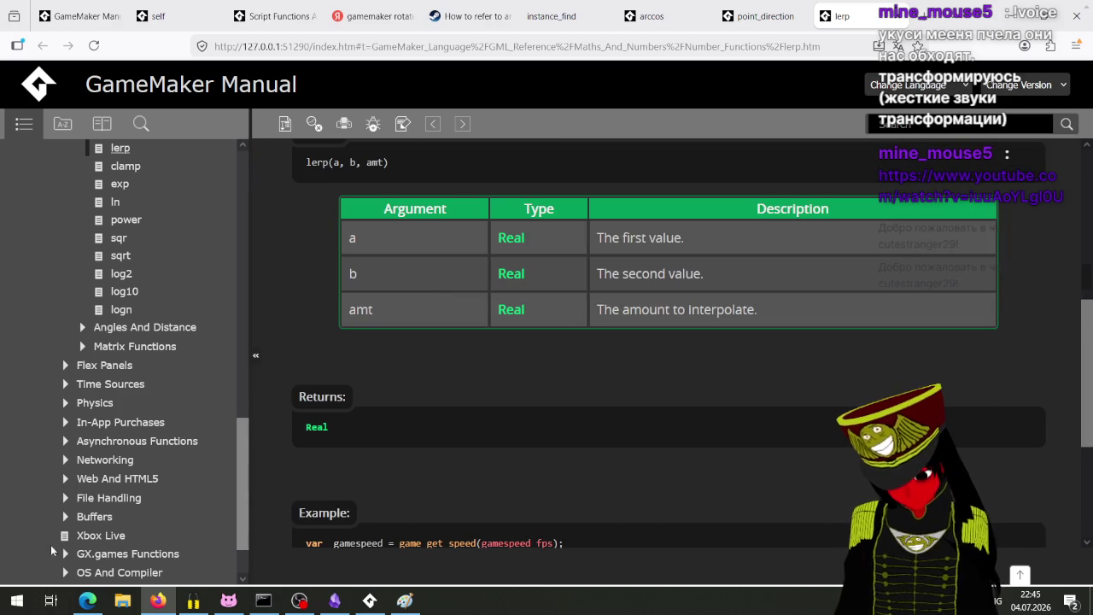
scroll(364, 536, down, 3)
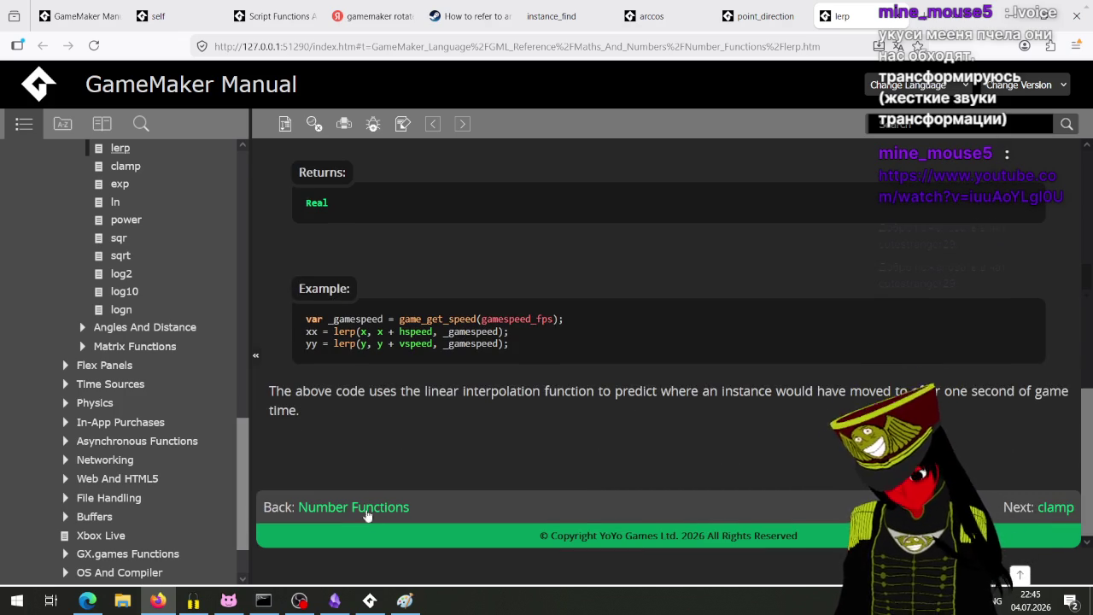
click(374, 16)
click(295, 89)
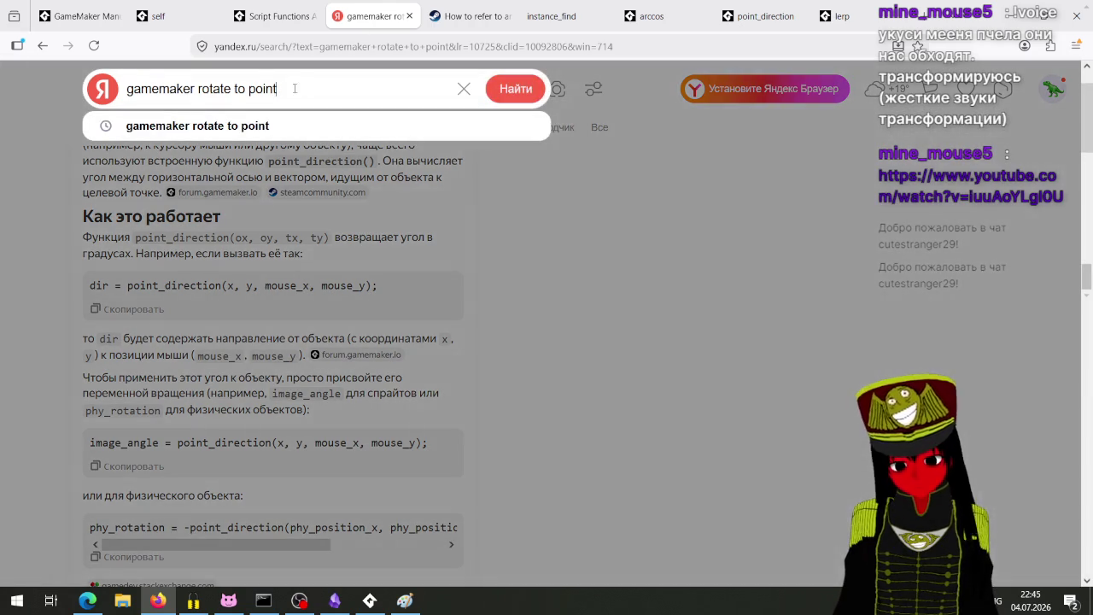
Search Yandex for 'game maker smooth rotation' and expand the AI answer's lerp code example.
shift+click(198, 93)
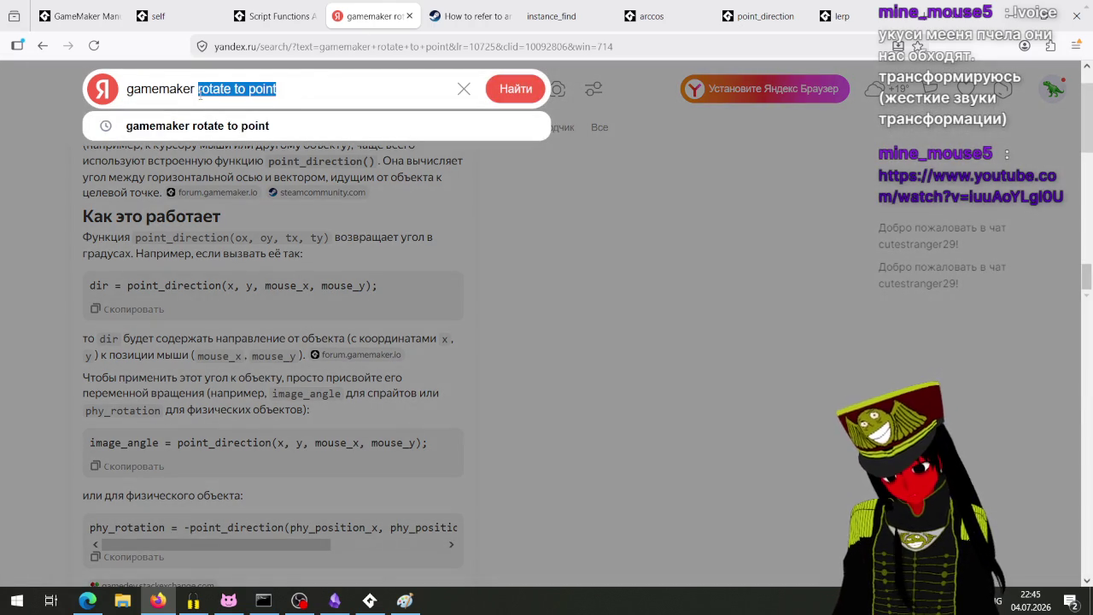
text(smoor)
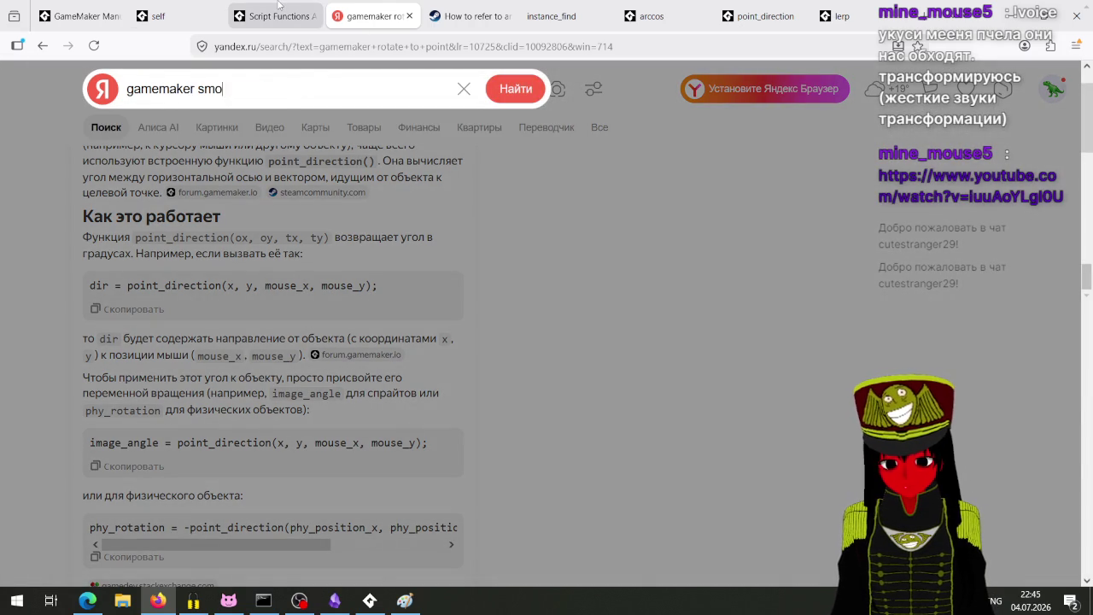
key(BackSpace)
text(th rot)
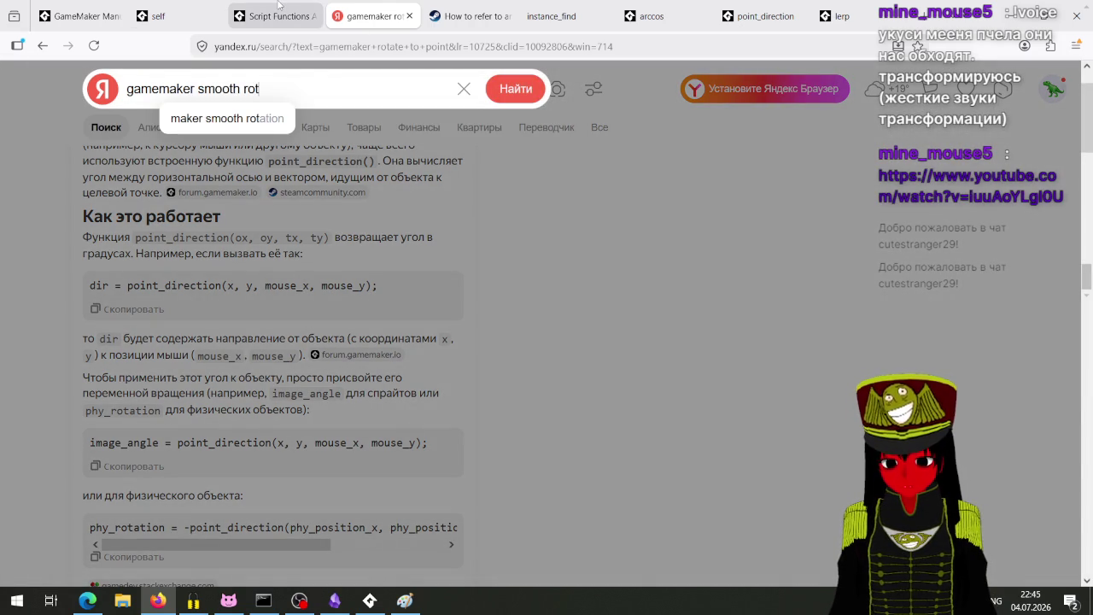
key(Tab)
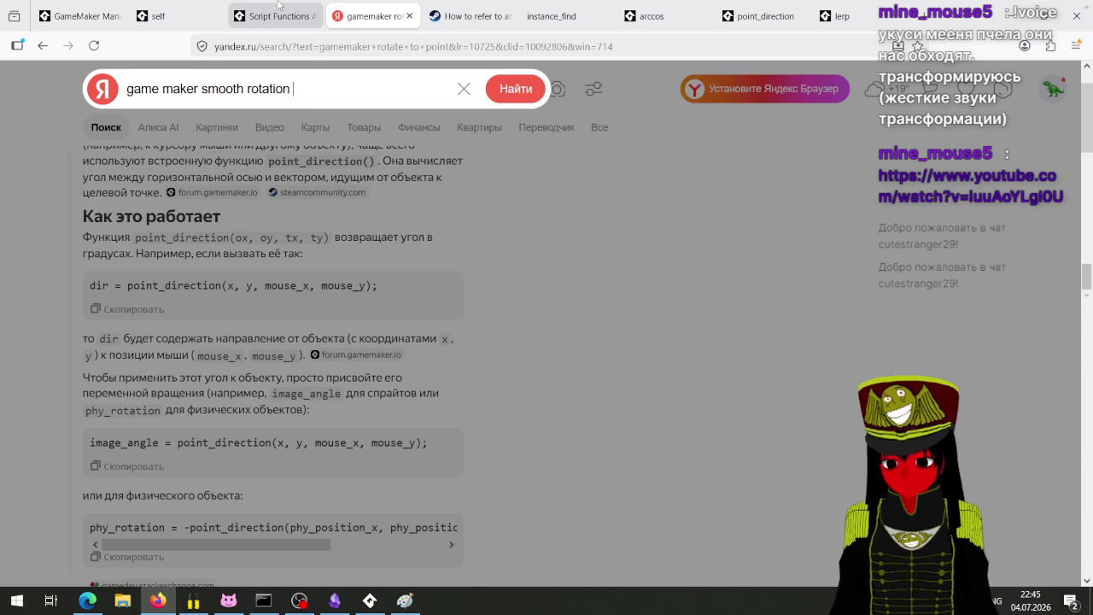
key(Return)
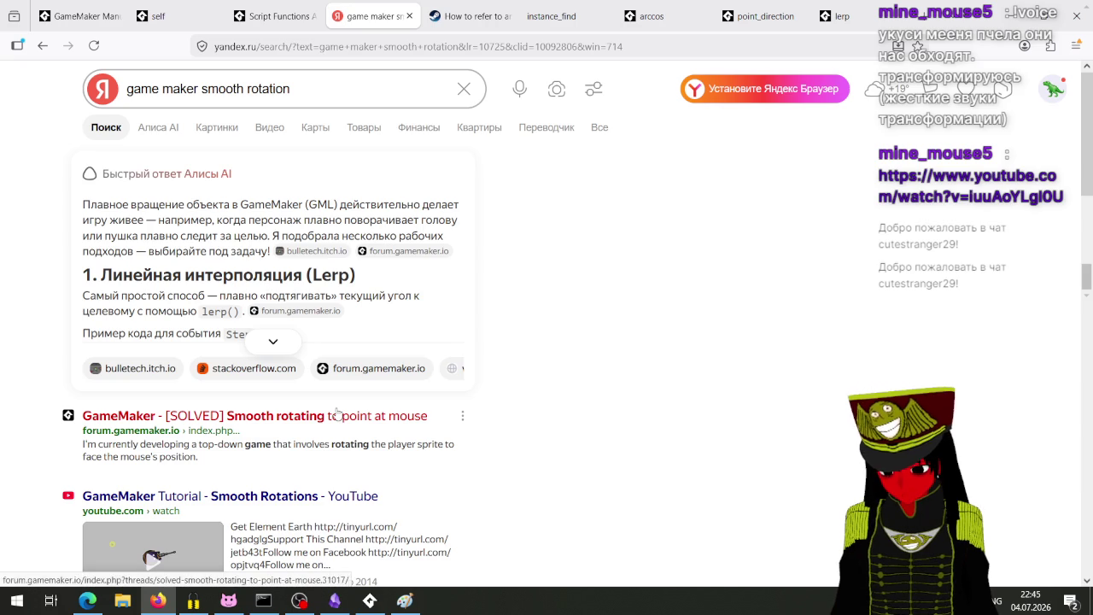
click(274, 341)
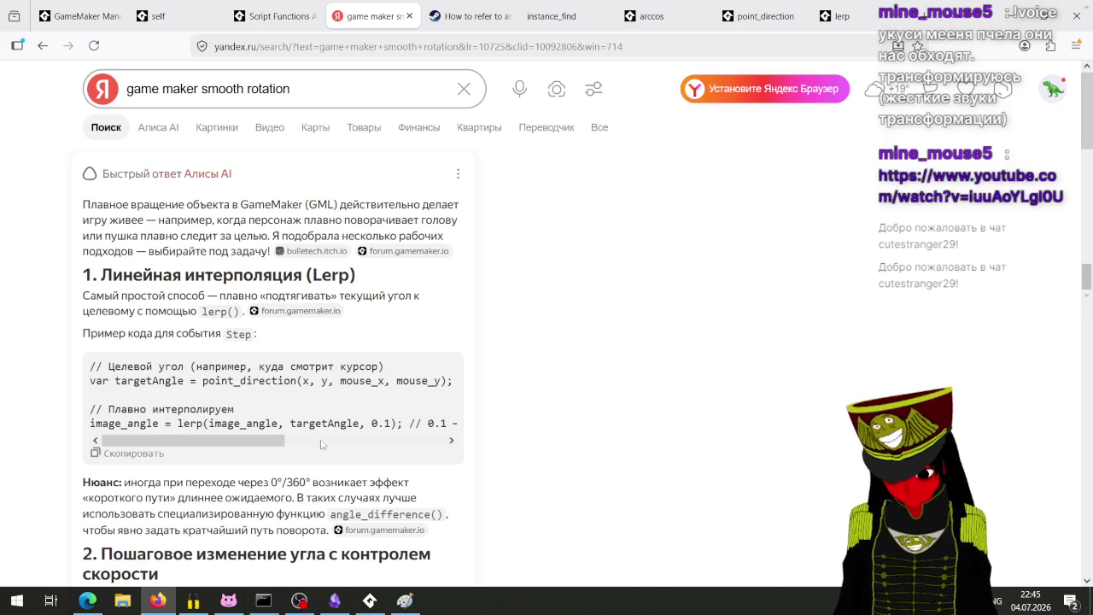
click(369, 601)
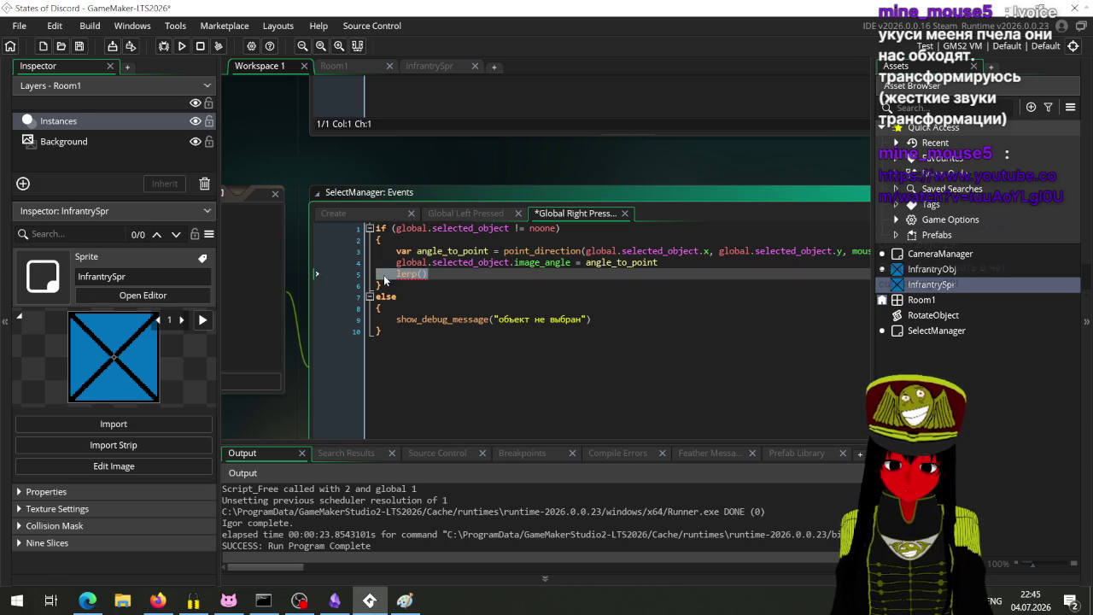
Make line 4 set image_angle to lerp(global.image_angle, angle_to_point, 1) and save.
key(BackSpace)
double_click(596, 263)
key(Left)
text(lerp())
key(BackSpace)
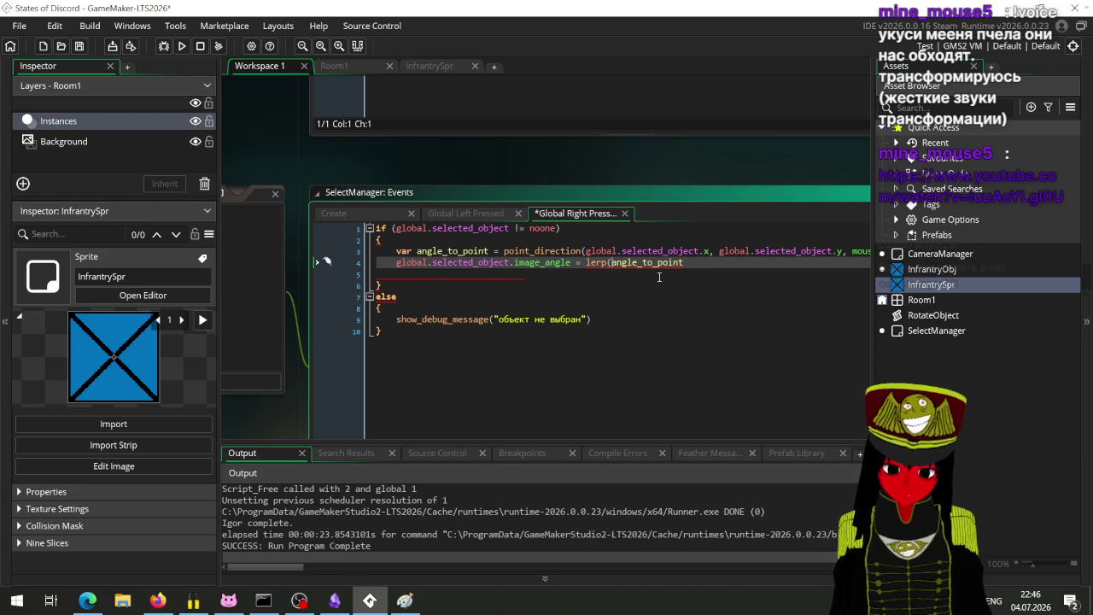
text(gl)
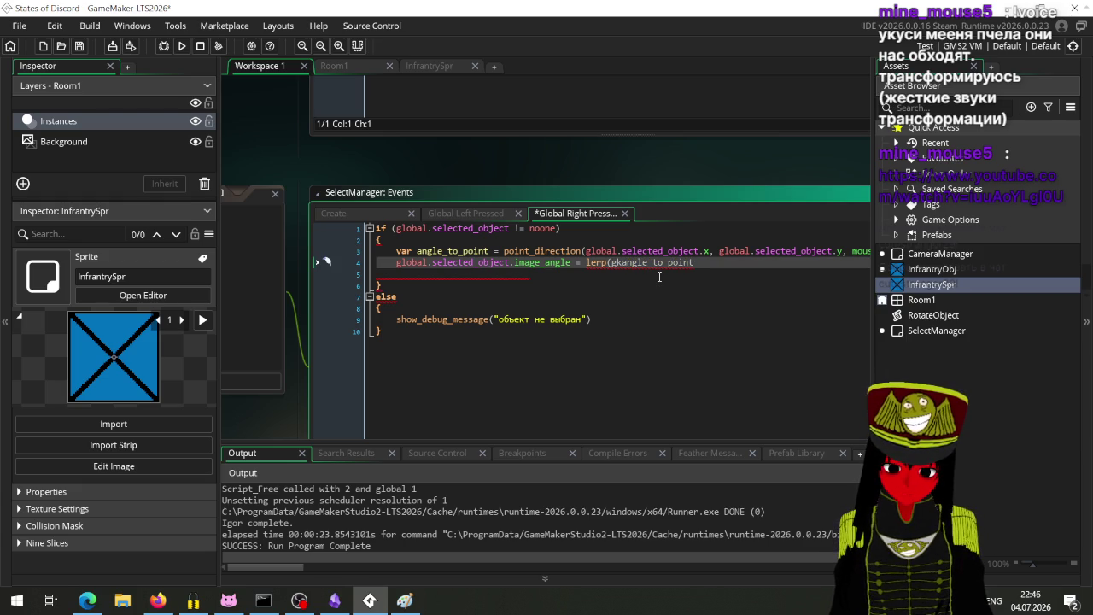
key(BackSpace)
text(lobal.imag)
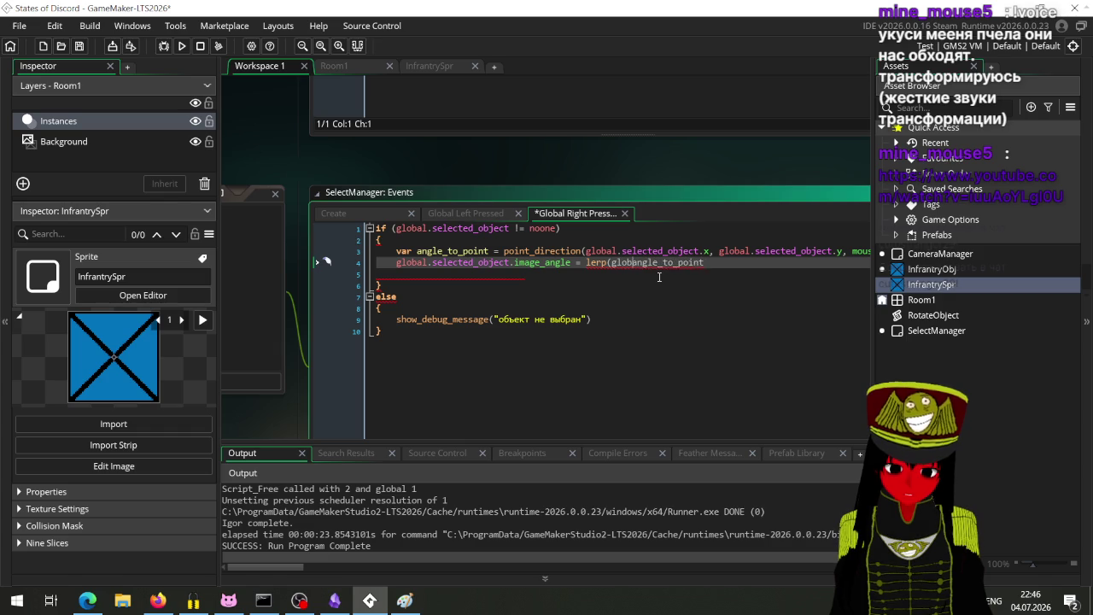
text(e_angle)
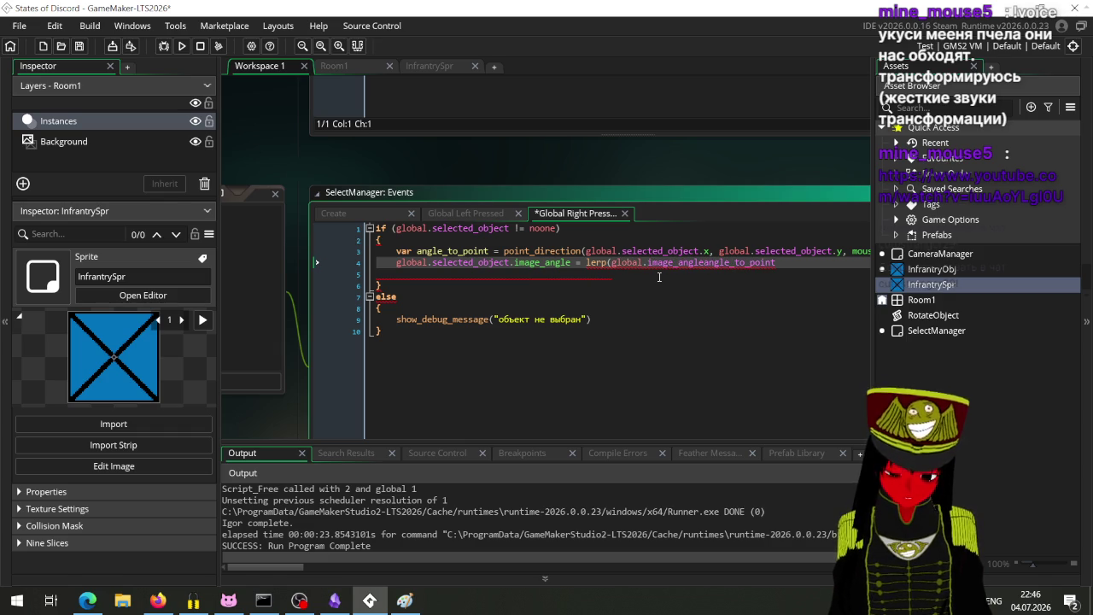
text(, )
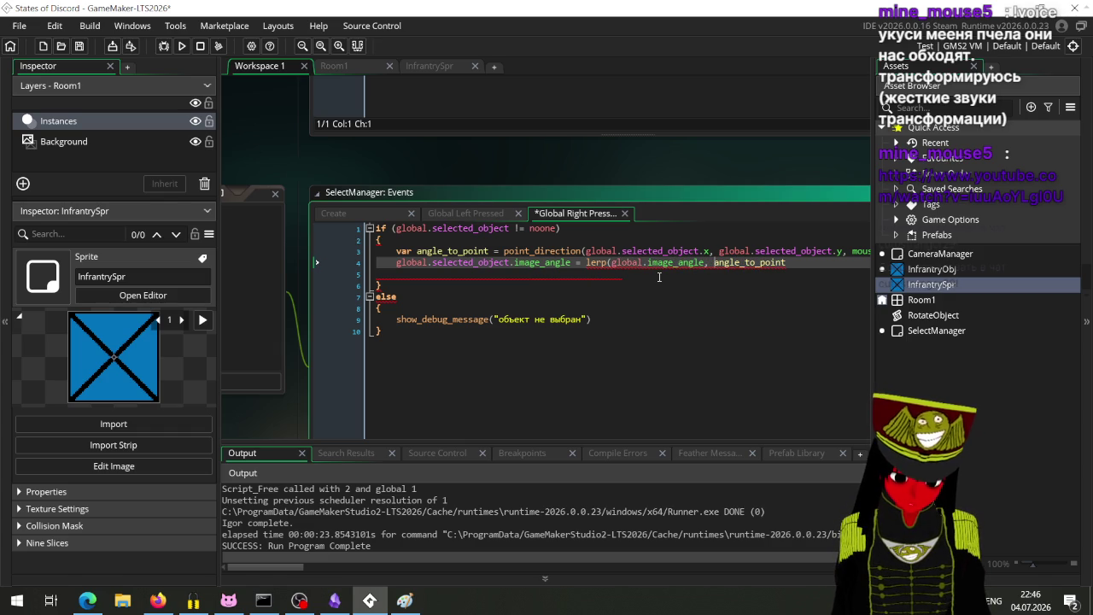
text(, )
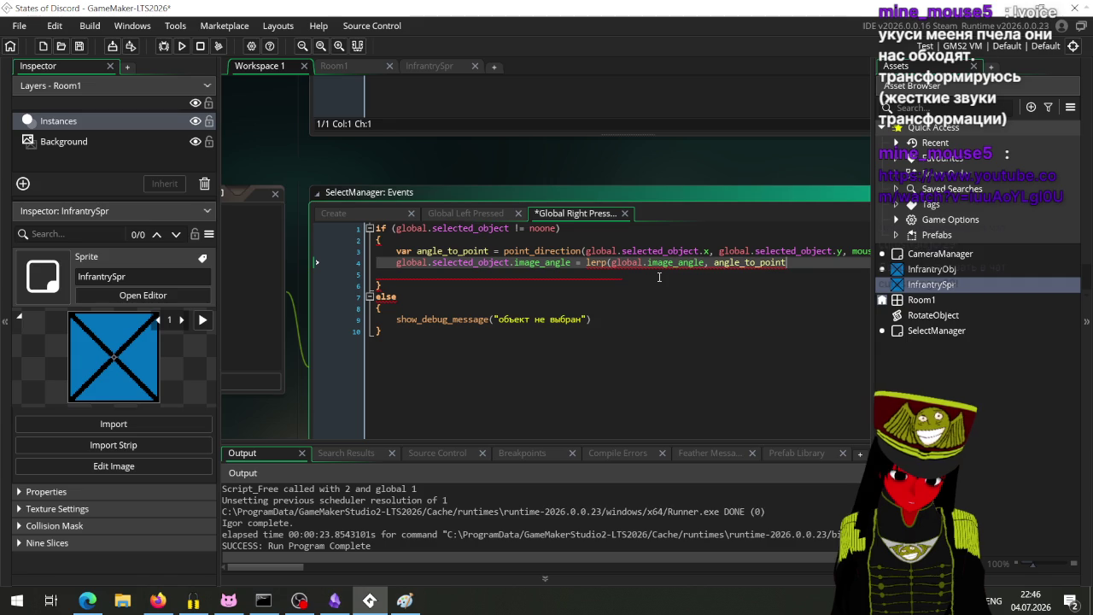
text(0)
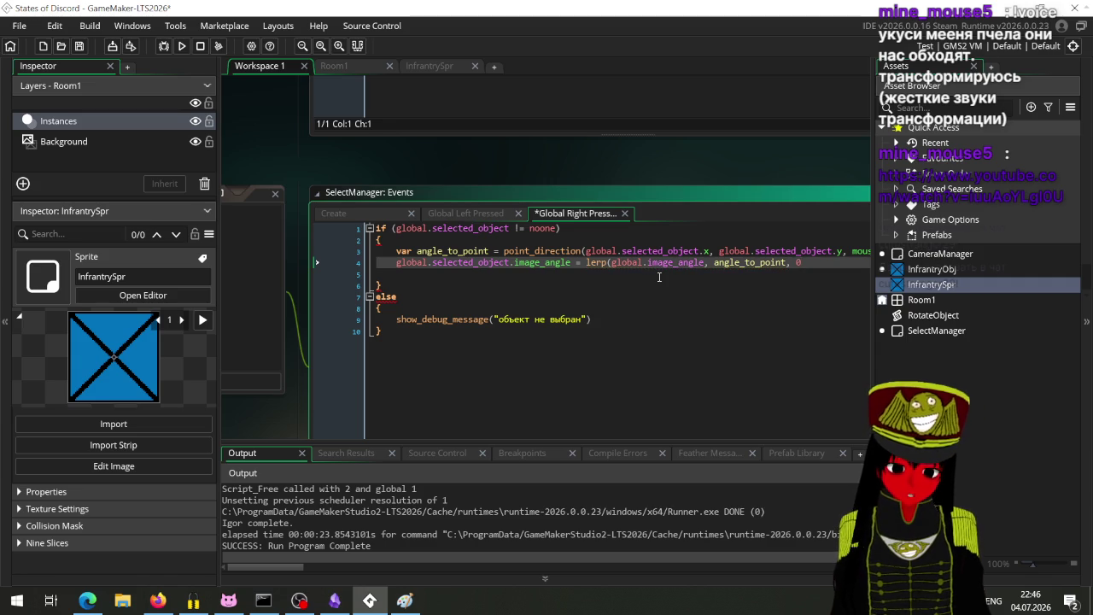
key(BackSpace)
text(1))
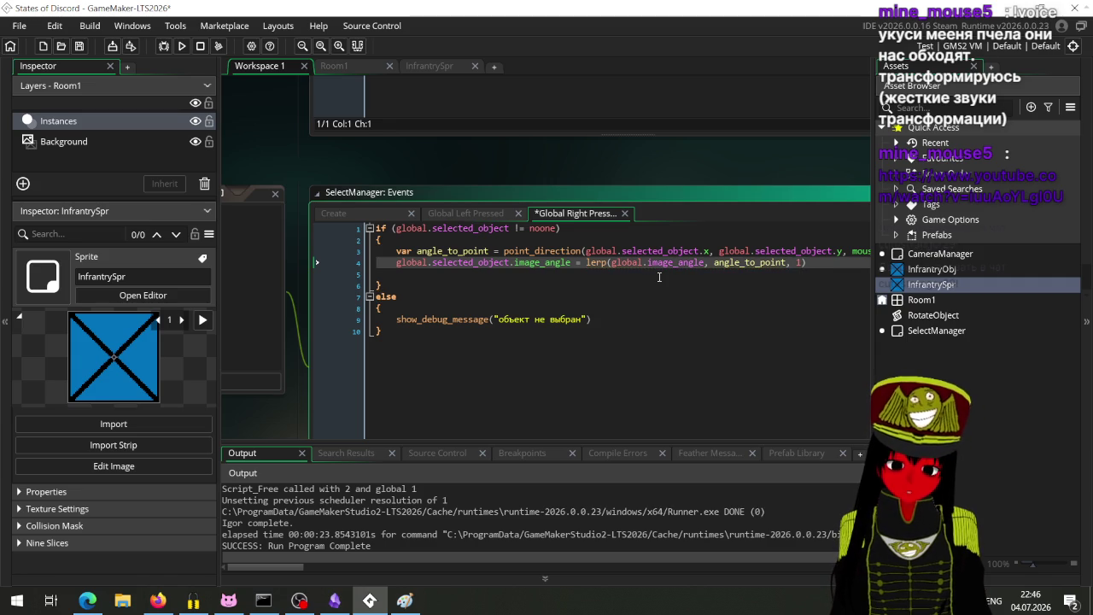
key(ctrl+s)
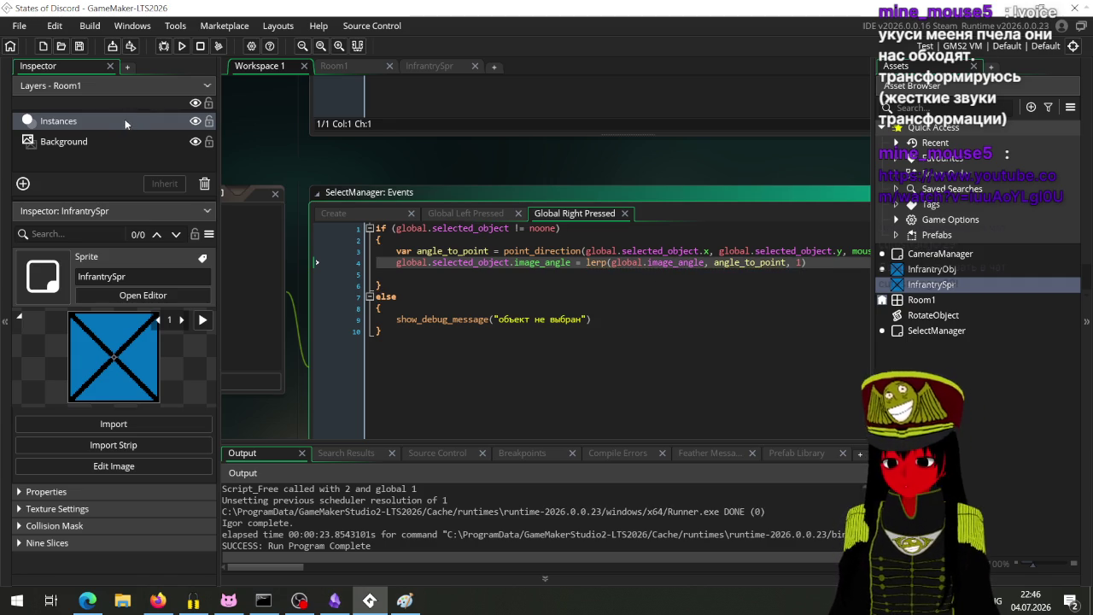
Run the game, select the leftmost unit and right-click, hitting the image_angle error.
click(181, 47)
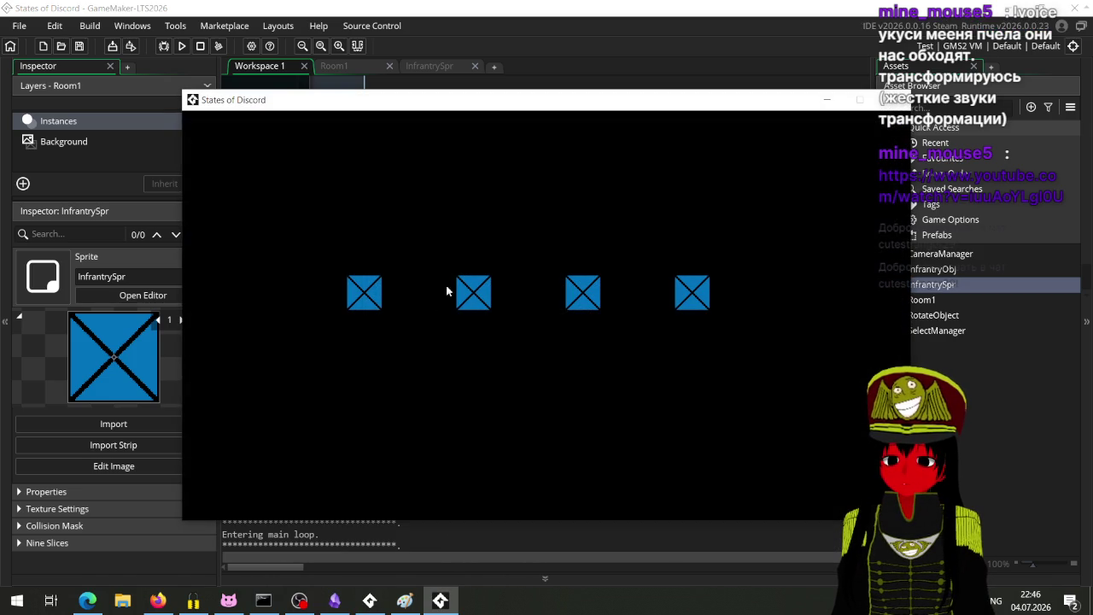
drag(445, 291, 379, 316)
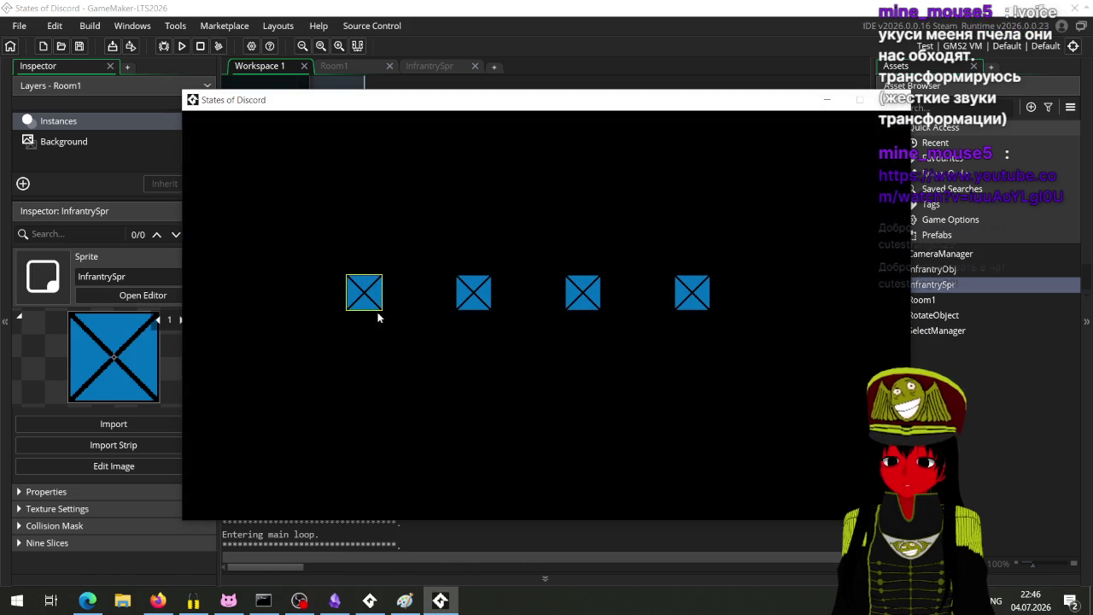
right_click(452, 427)
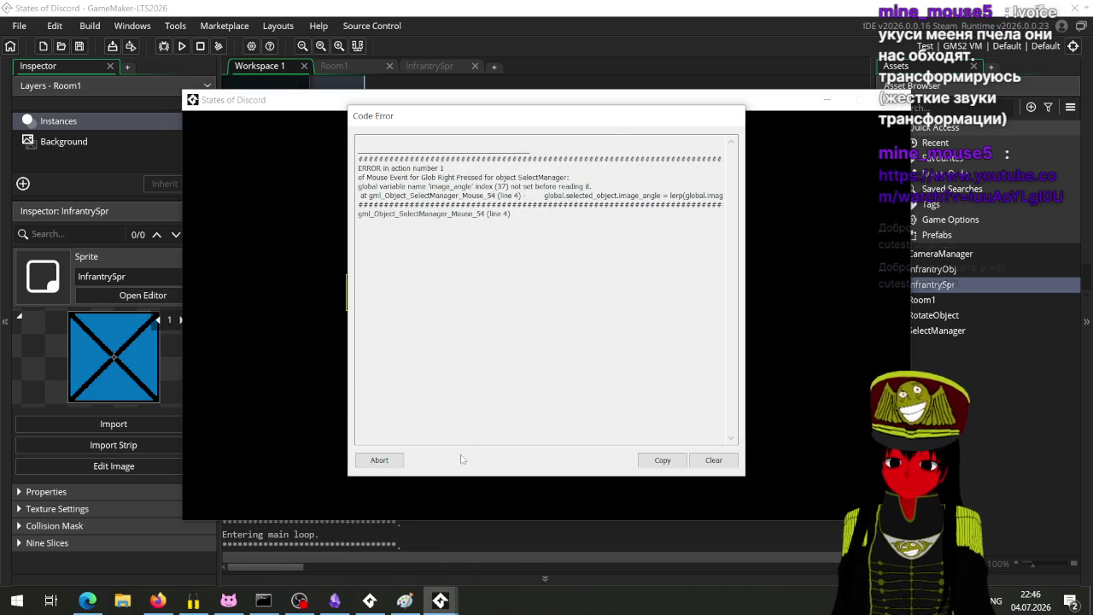
click(401, 463)
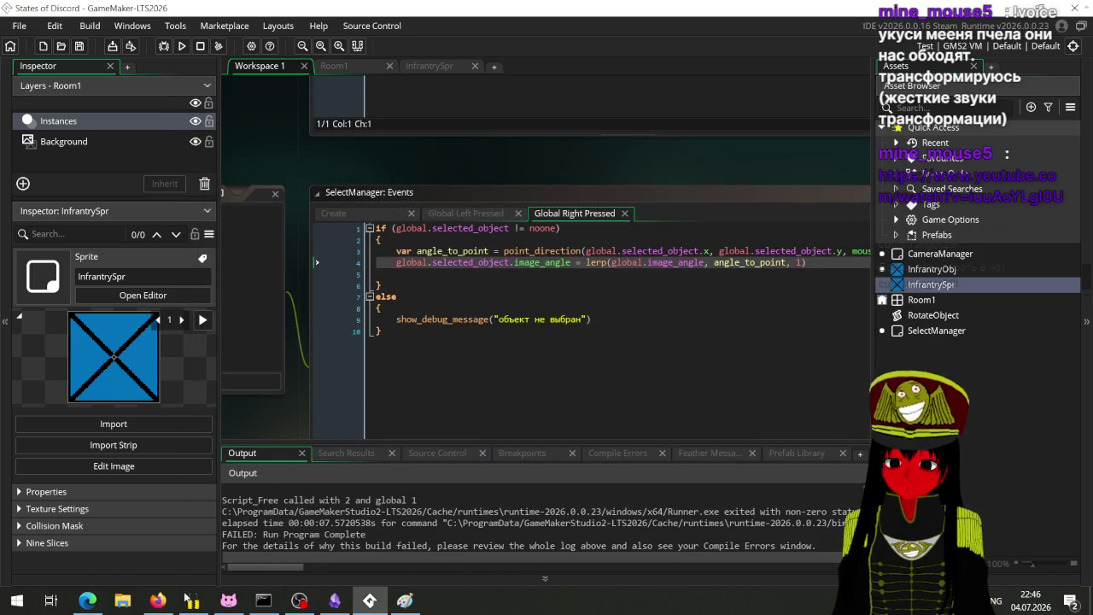
Recheck the smooth rotation search results, rerun the test and abort after the same error.
click(159, 607)
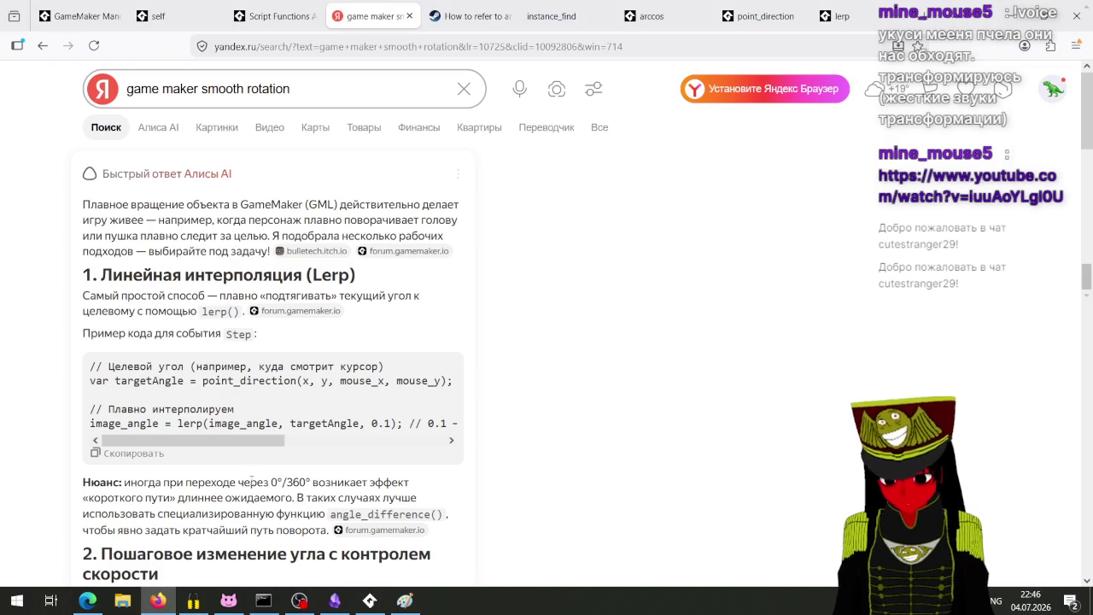
drag(238, 440, 399, 457)
scroll(274, 401, left, 5)
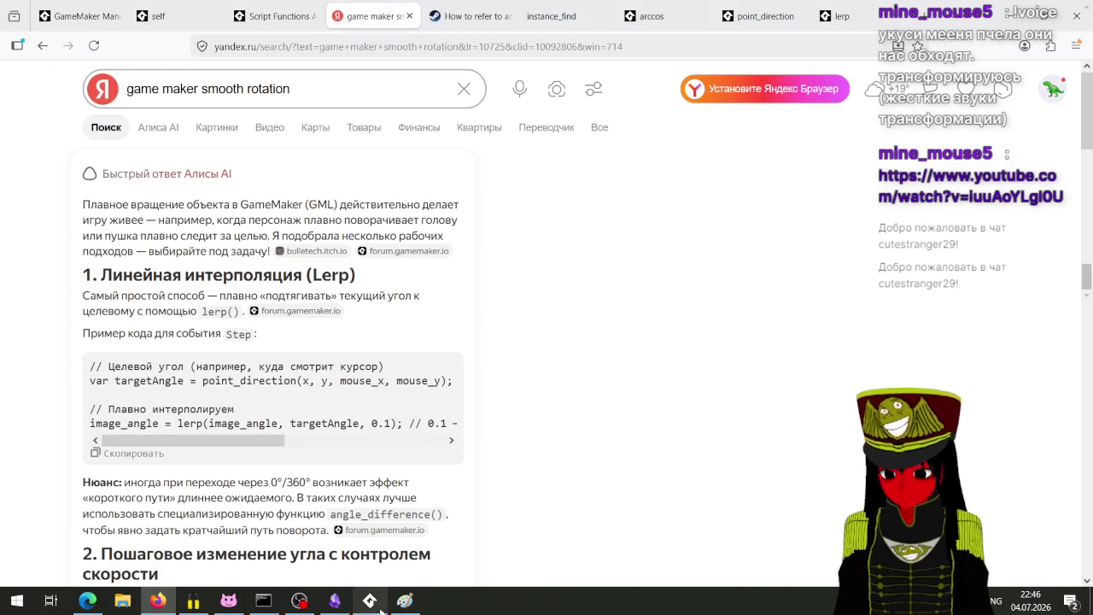
click(369, 600)
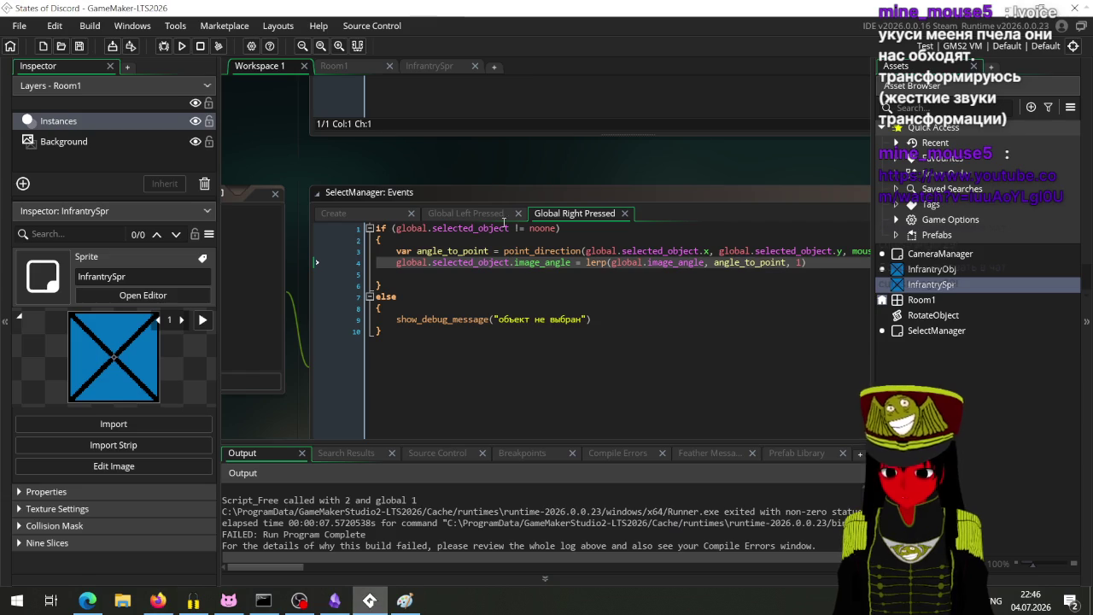
click(181, 50)
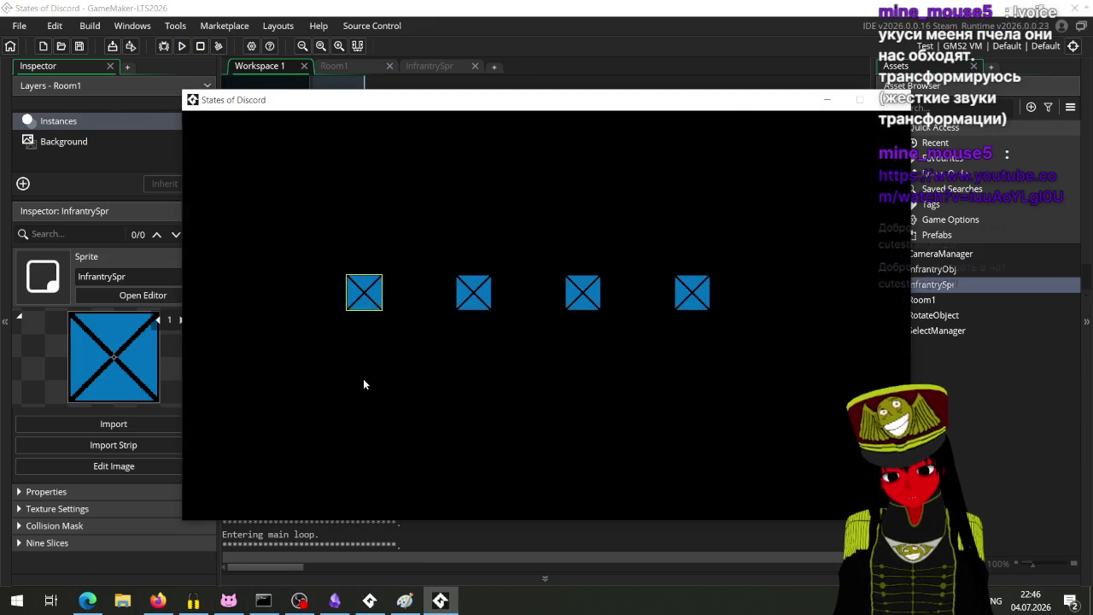
right_click(363, 378)
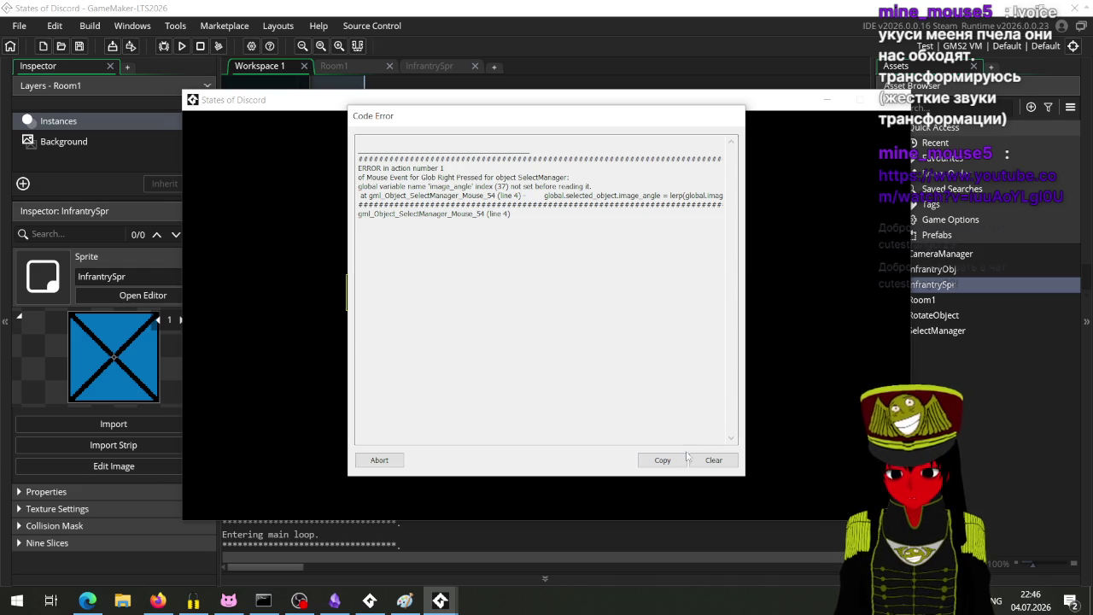
click(364, 459)
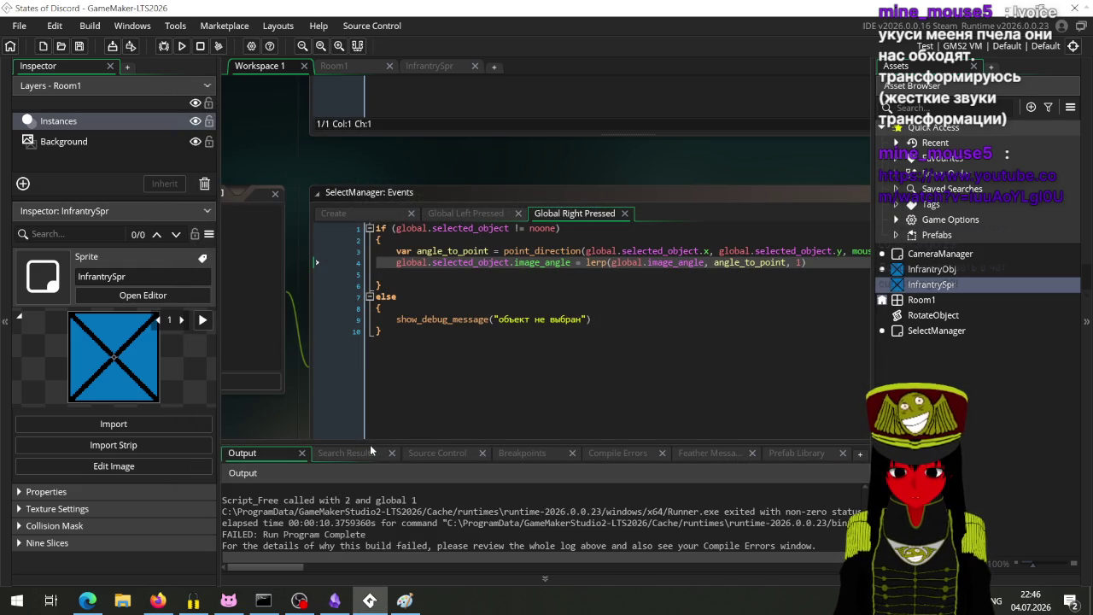
Start the lerp from global.selected_object.image_angle, rerun, and turn the unit toward three points.
click(649, 262)
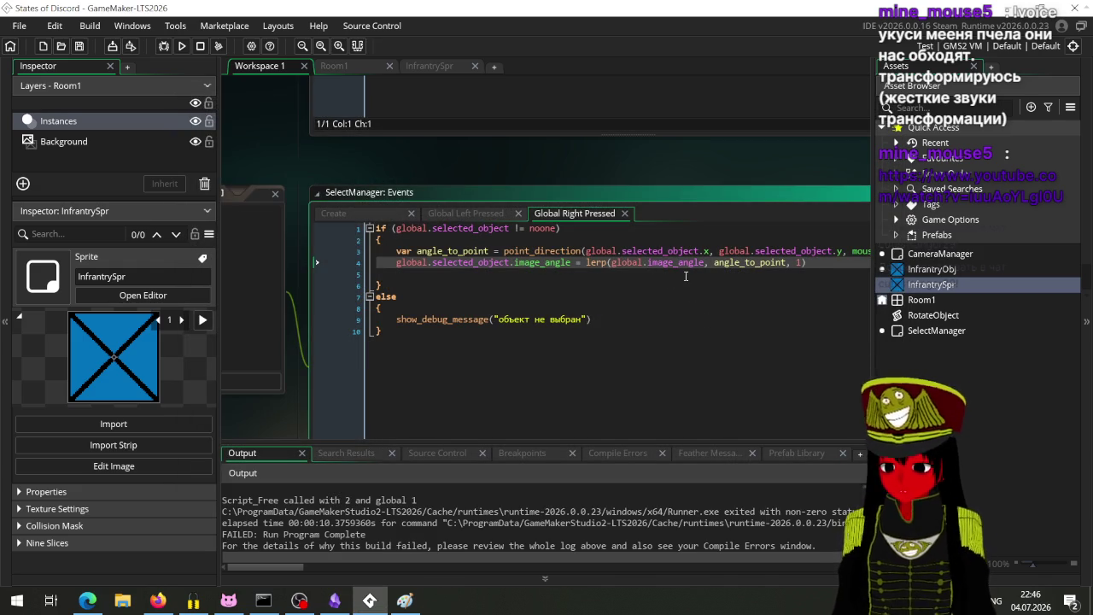
text(selected_object.)
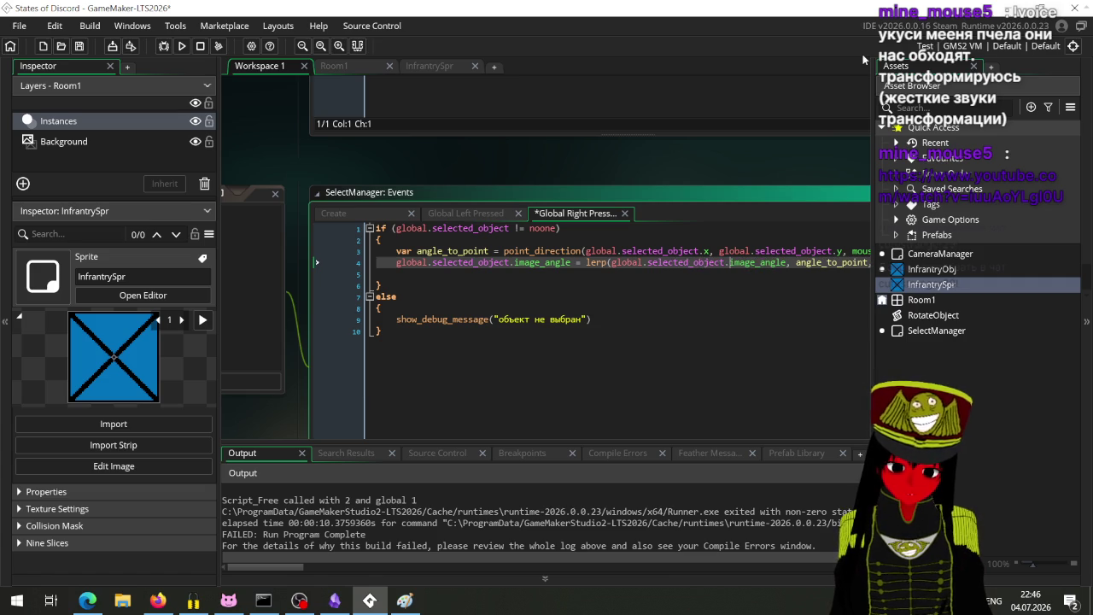
key(F5)
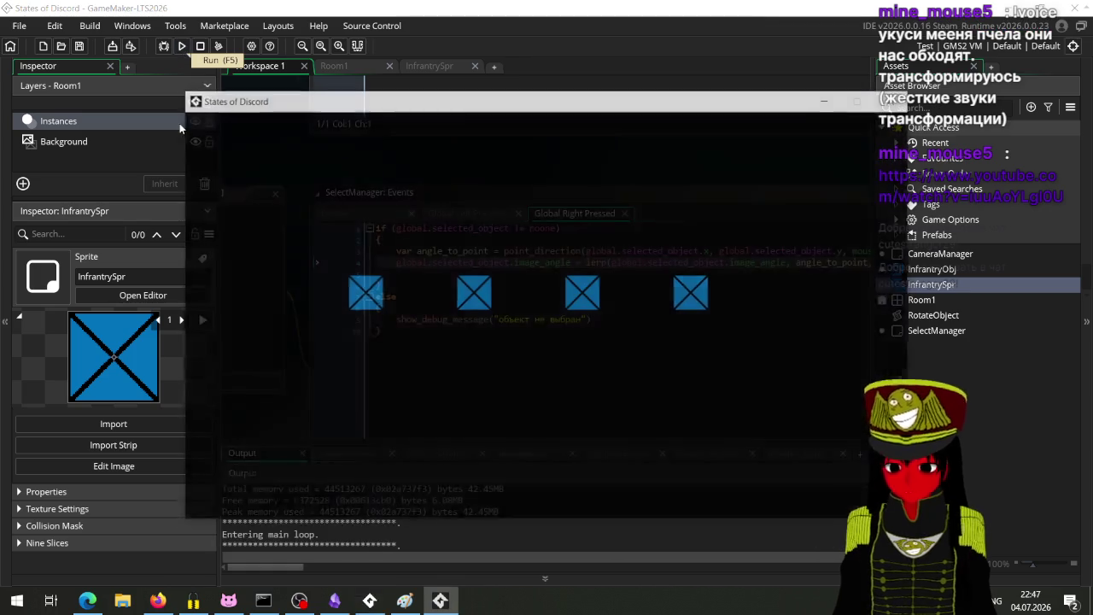
click(373, 305)
right_click(486, 359)
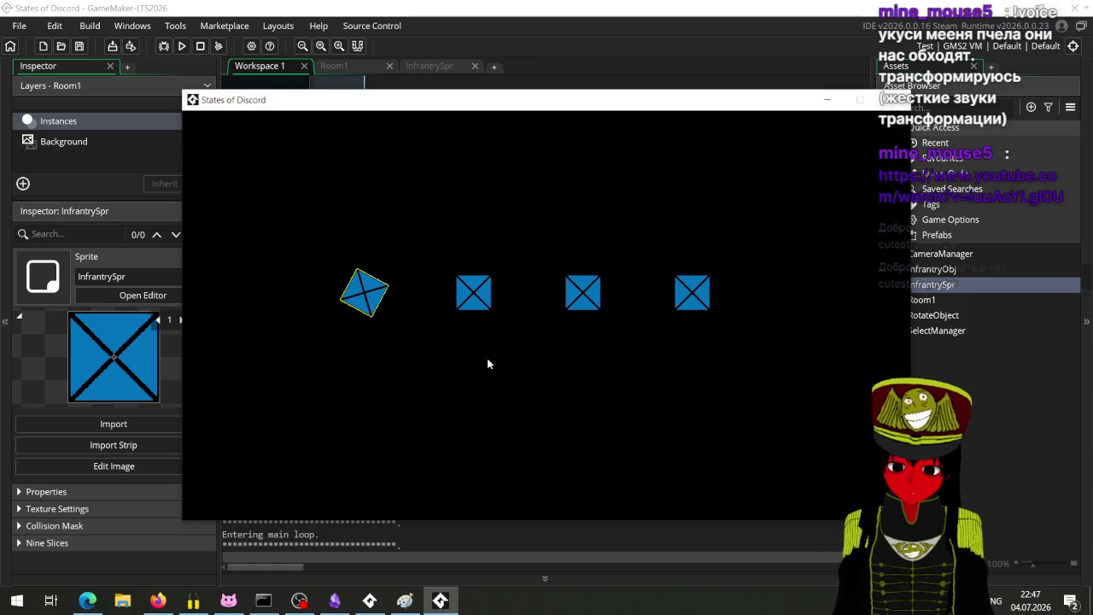
right_click(407, 419)
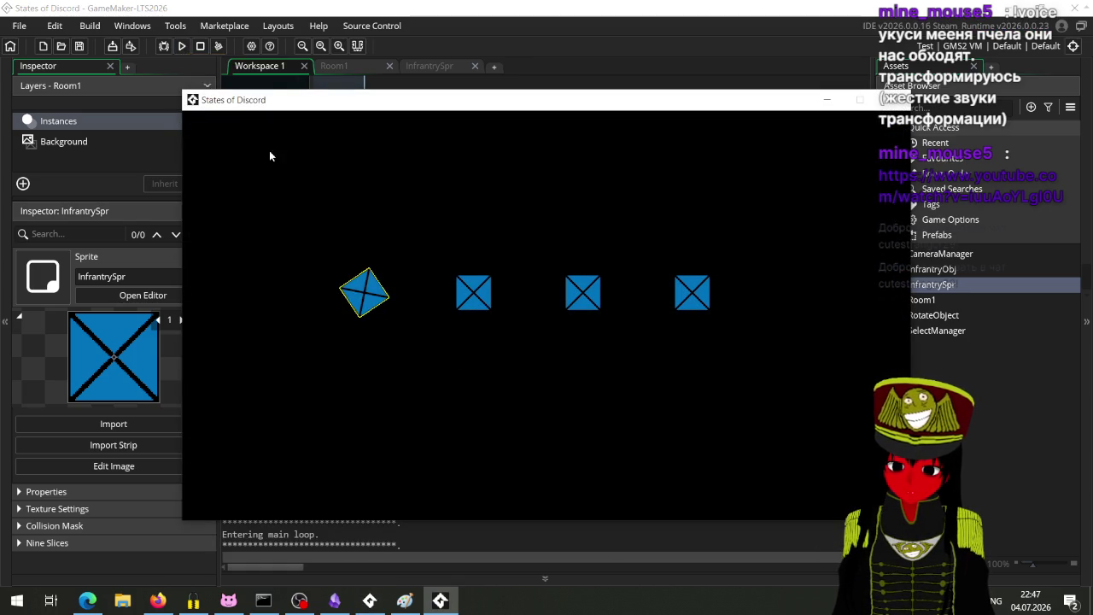
right_click(530, 185)
key(alt+F4)
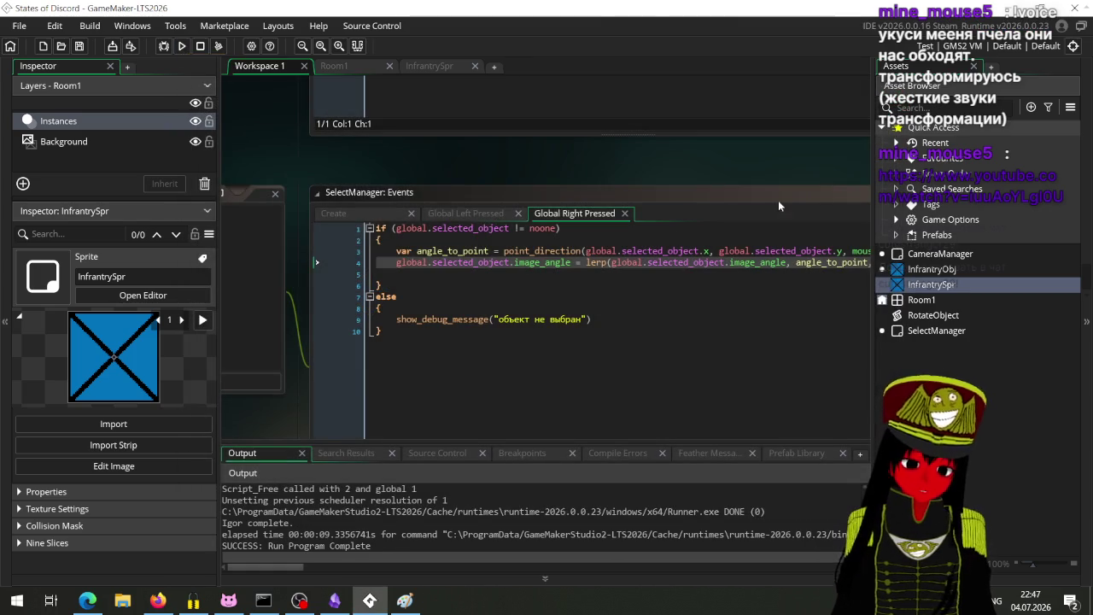
click(158, 601)
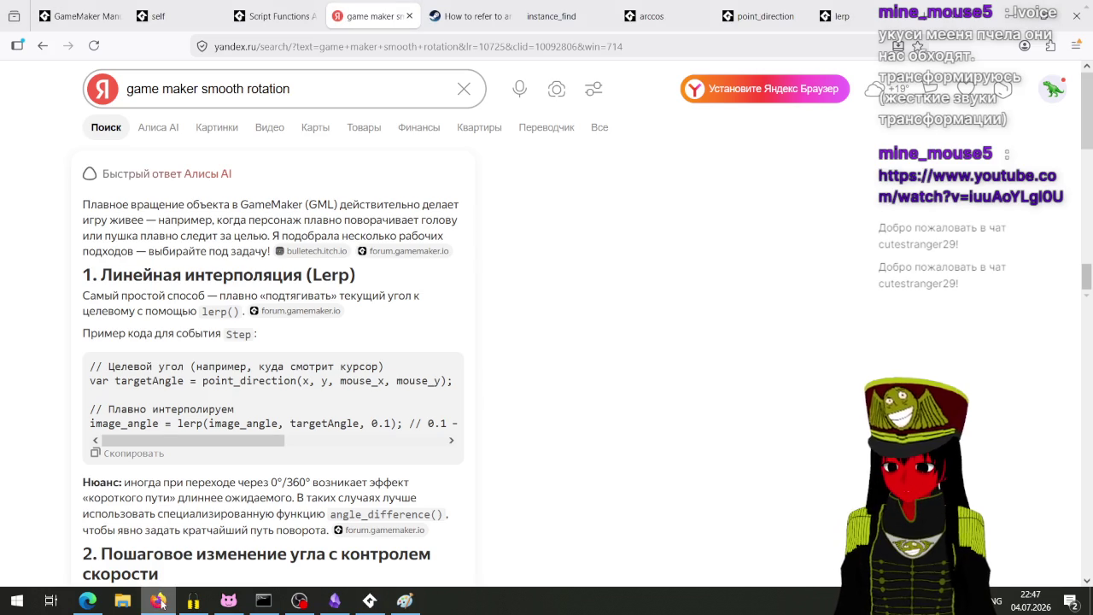
mouse_move(246, 440)
mouse_down()
mouse_move(410, 448)
mouse_move(351, 605)
mouse_up()
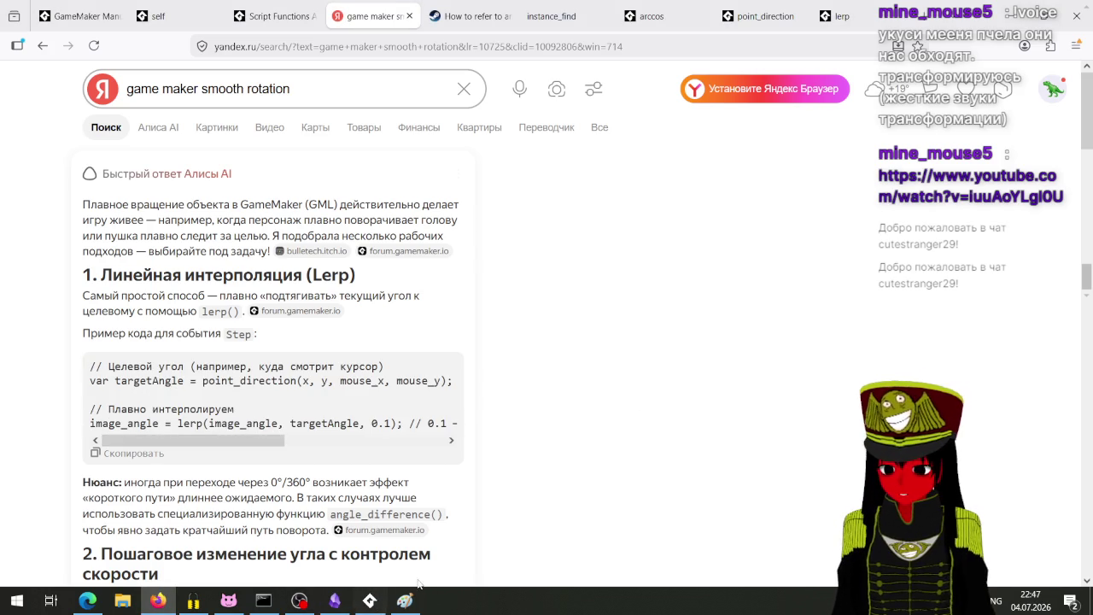
click(379, 602)
click(375, 602)
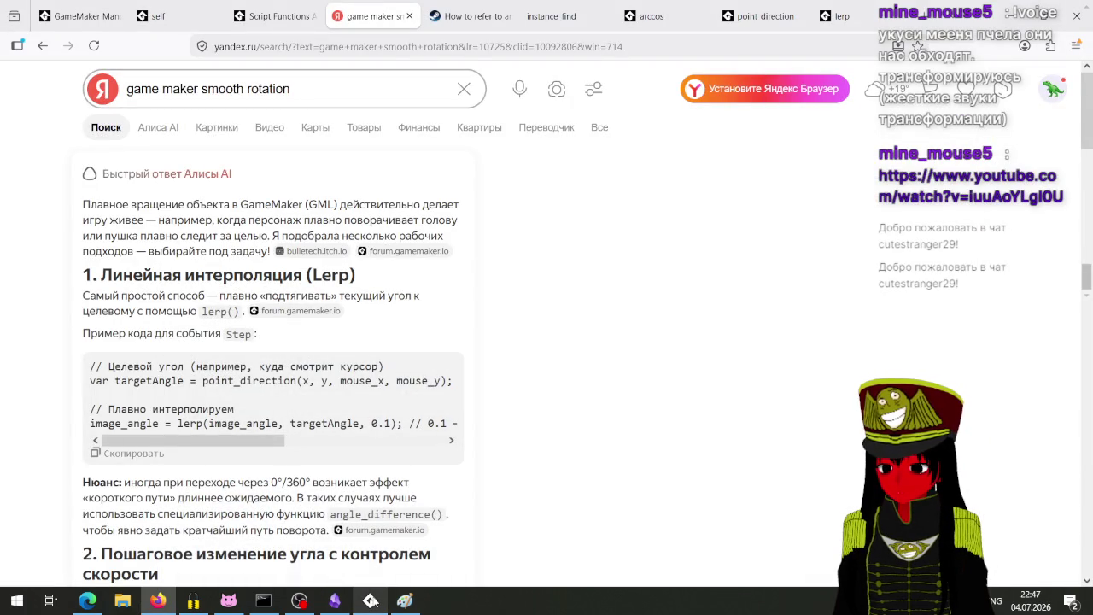
click(372, 601)
click(371, 602)
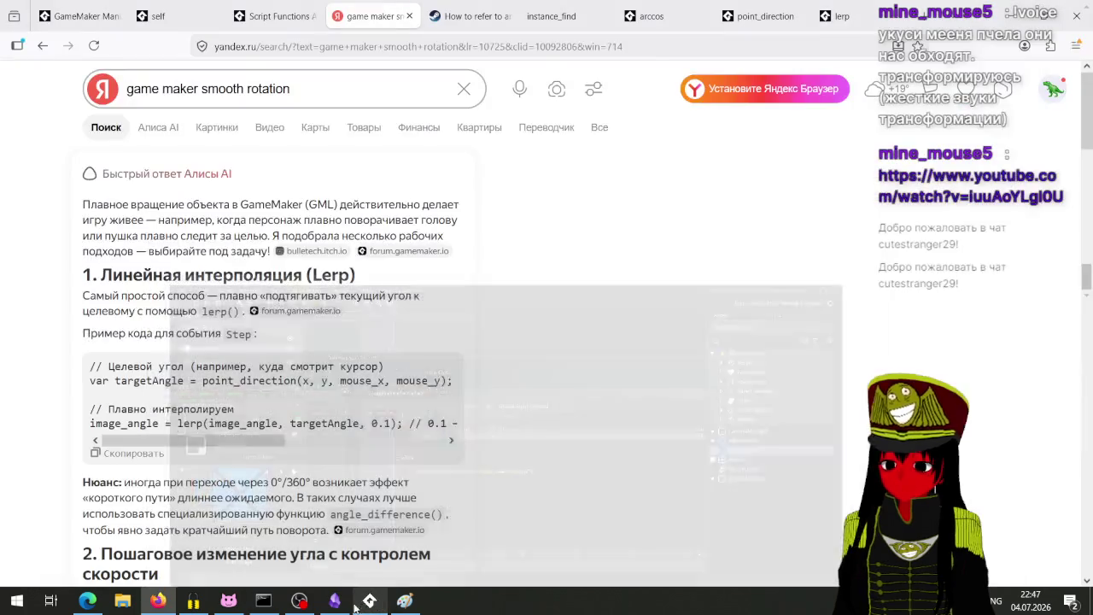
click(300, 604)
click(301, 604)
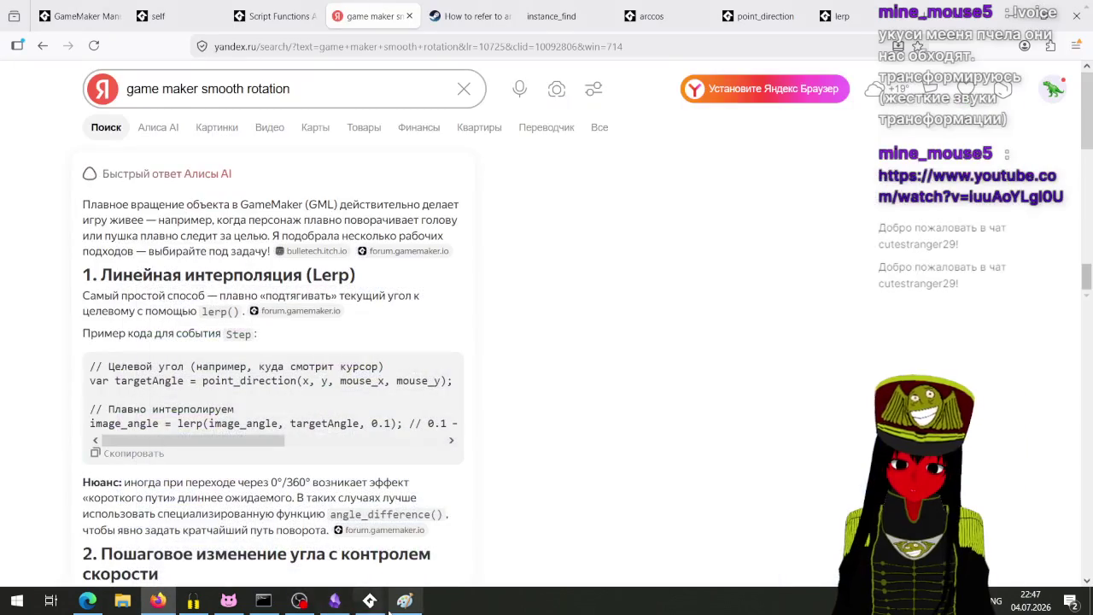
click(299, 602)
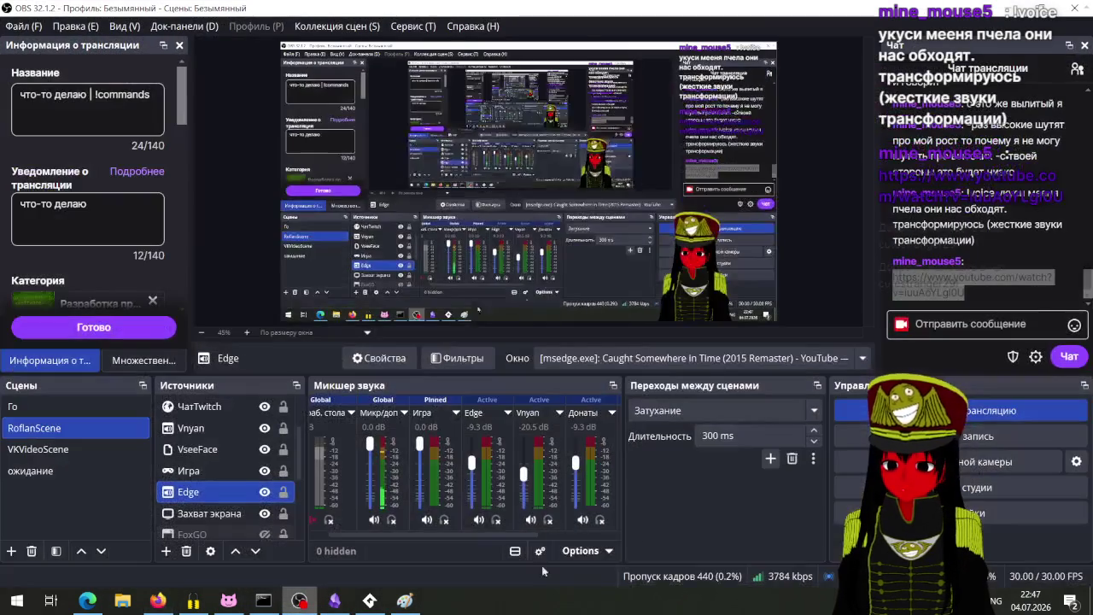
click(299, 602)
click(370, 602)
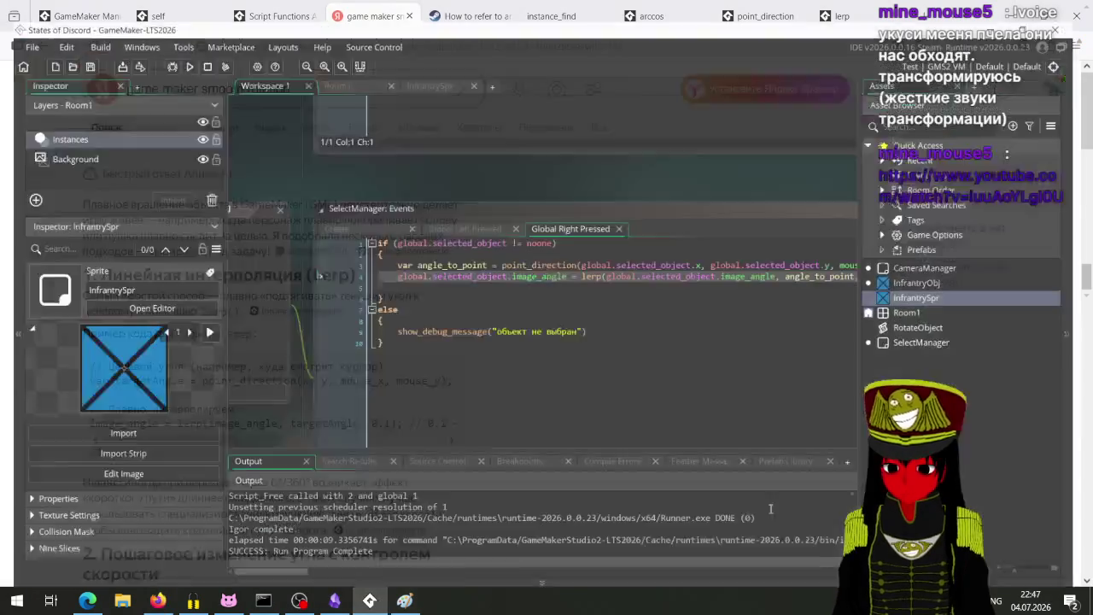
Change the lerp factor on line 4 to 0.1, save, and run with the first unit selected.
click(781, 350)
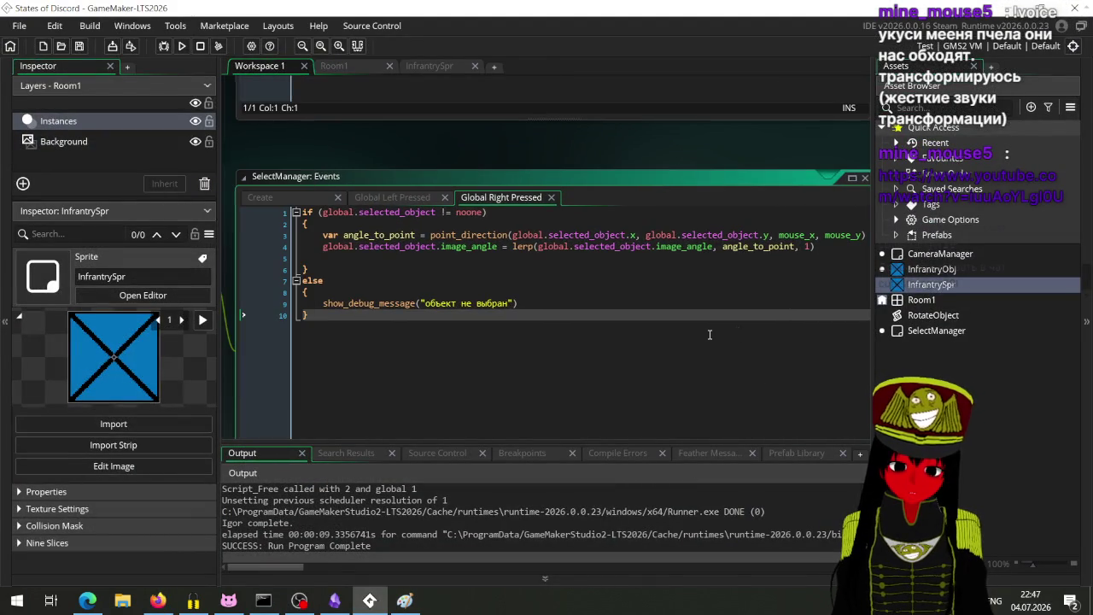
key(Delete)
text(0)
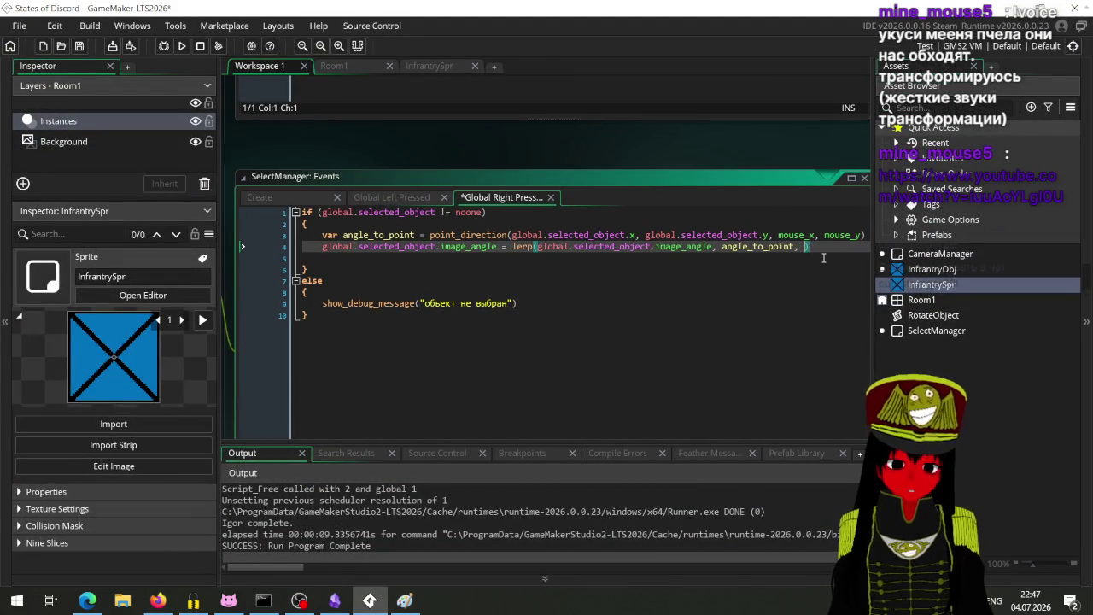
text(.0)
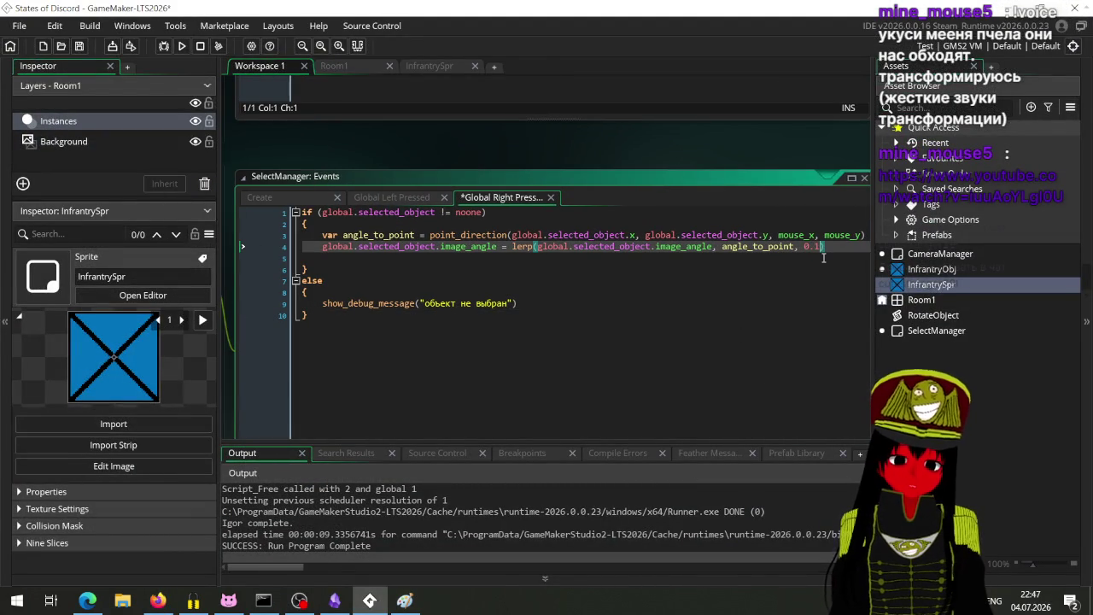
key(ctrl+s)
click(179, 50)
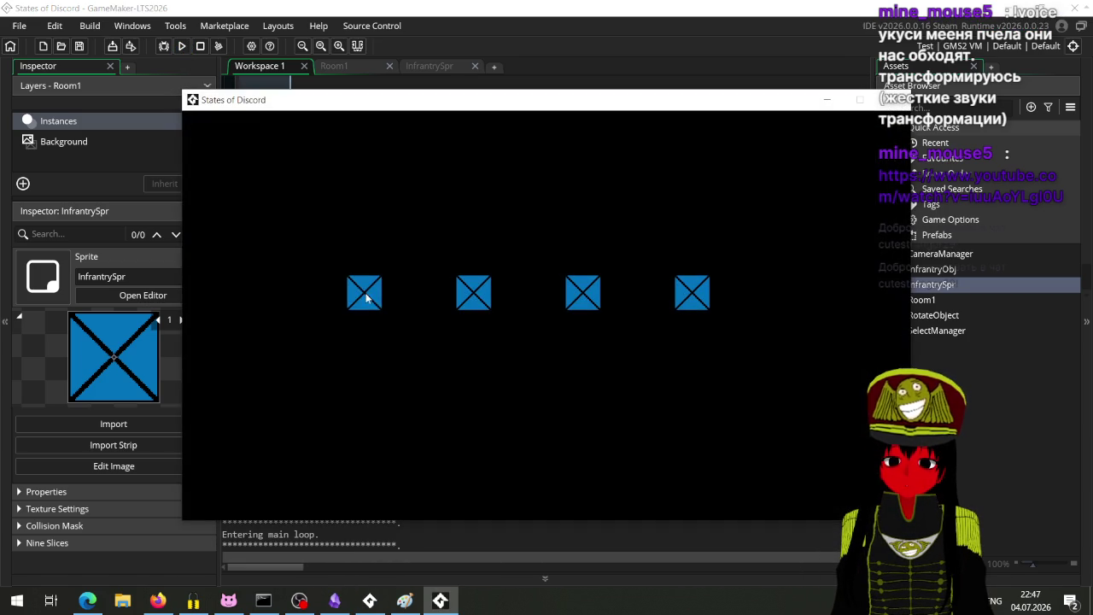
click(364, 302)
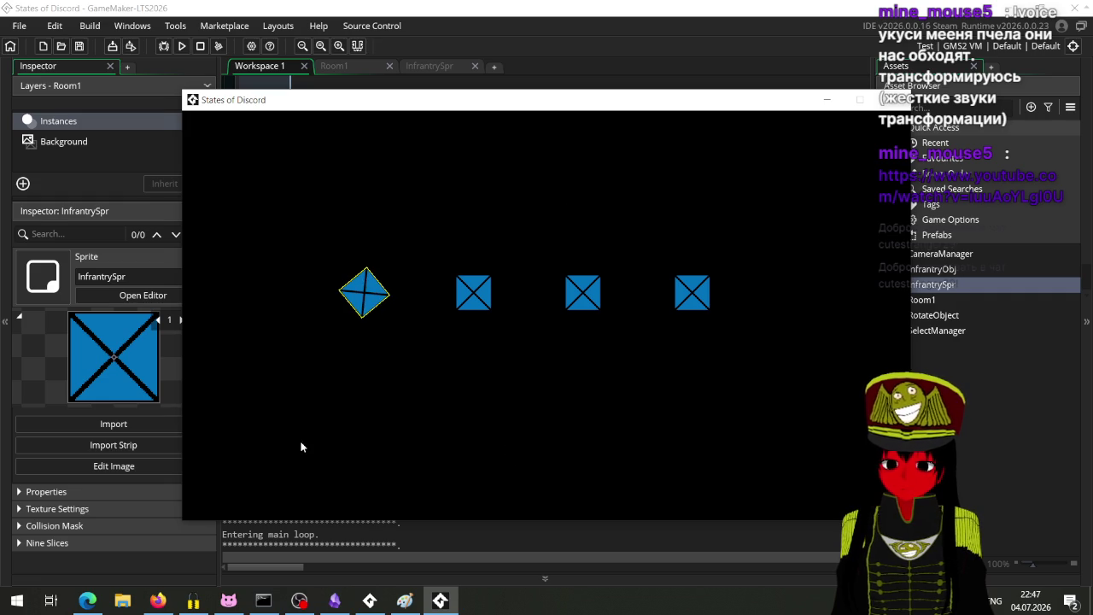
Lower the lerp factor to 0.01 and rerun the game with the first infantry square selected.
click(895, 99)
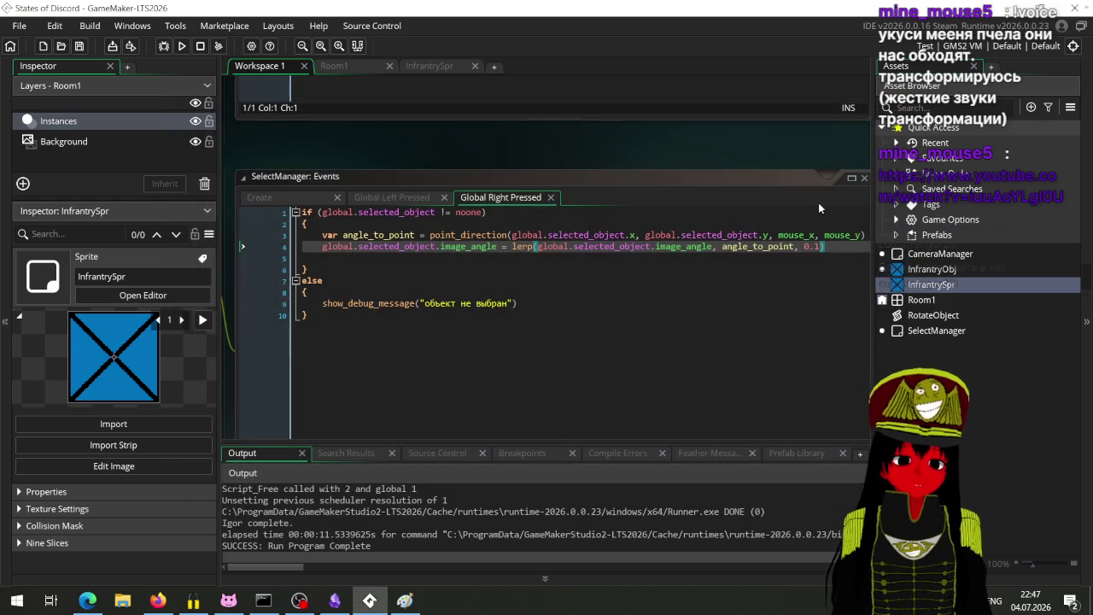
click(815, 246)
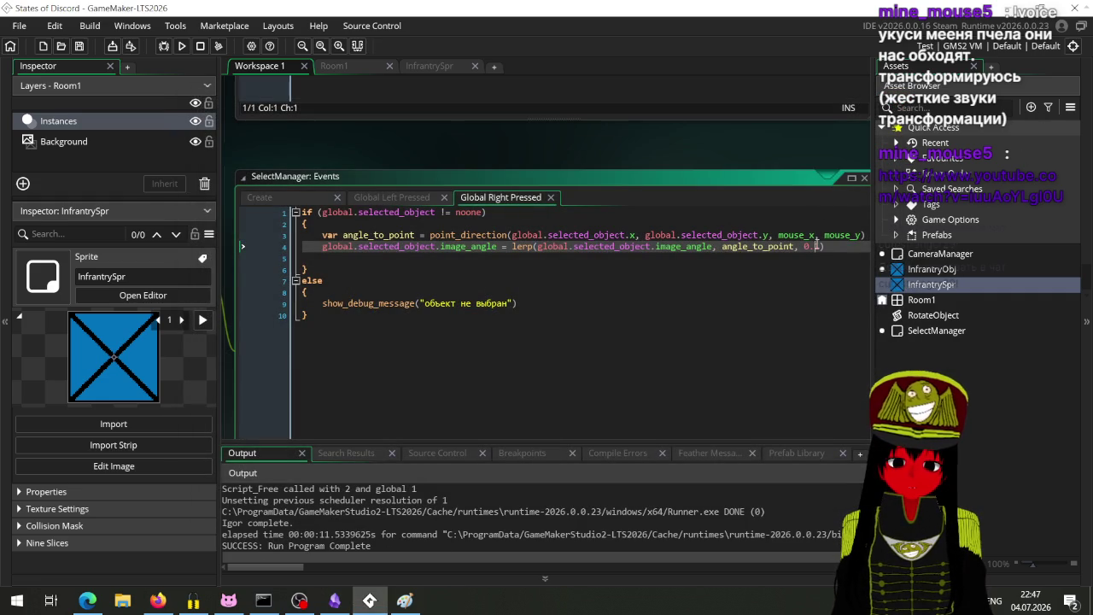
text(0)
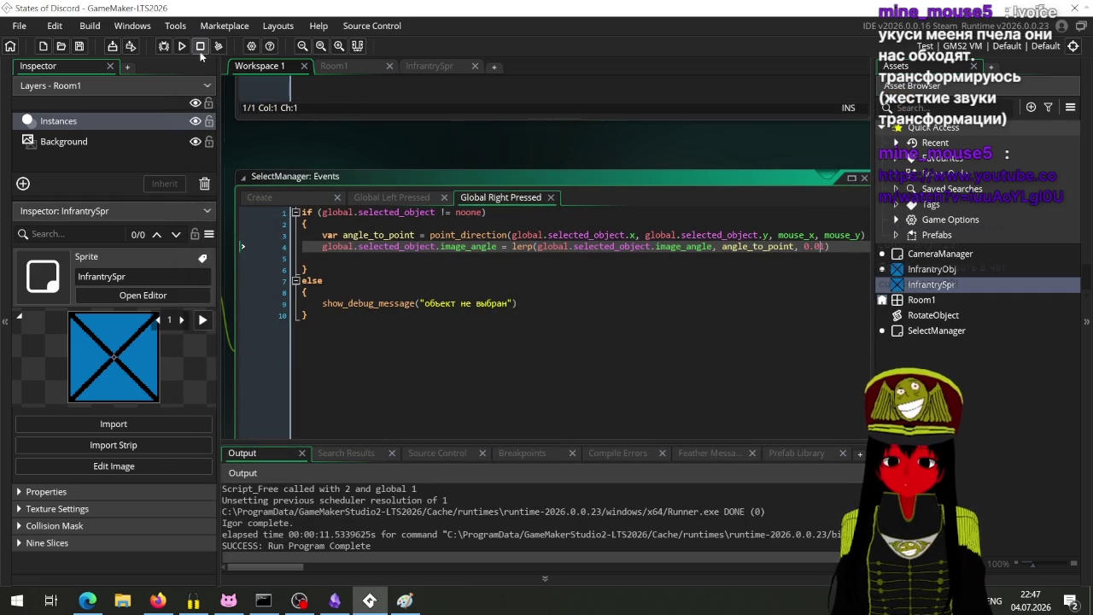
click(183, 47)
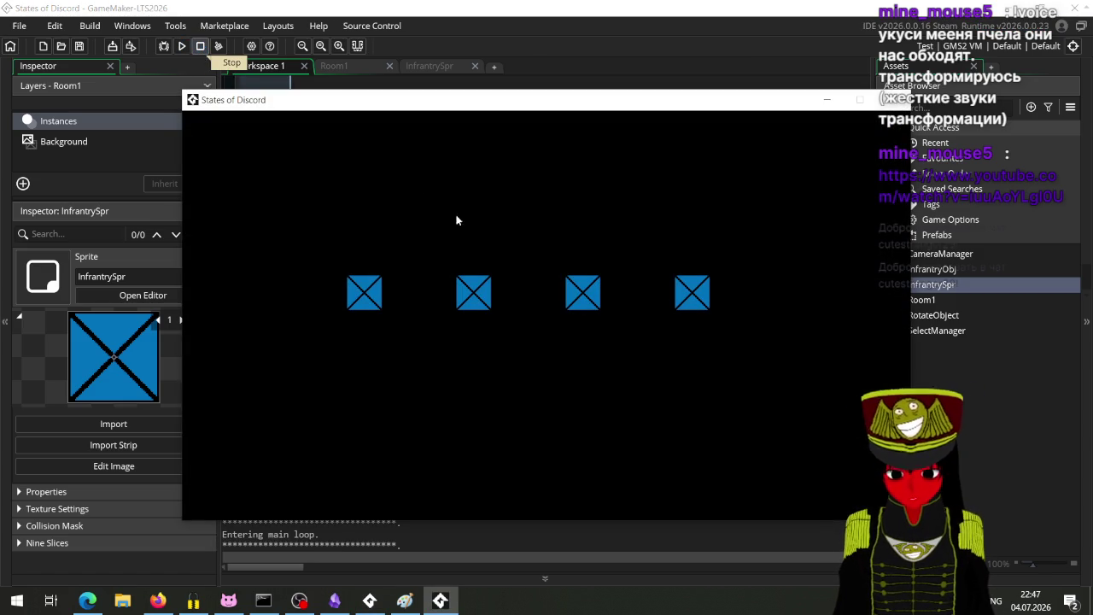
click(362, 293)
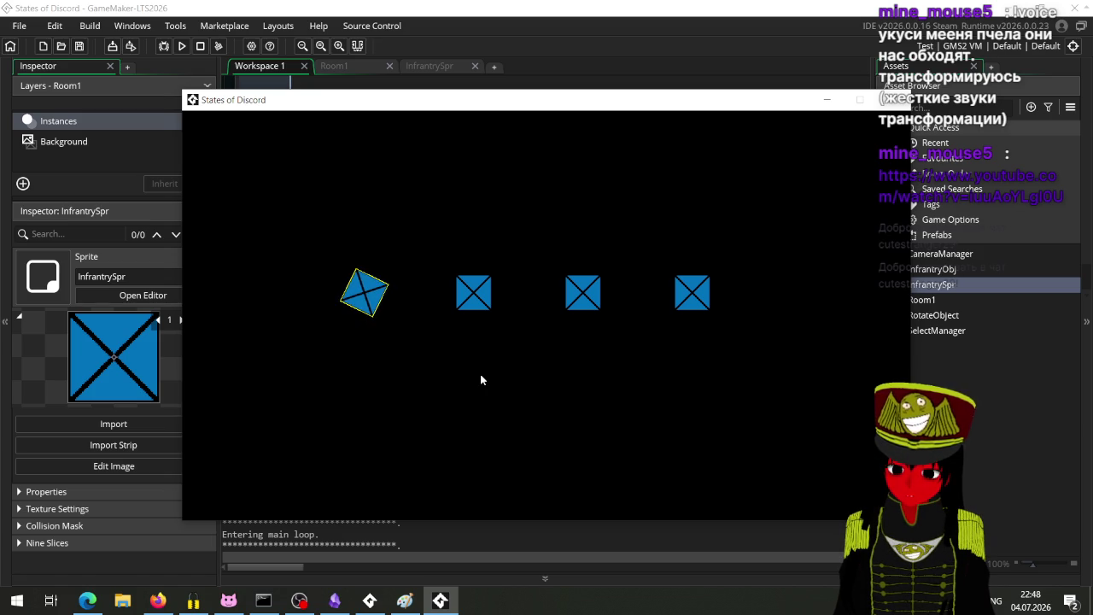
Restore the lerp factor to 0.1, rerun, and test the square turning toward a right-clicked point.
click(891, 100)
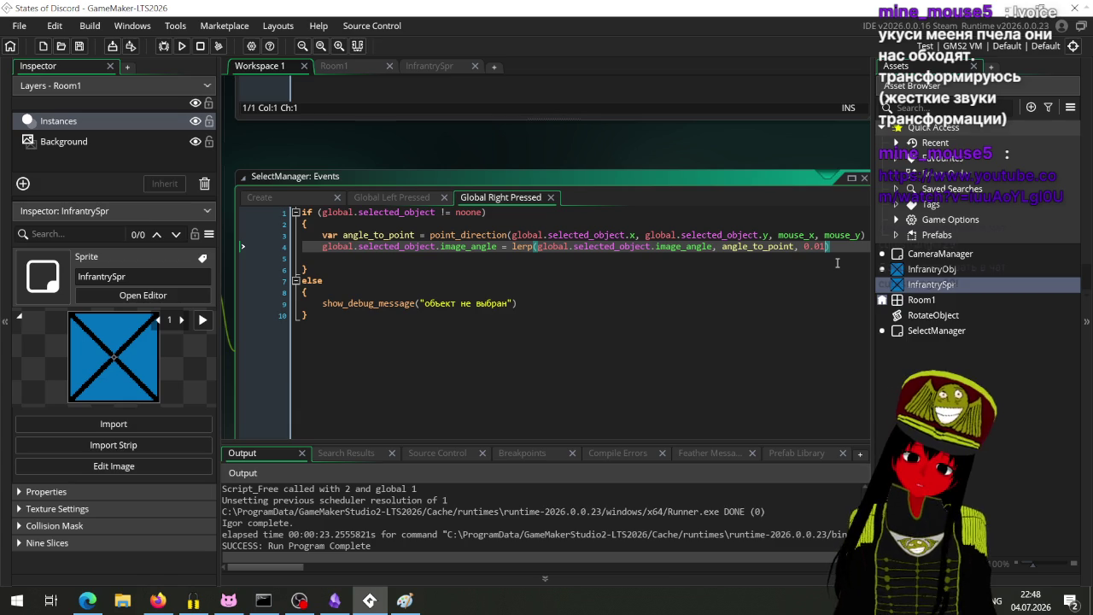
key(BackSpace)
key(F5)
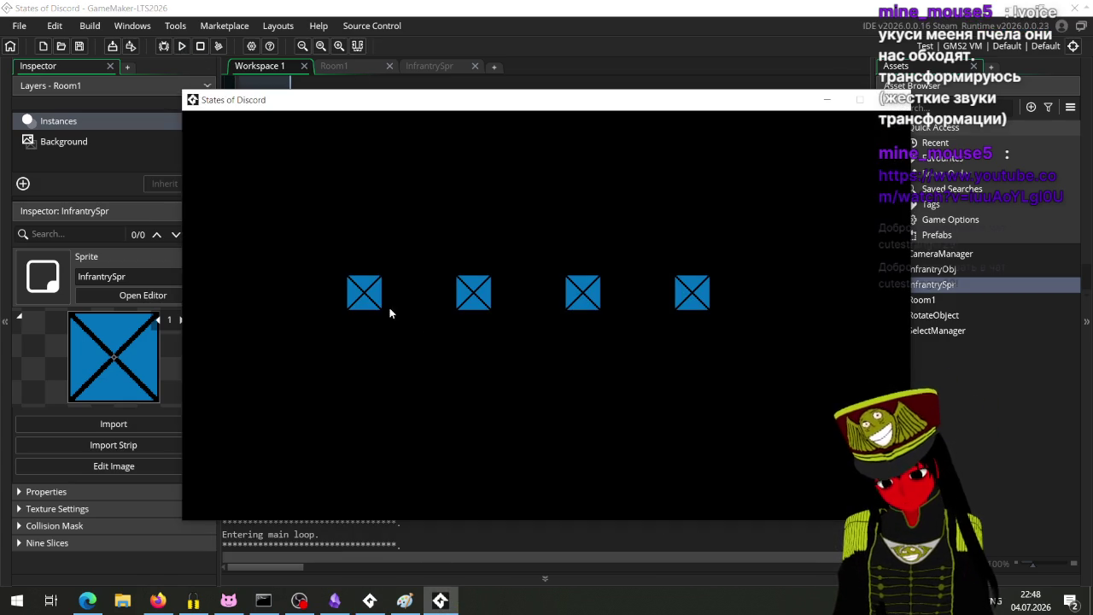
click(373, 300)
right_click(449, 353)
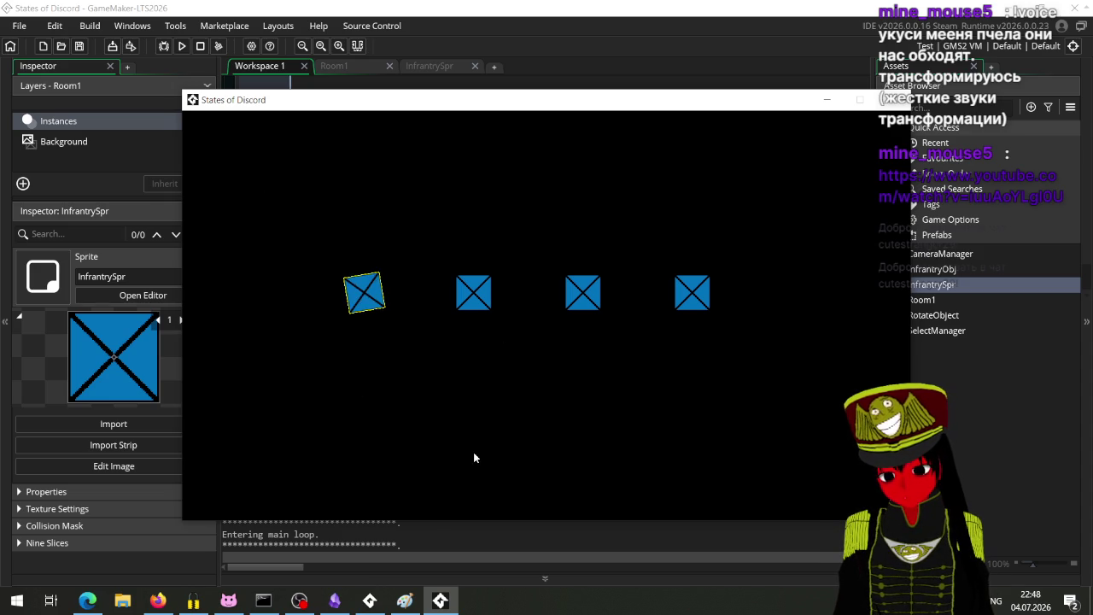
click(892, 99)
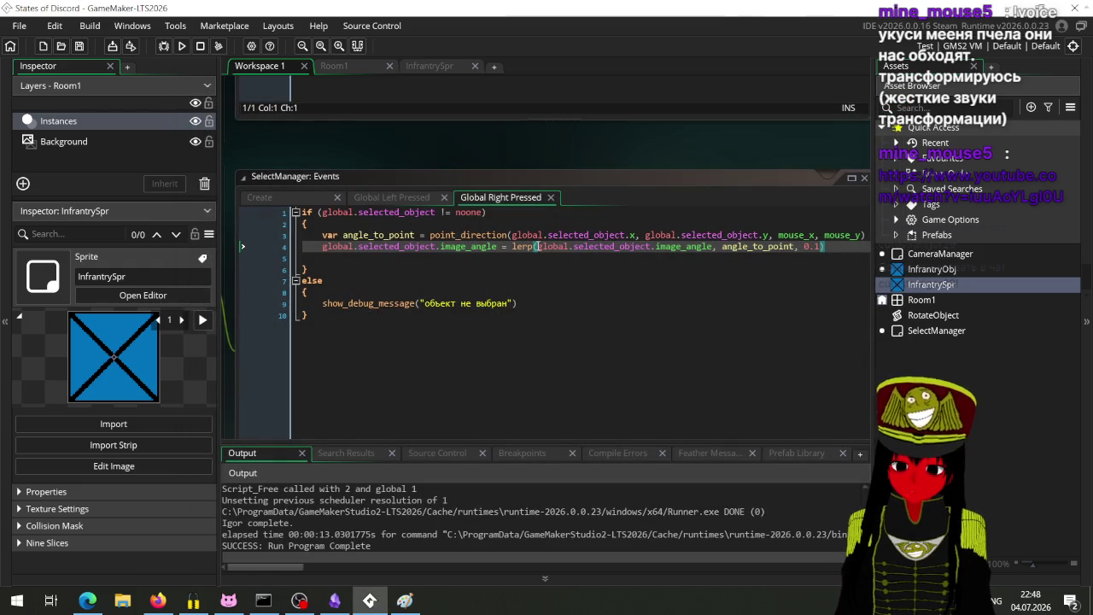
Delete the lerp( call from line 4.
click(522, 246)
double_click(522, 247)
key(BackSpace)
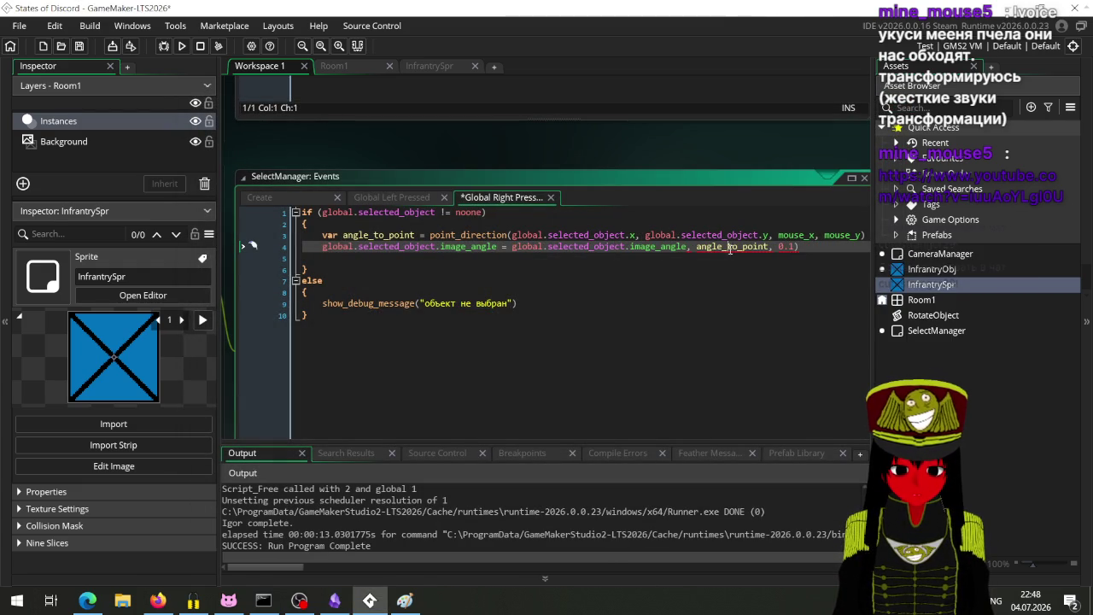
Remove the image_angle argument and 0.1 factor so image_angle equals angle_to_point, save, and test.
mouse_move(693, 247)
mouse_down()
mouse_move(557, 258)
mouse_move(586, 255)
mouse_up()
key(BackSpace)
key(BackSpace)
key(ctrl+s)
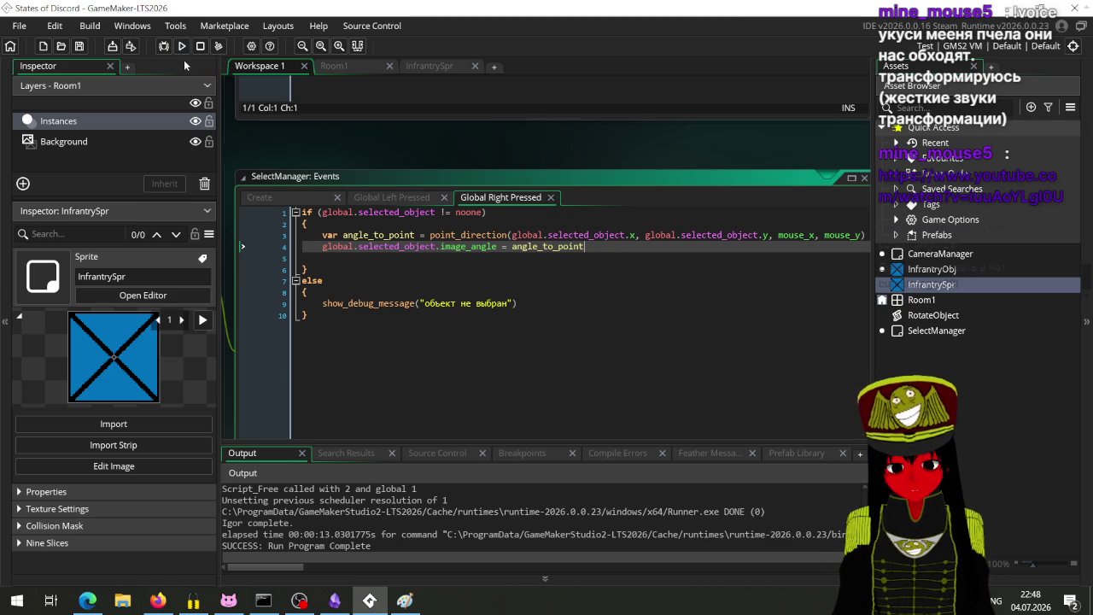
click(181, 47)
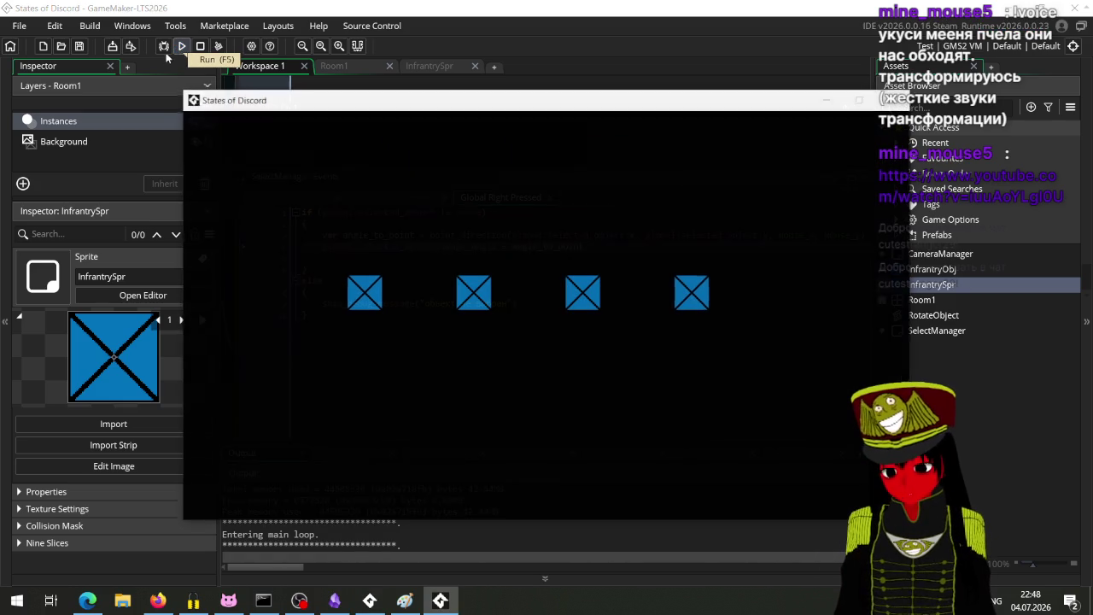
click(373, 293)
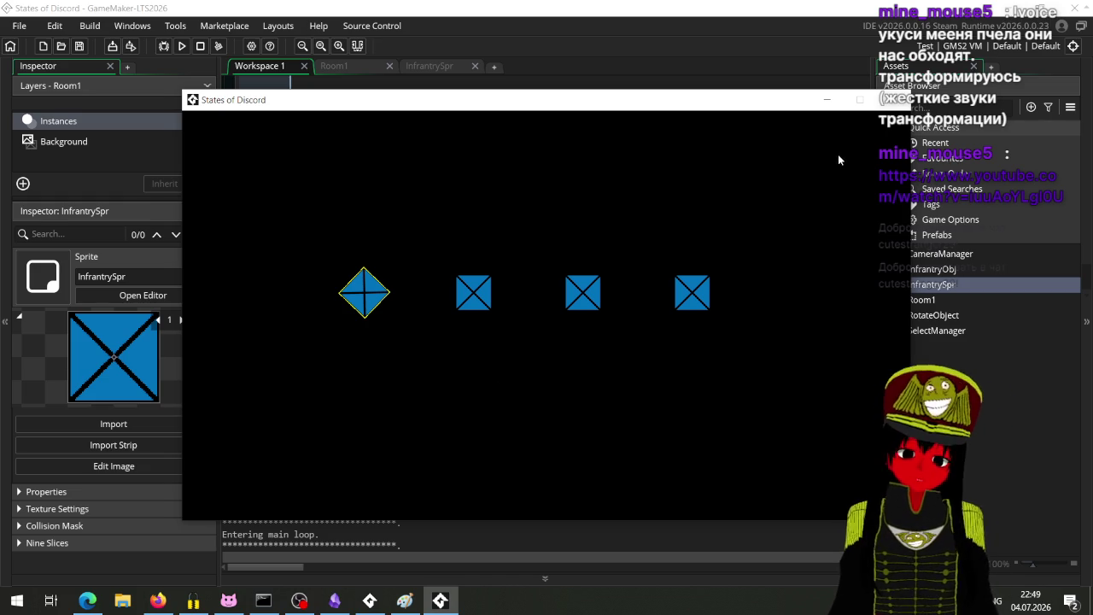
click(893, 99)
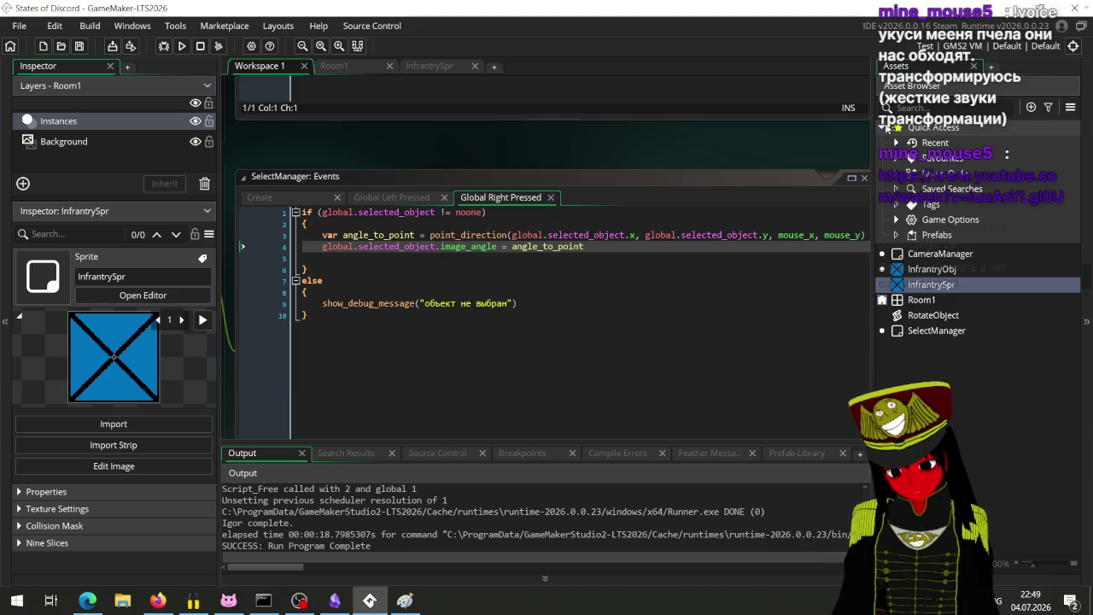
click(156, 601)
Play the Iron Maiden 'Death Of The Celts' video from the YouTube home page.
click(87, 601)
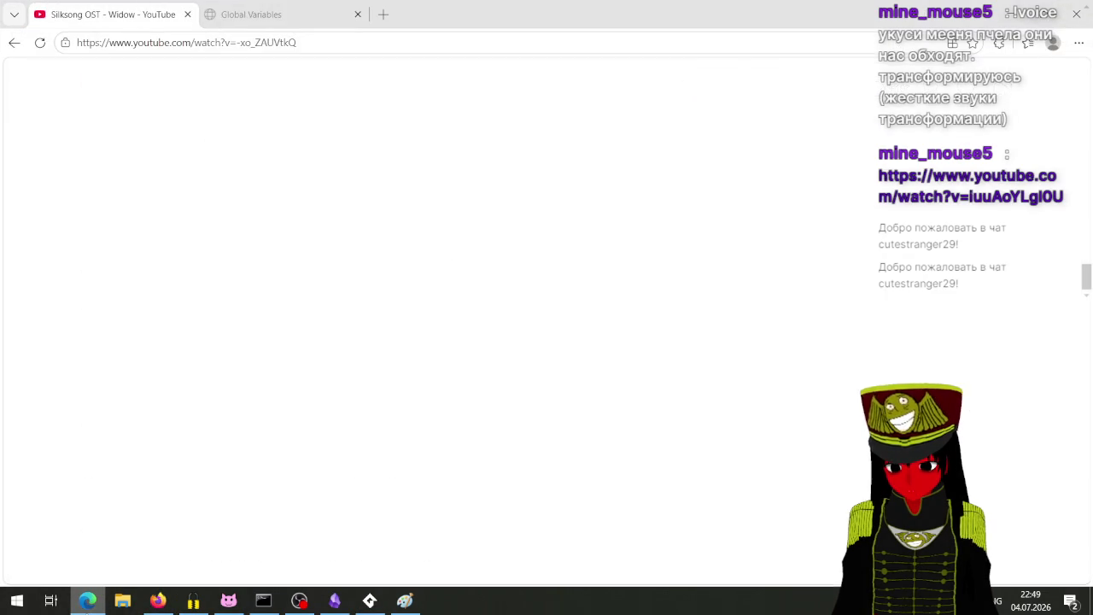
scroll(252, 444, up, 3)
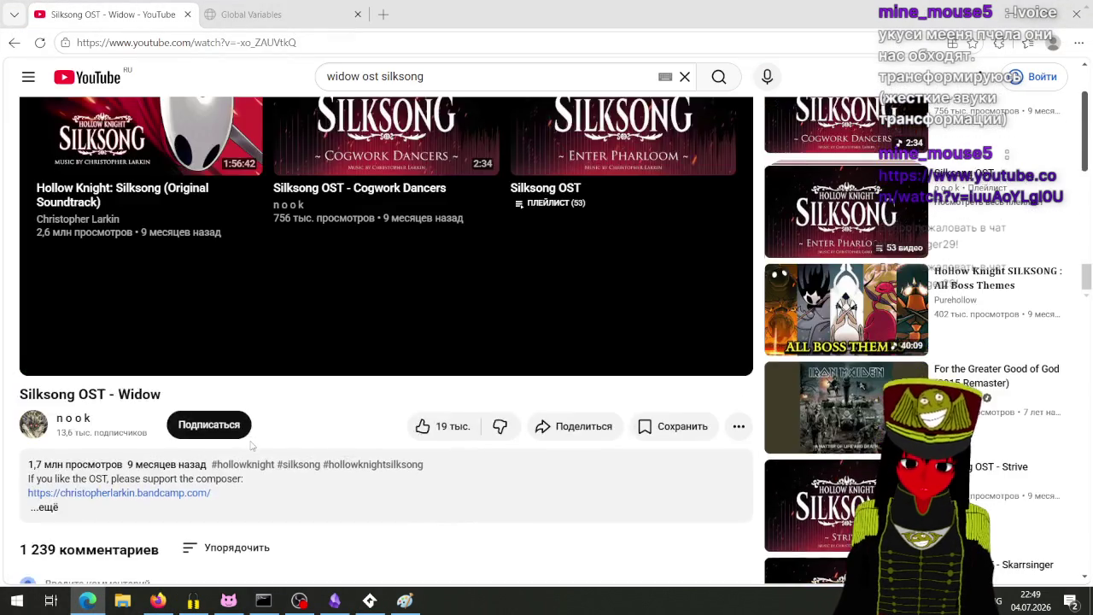
scroll(251, 444, up, 2)
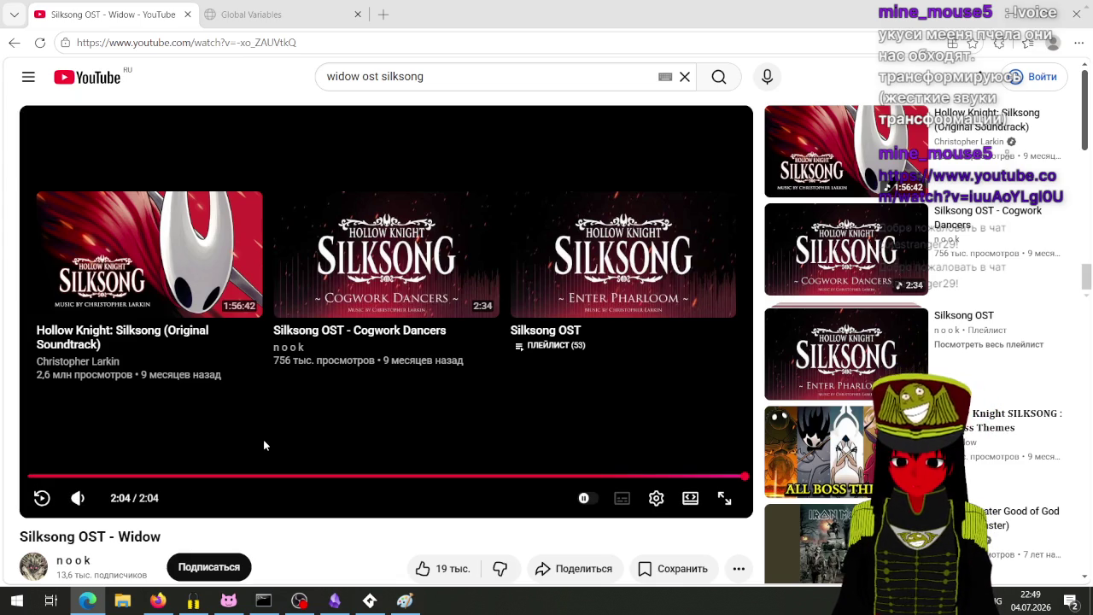
scroll(251, 444, down, 3)
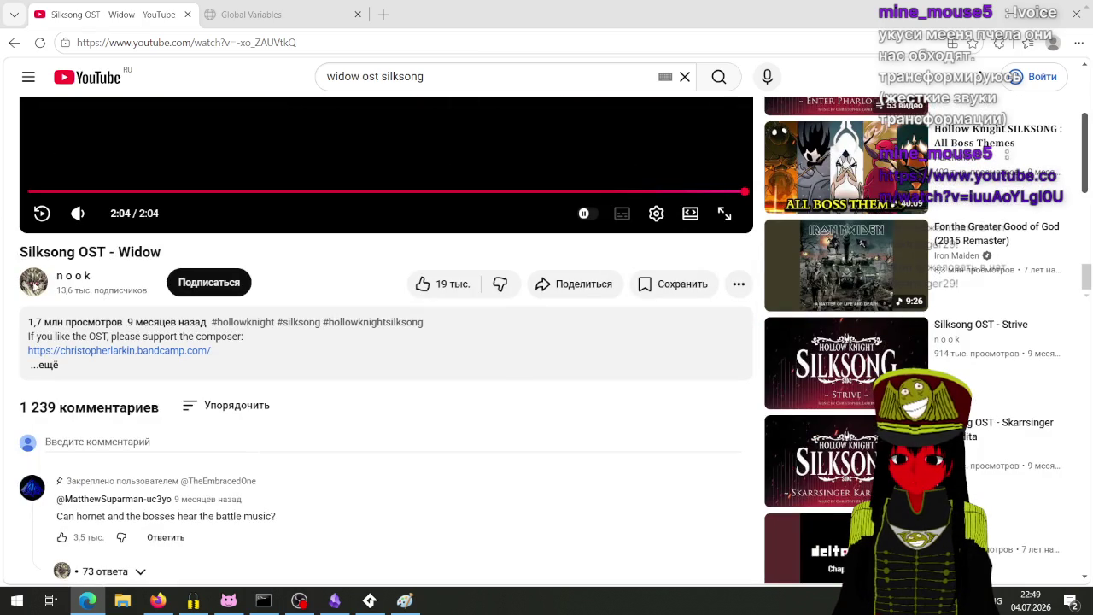
click(85, 82)
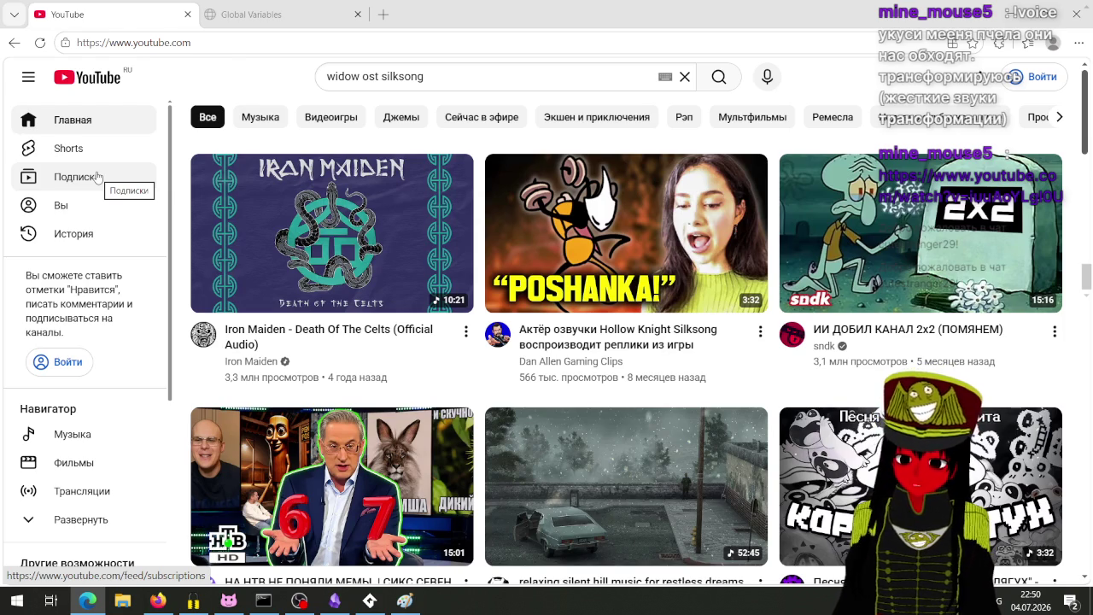
scroll(107, 162, down, 3)
scroll(346, 264, down, 3)
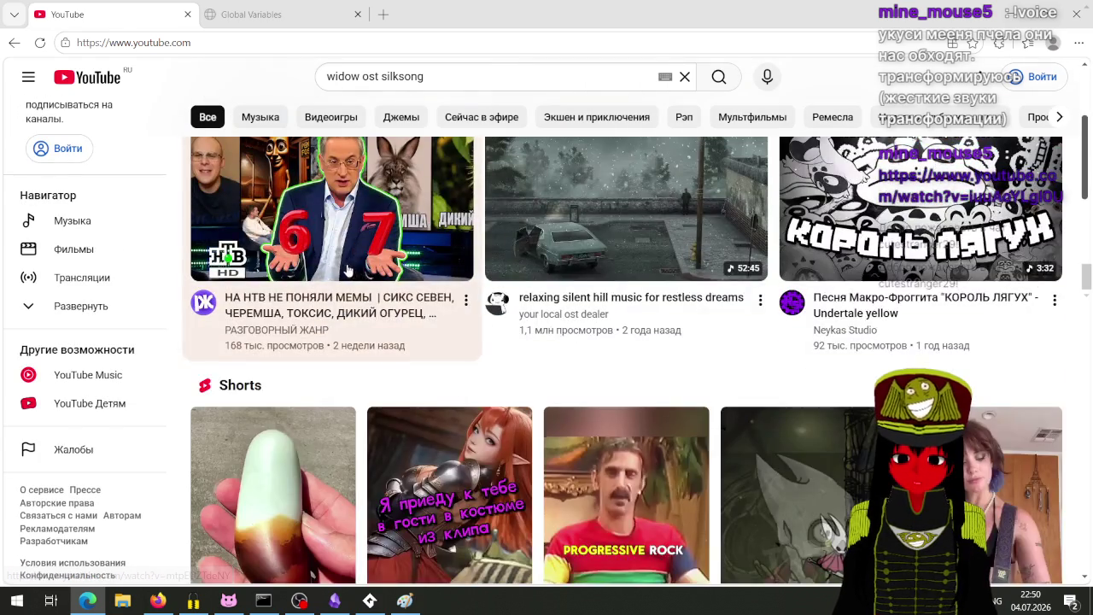
scroll(346, 269, down, 4)
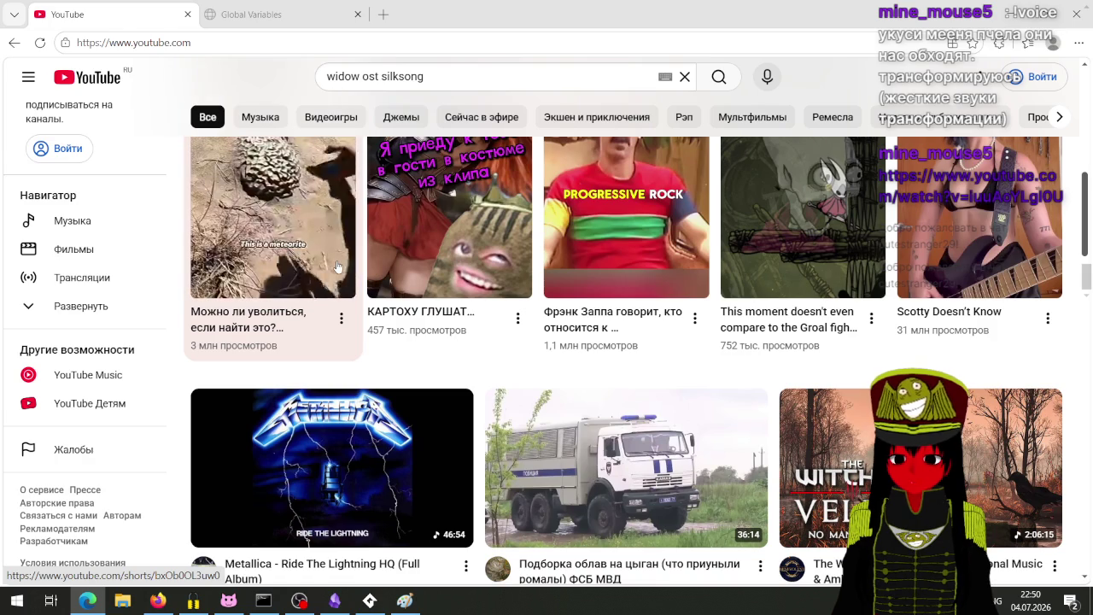
scroll(337, 267, down, 1)
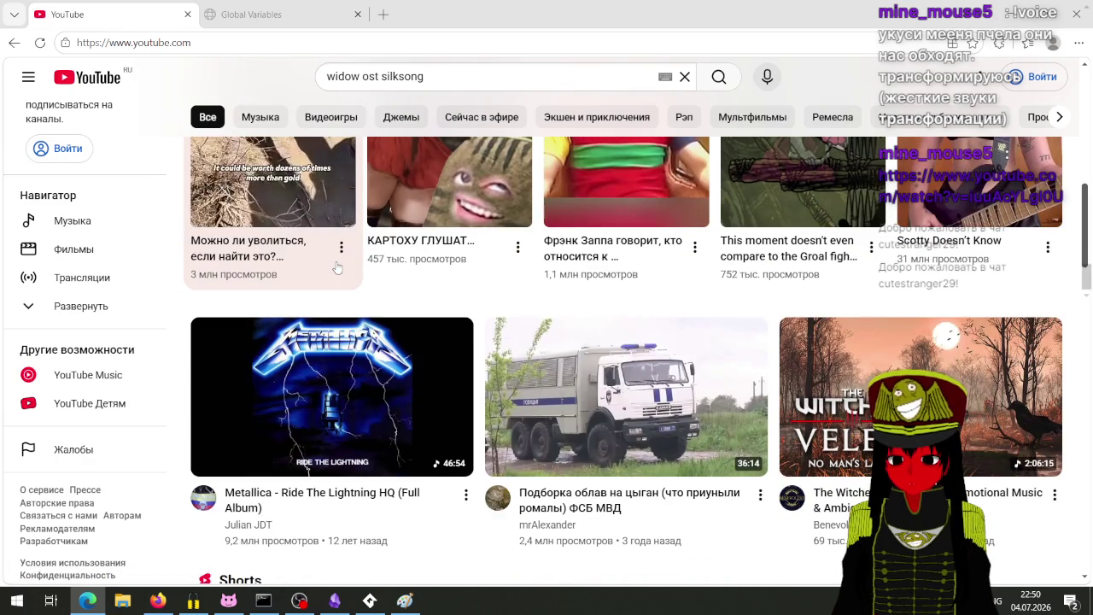
scroll(337, 268, down, 3)
scroll(337, 267, down, 3)
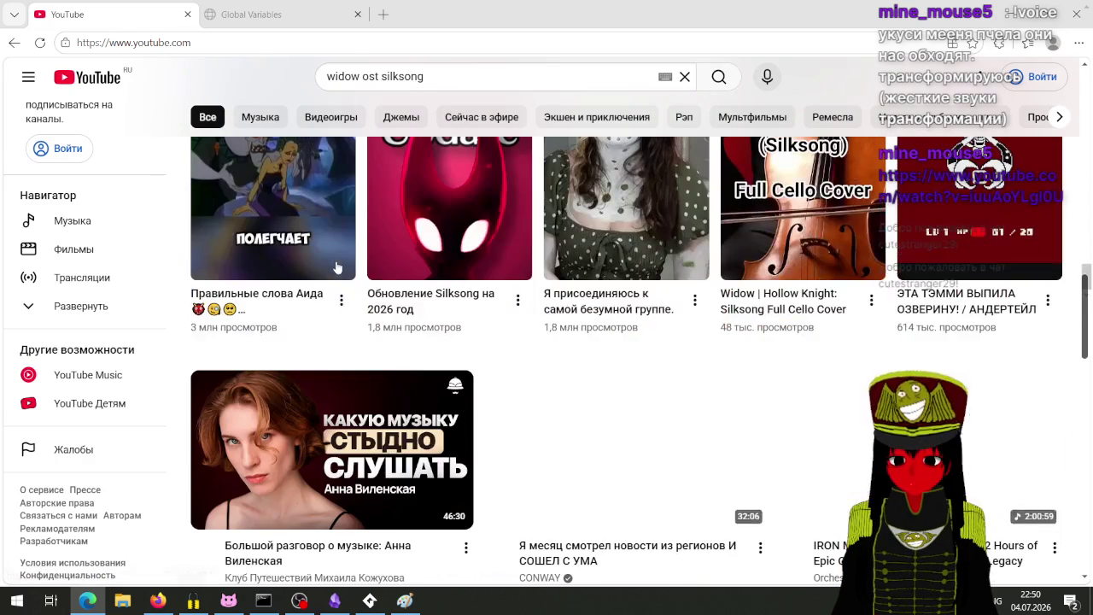
scroll(338, 267, up, 6)
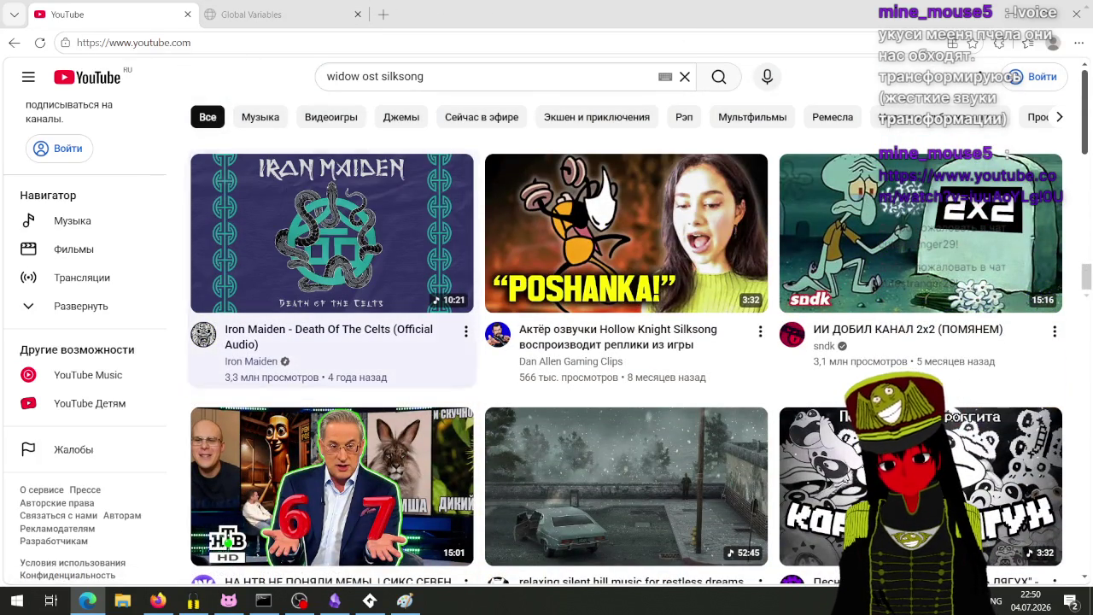
click(310, 209)
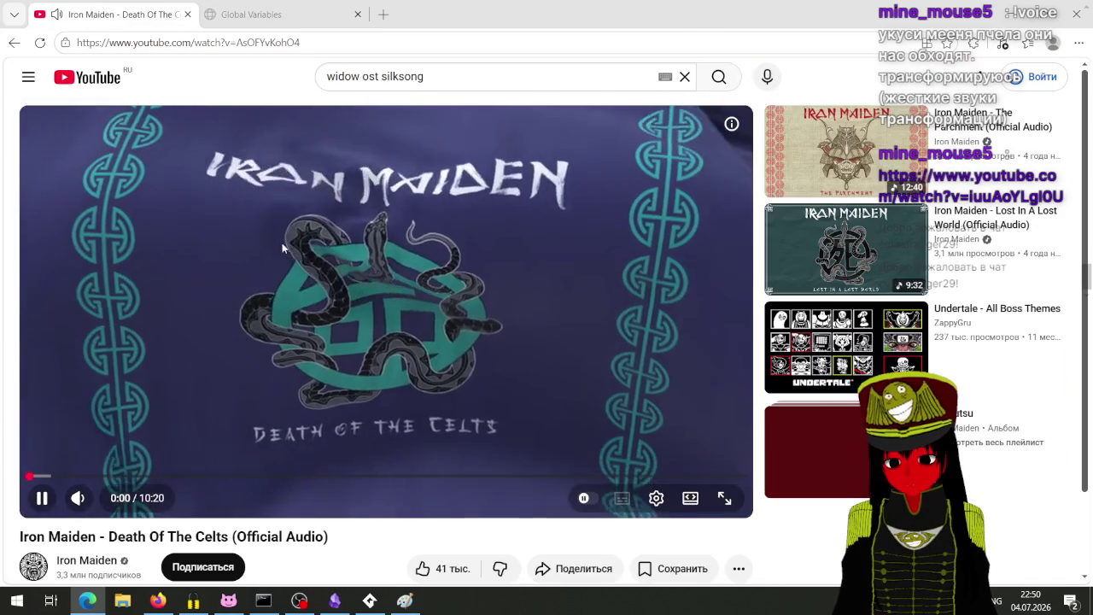
Lower the Edge browser volume in the OBS audio mixer and return to GameMaker.
click(299, 598)
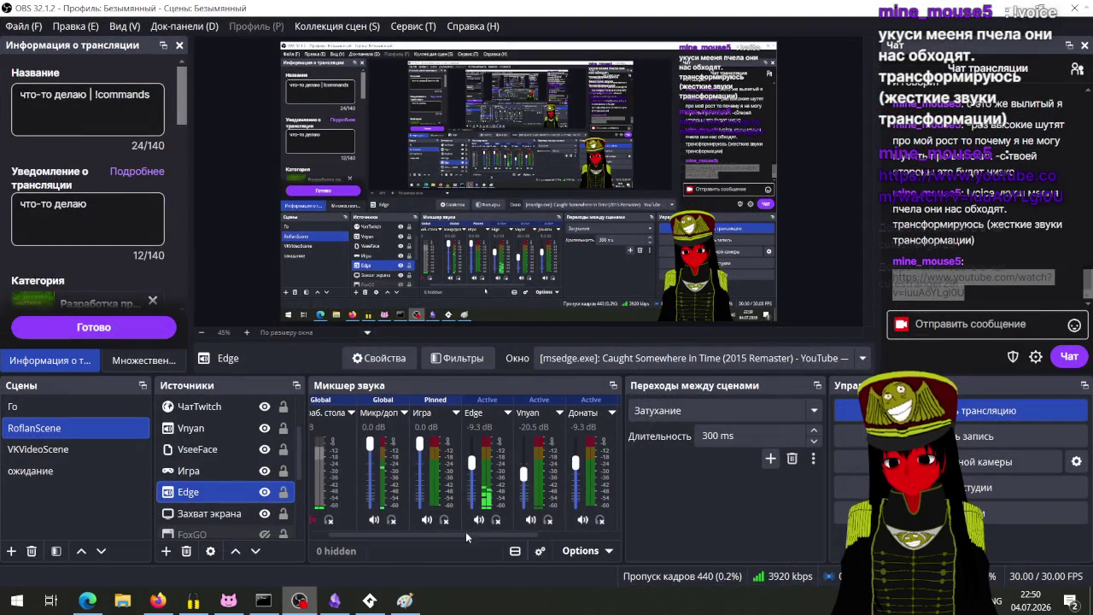
drag(474, 459, 473, 470)
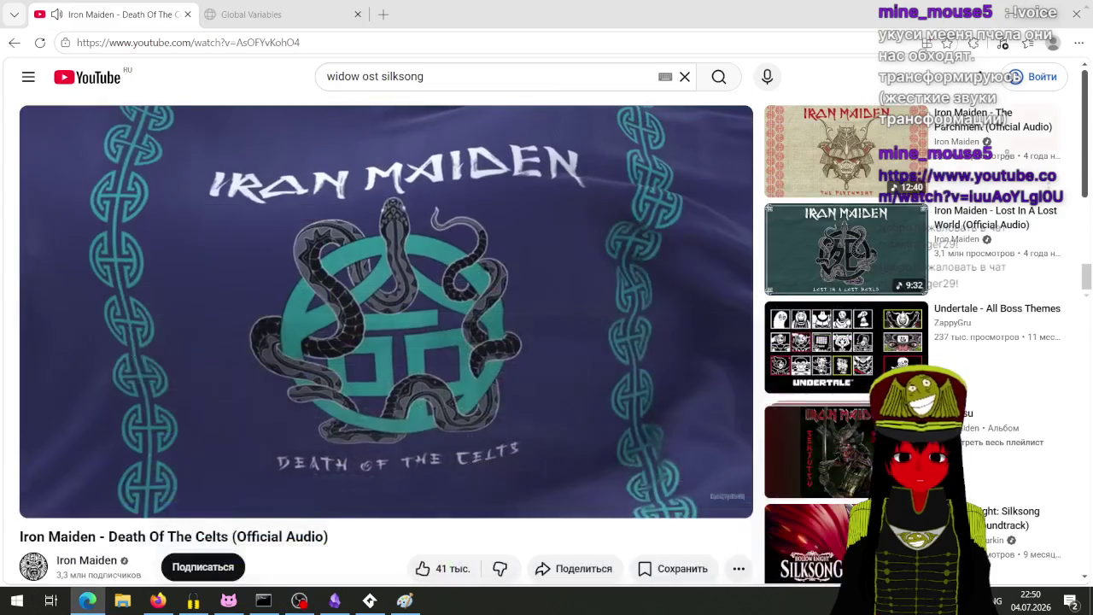
key(alt+Tab)
click(370, 602)
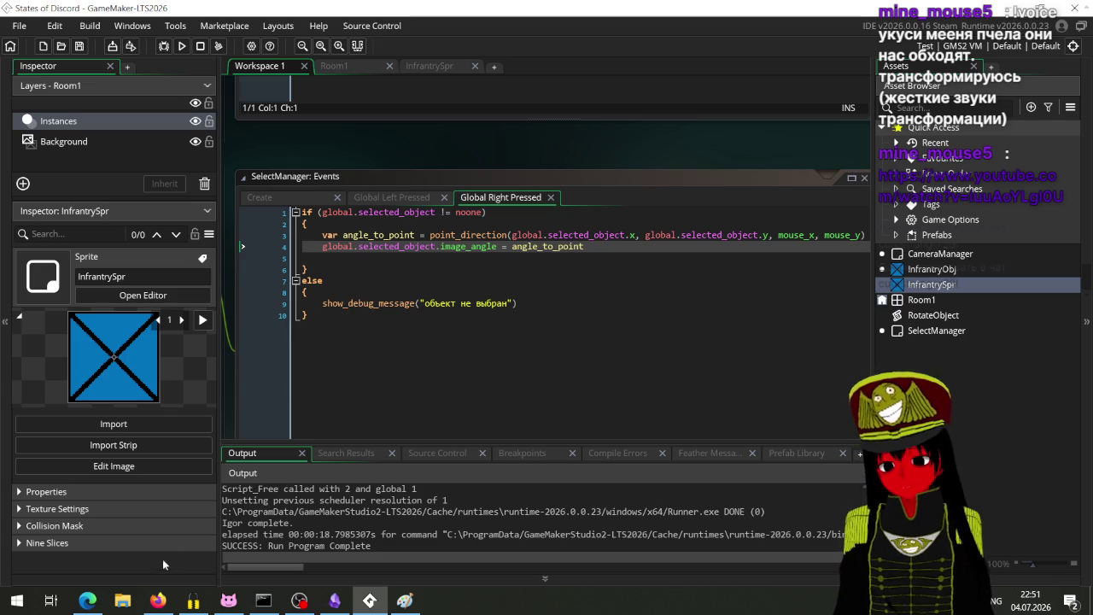
Search Yandex for 'game maker smooth moving' and expand the AI answer's move_towards_point example.
click(158, 601)
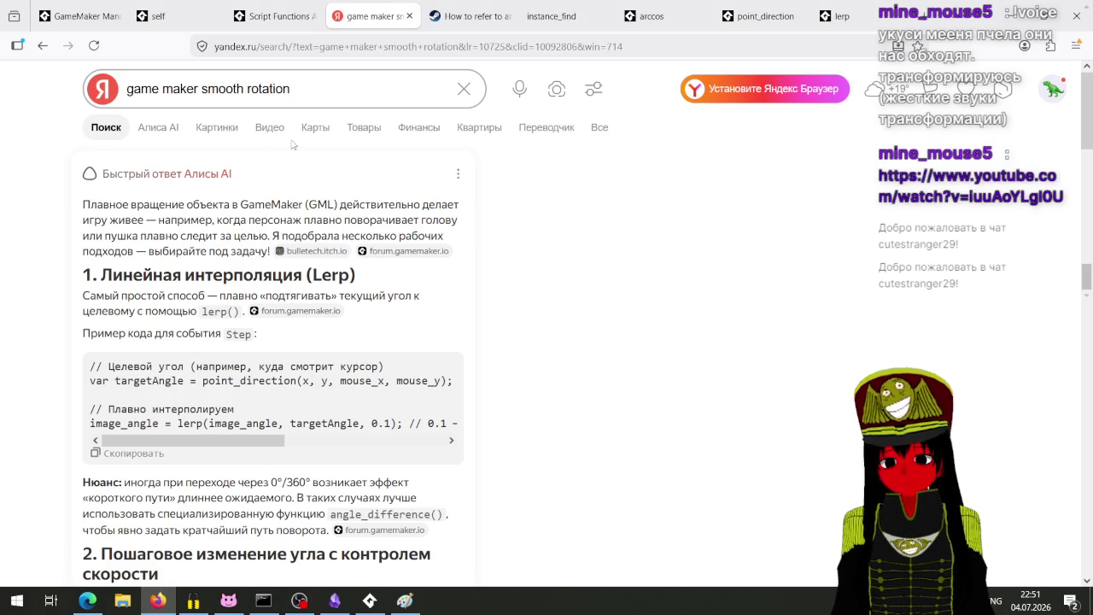
click(324, 90)
drag(290, 90, 249, 94)
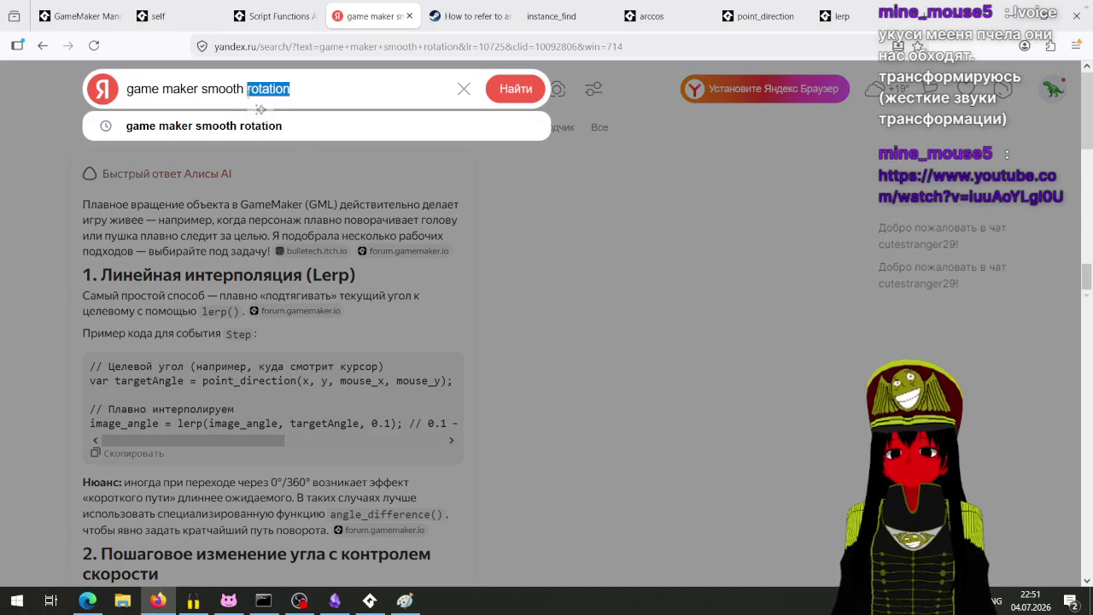
text(moving)
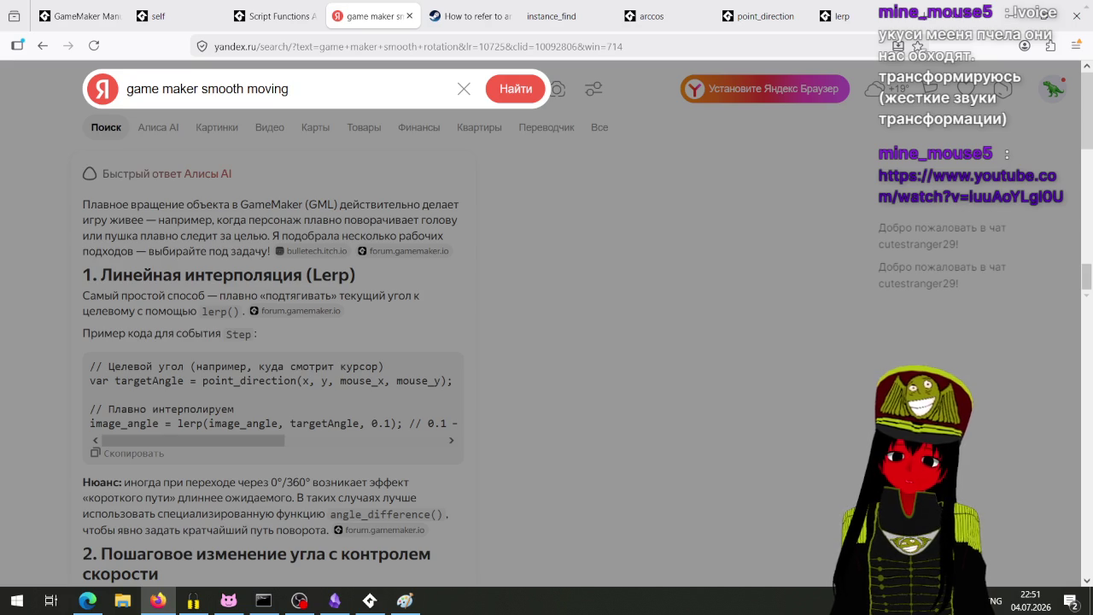
key(Return)
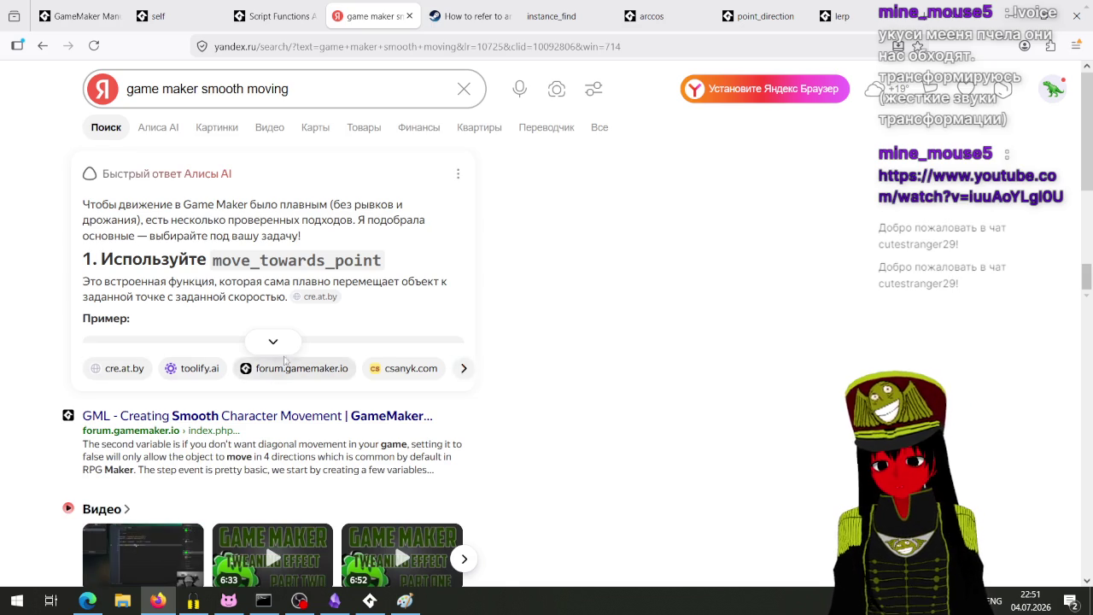
click(274, 341)
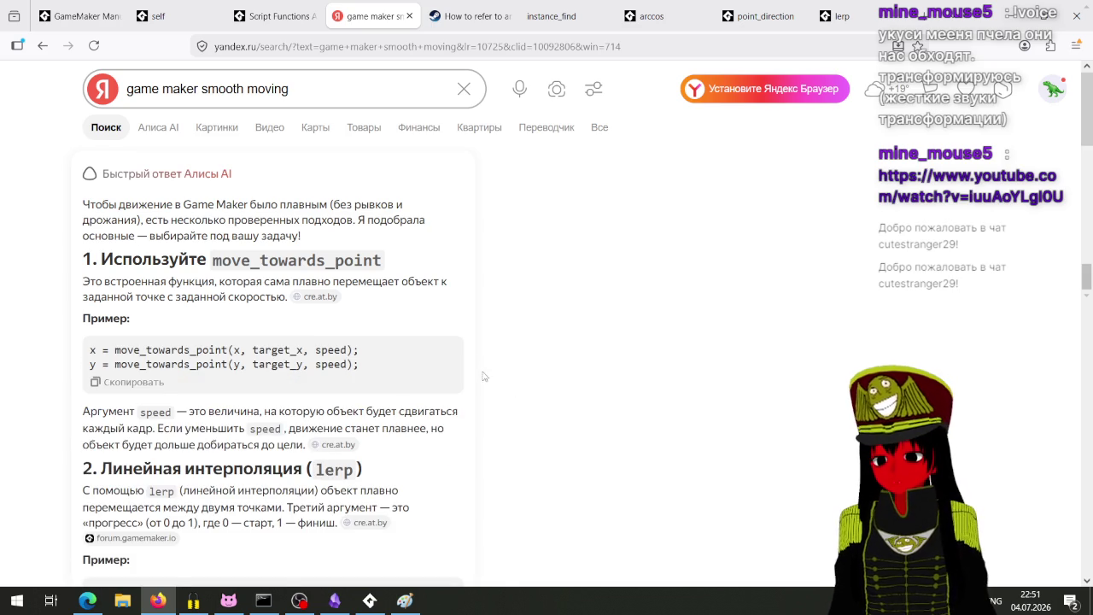
click(370, 600)
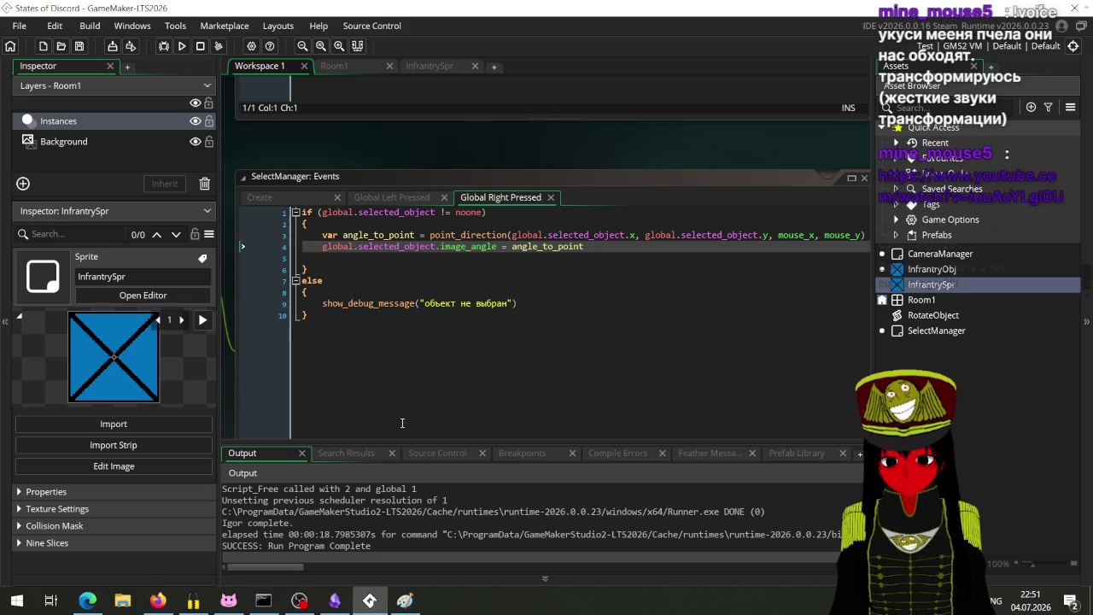
Add a move_towards_point call on a new line 5, prefixed with a pasted global.selected_object.
click(594, 248)
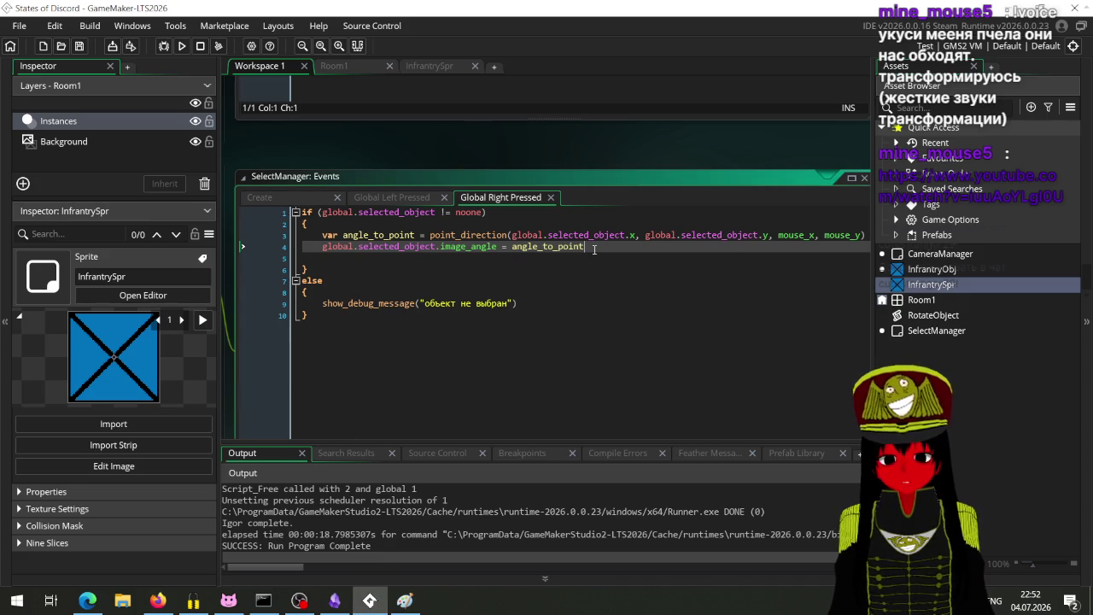
key(Return)
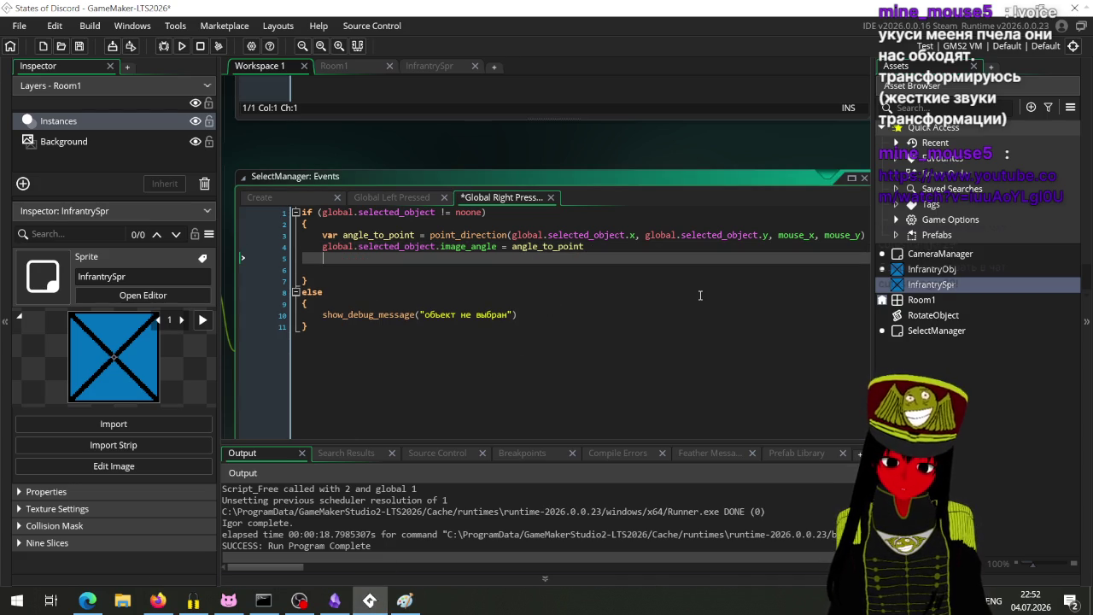
text(move)
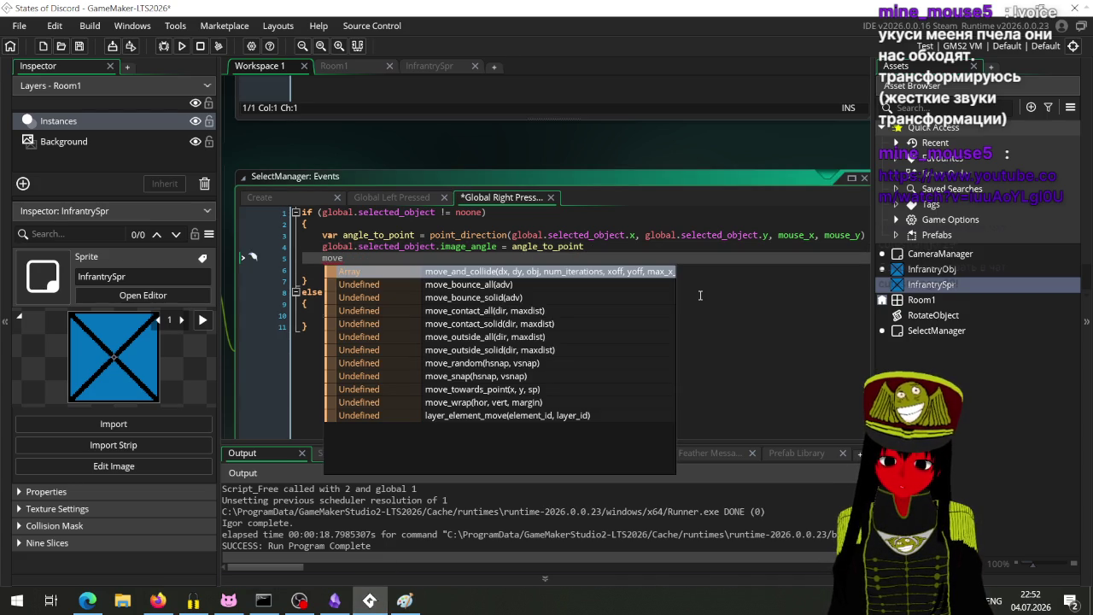
text(_tow)
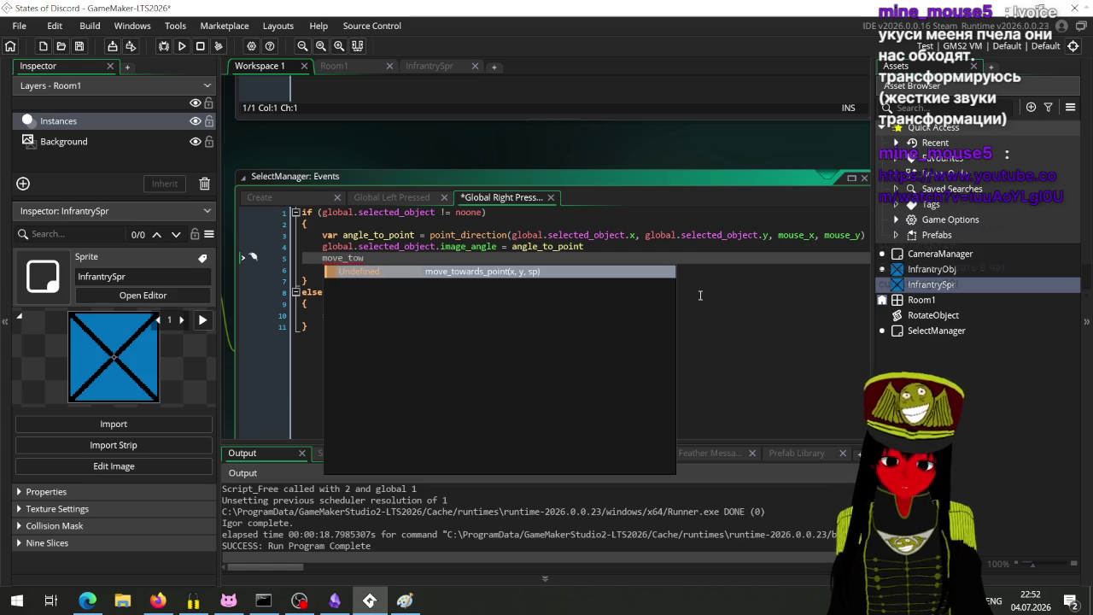
key(Return)
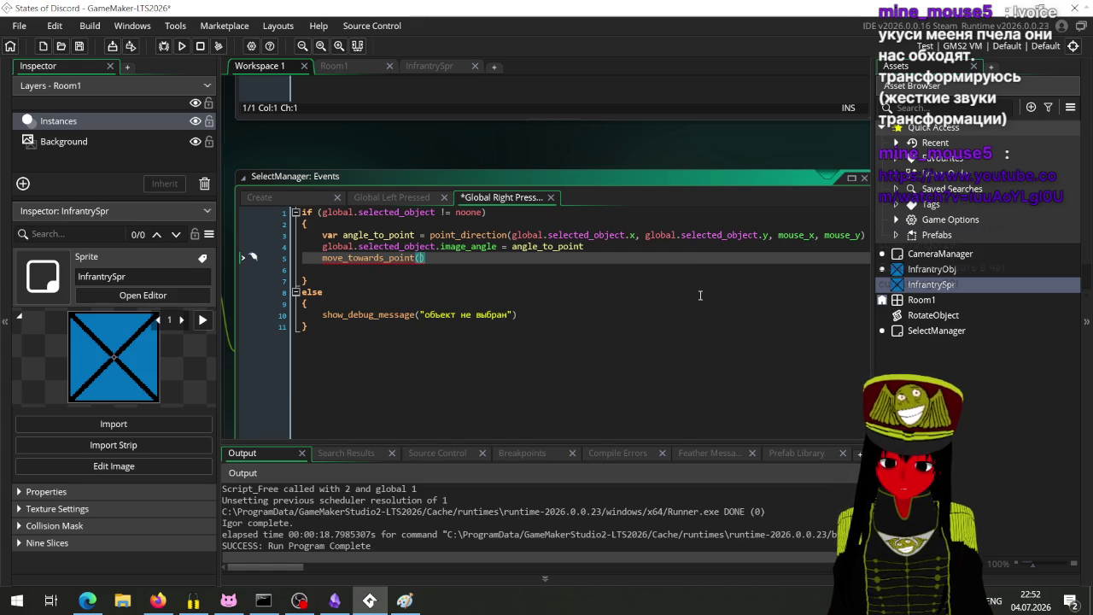
mouse_move(380, 260)
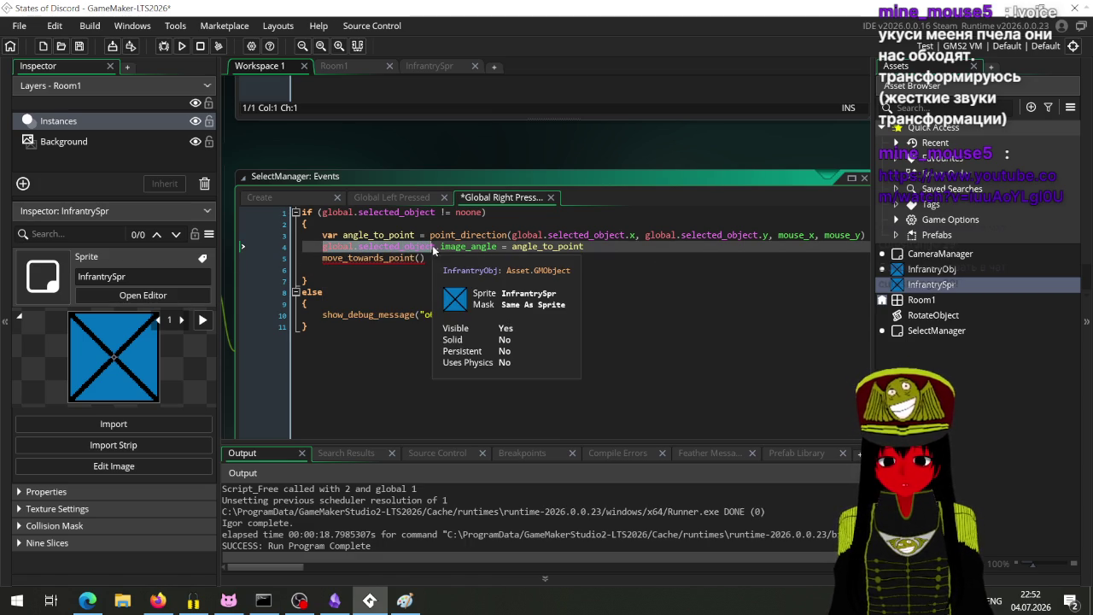
click(320, 257)
text(global.selected_object)
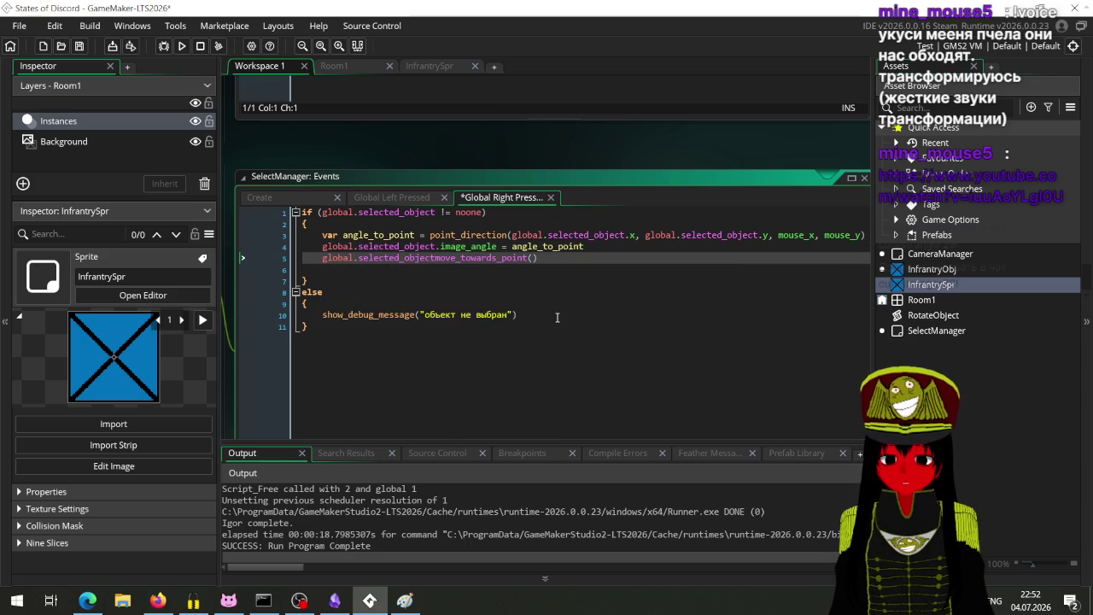
text(.)
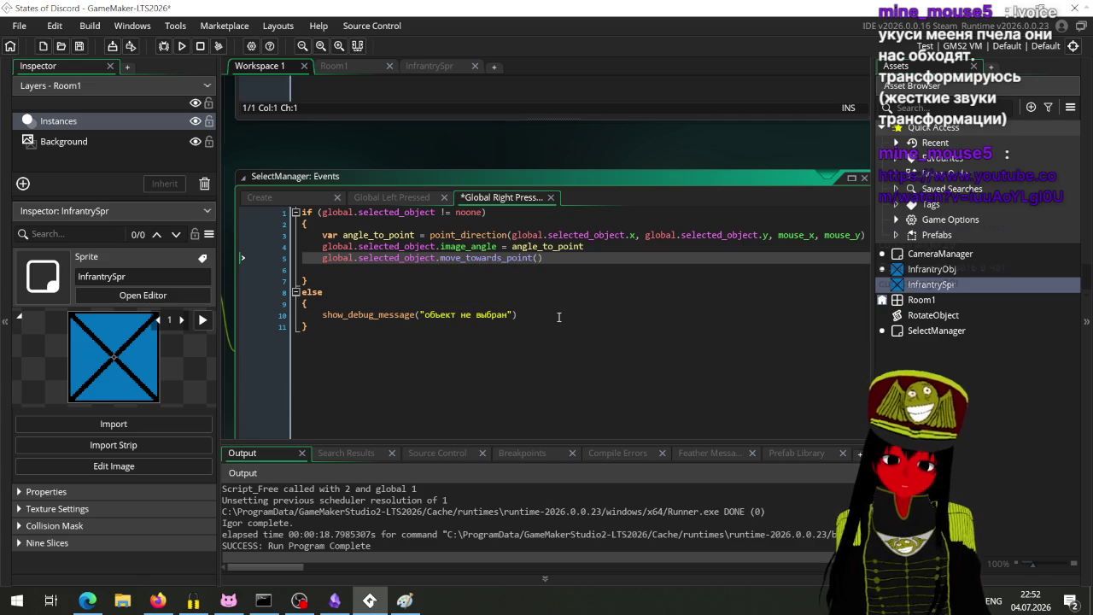
Replace line 5 with a fresh move_towards_point call picked from autocomplete suggestions.
click(468, 273)
mouse_move(335, 343)
mouse_down()
mouse_move(794, 317)
mouse_move(454, 353)
mouse_up()
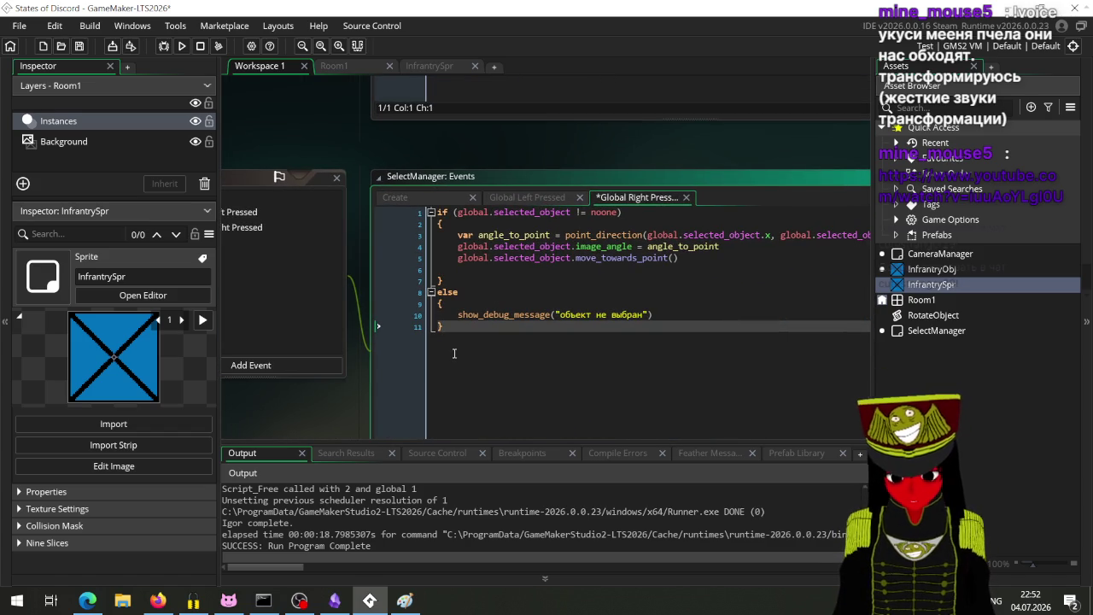
drag(689, 259, 422, 253)
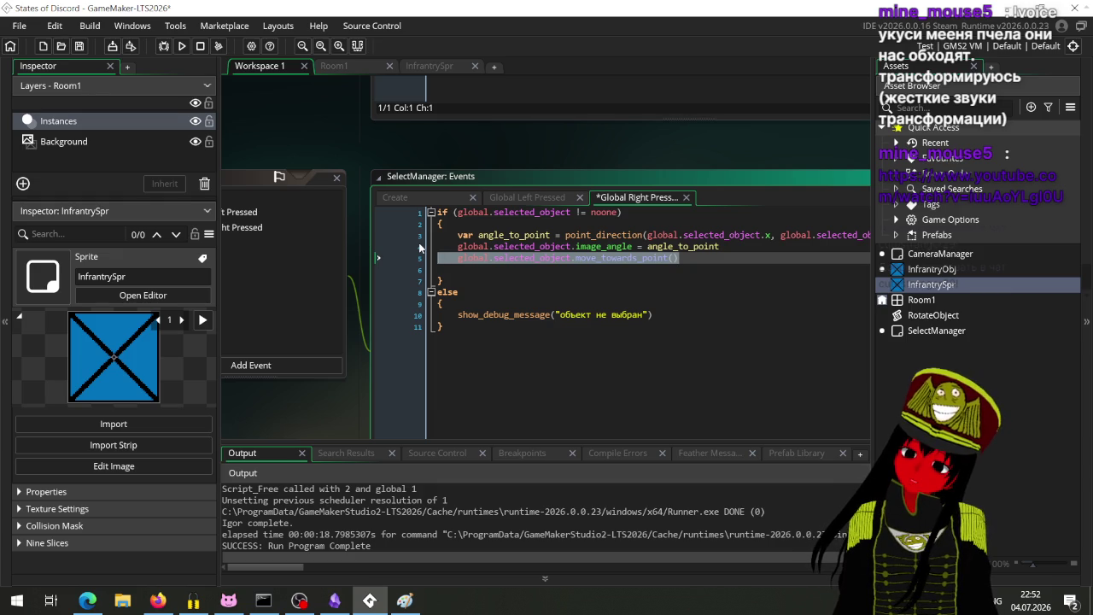
click(525, 257)
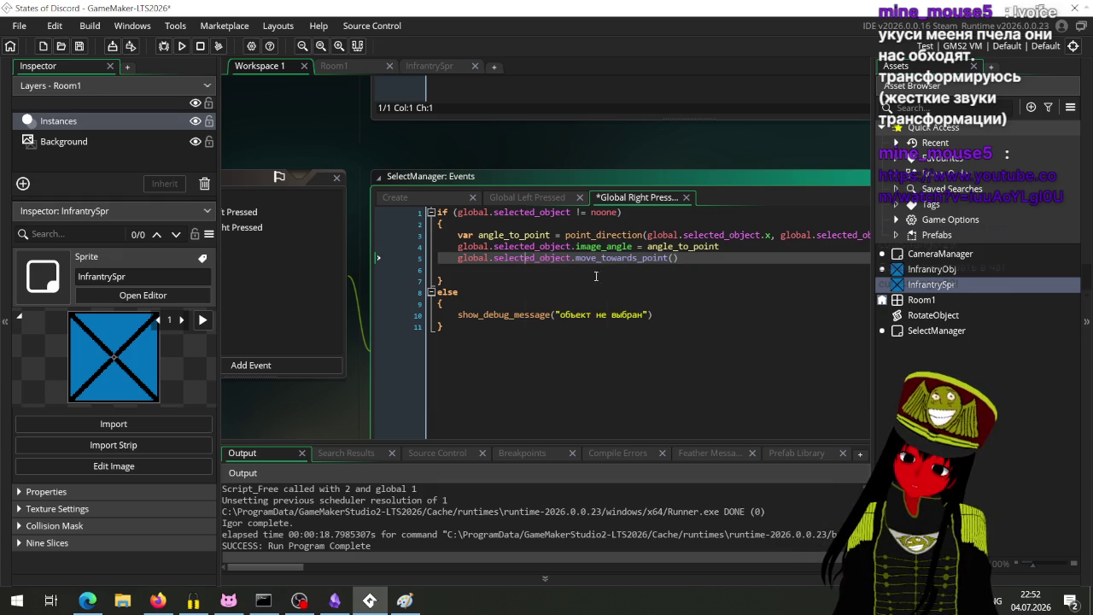
drag(678, 258, 577, 265)
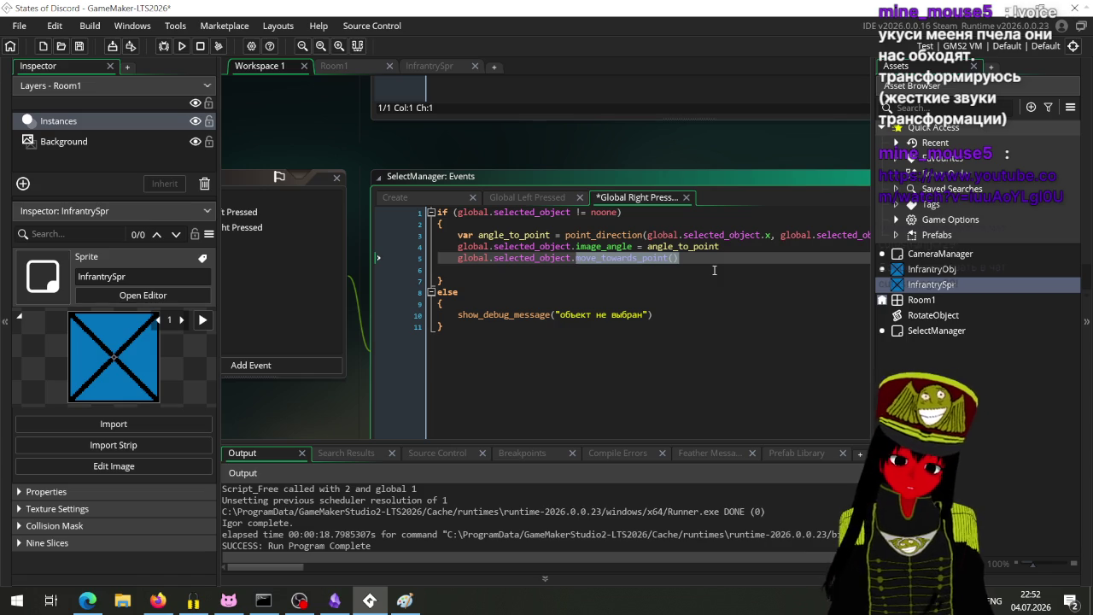
click(683, 262)
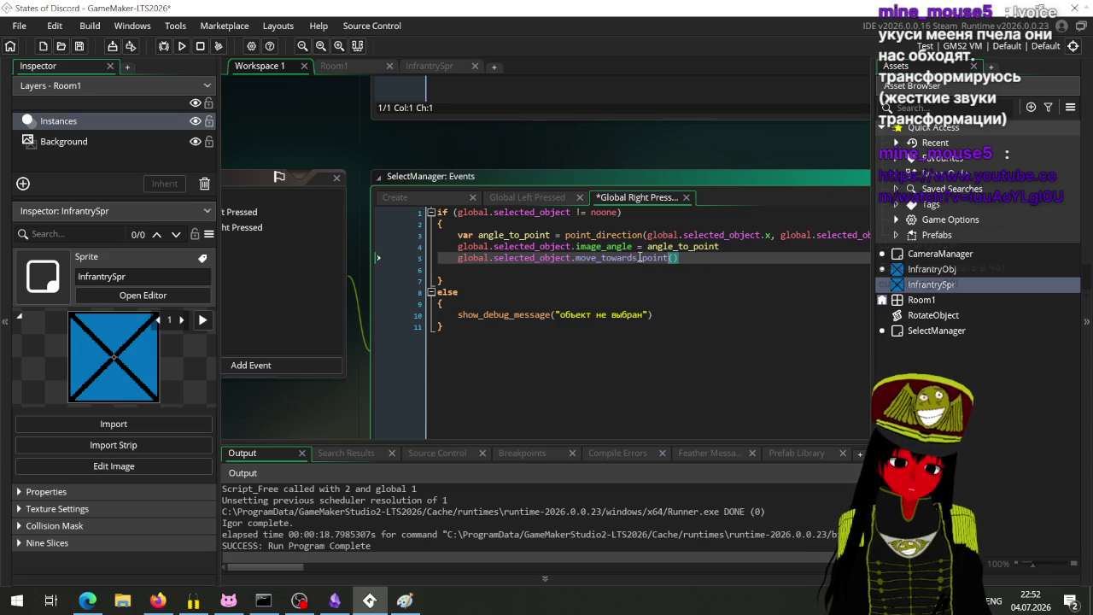
drag(678, 258, 458, 257)
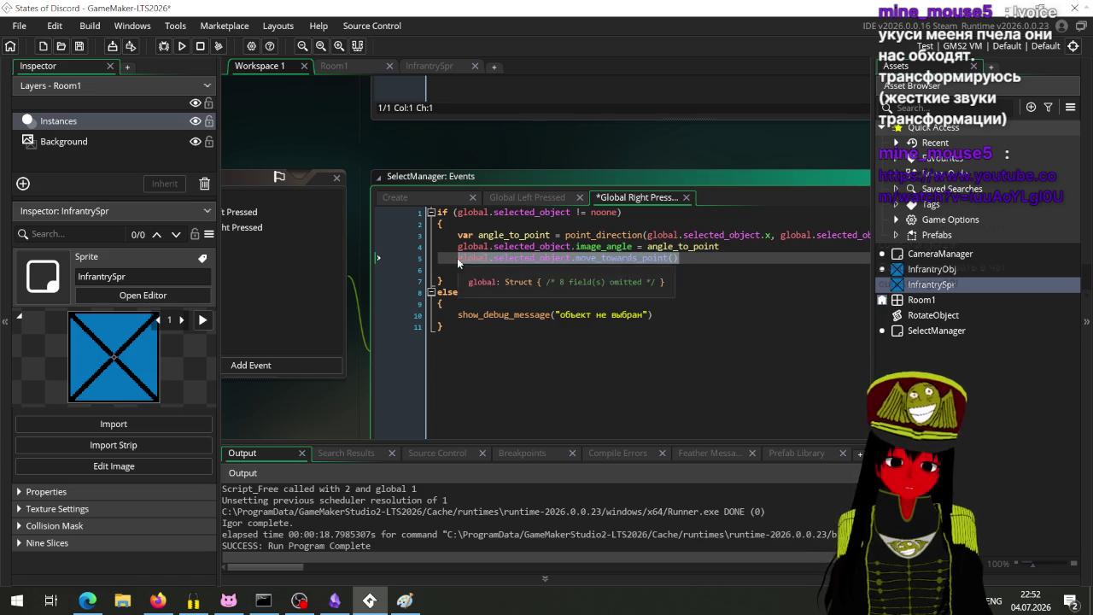
text(move)
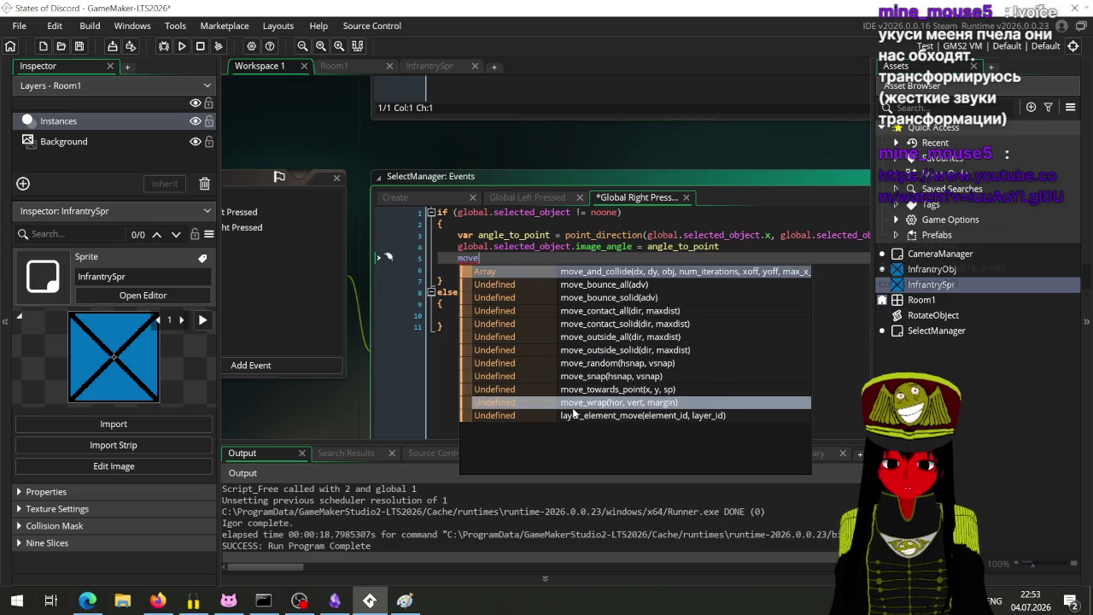
click(570, 388)
Read the move_towards_point manual page's x, y, sp syntax and example, then return to GameMaker.
middle_click(524, 257)
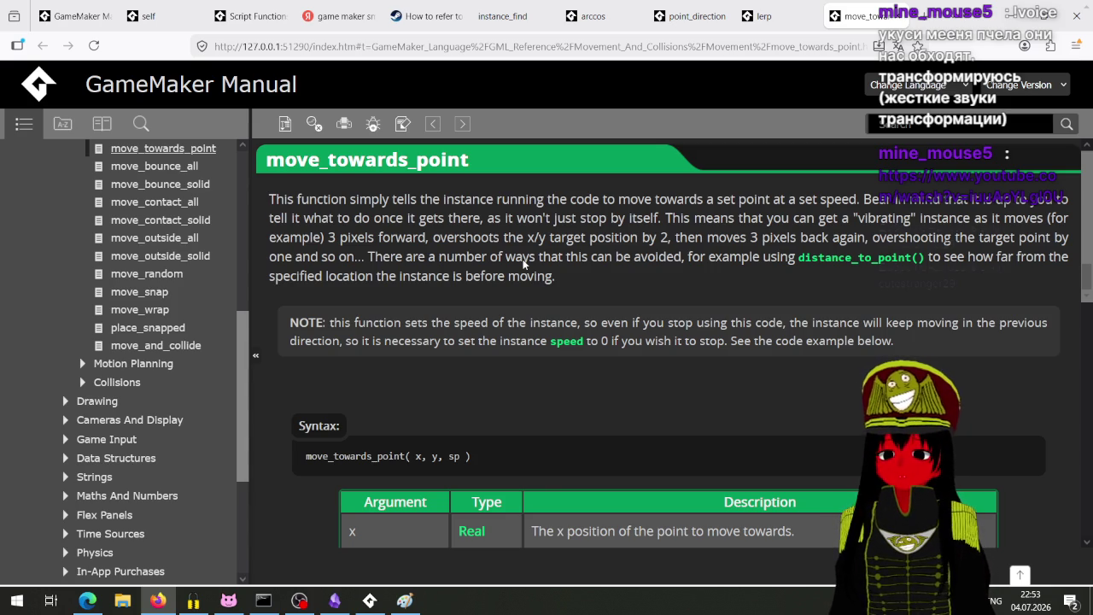
scroll(523, 263, down, 3)
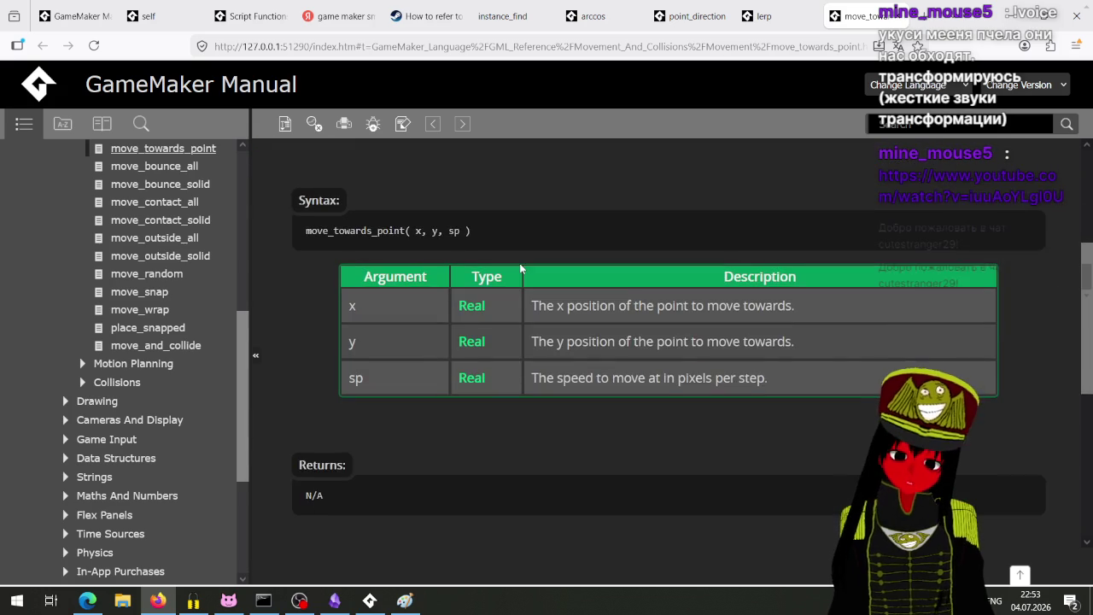
scroll(520, 268, down, 3)
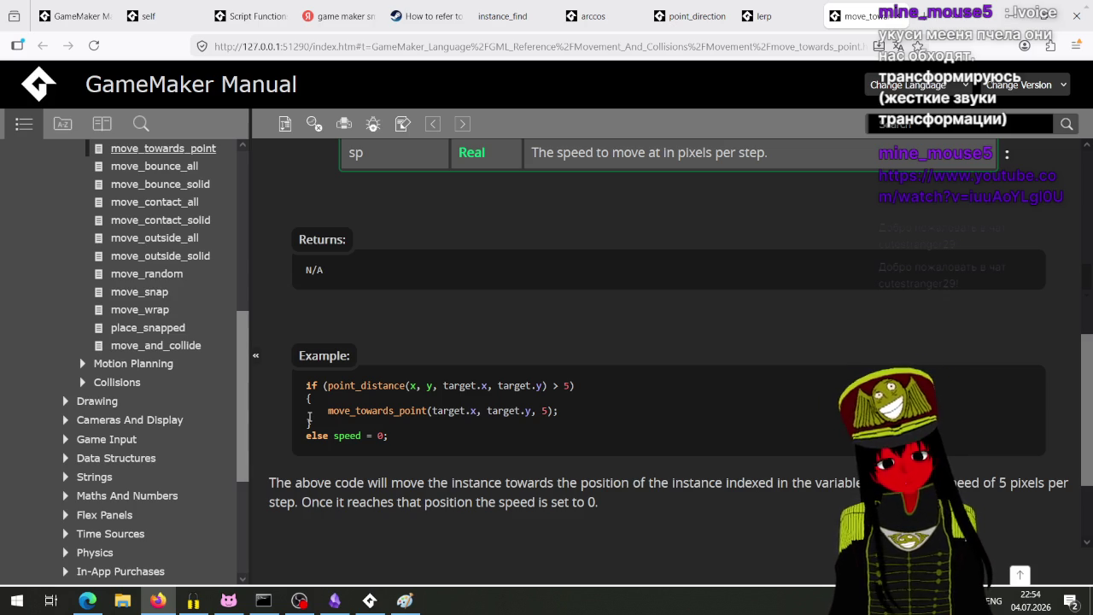
scroll(309, 418, down, 2)
scroll(372, 454, up, 6)
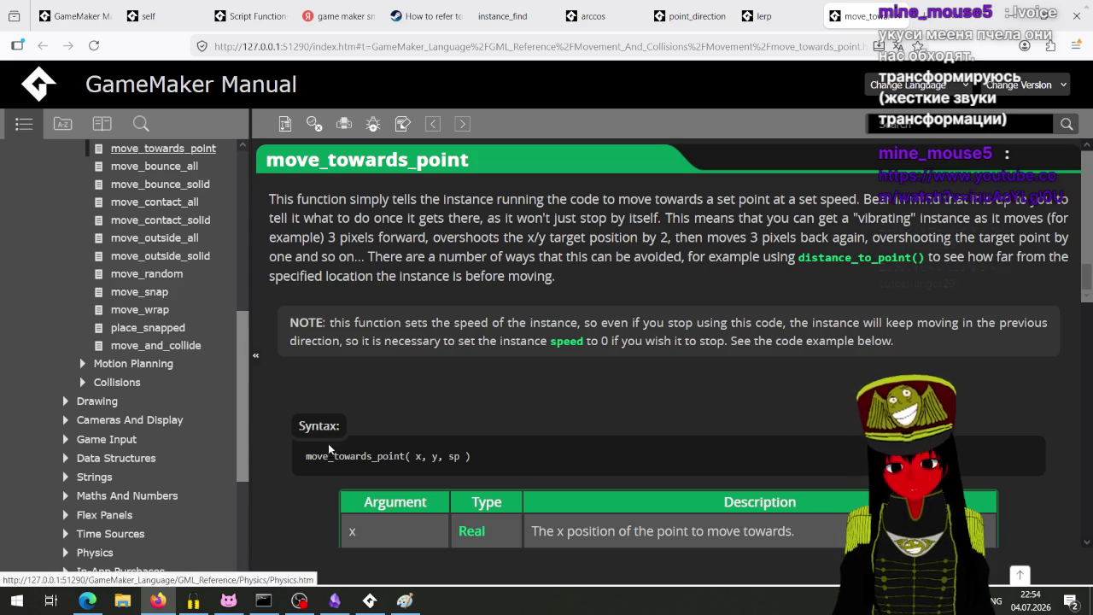
scroll(346, 421, down, 2)
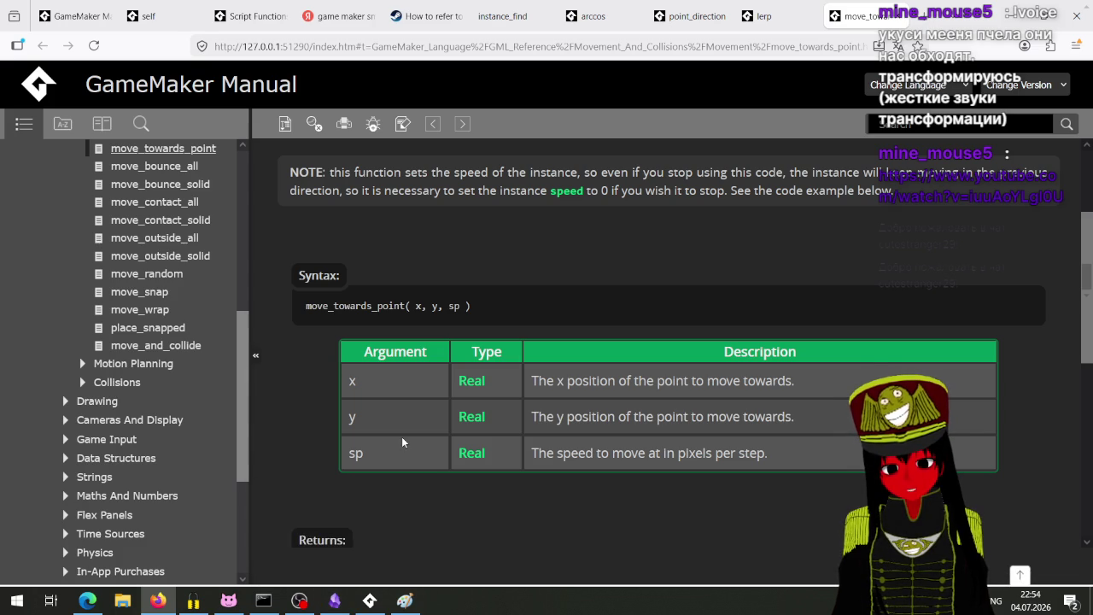
scroll(402, 441, up, 2)
click(370, 600)
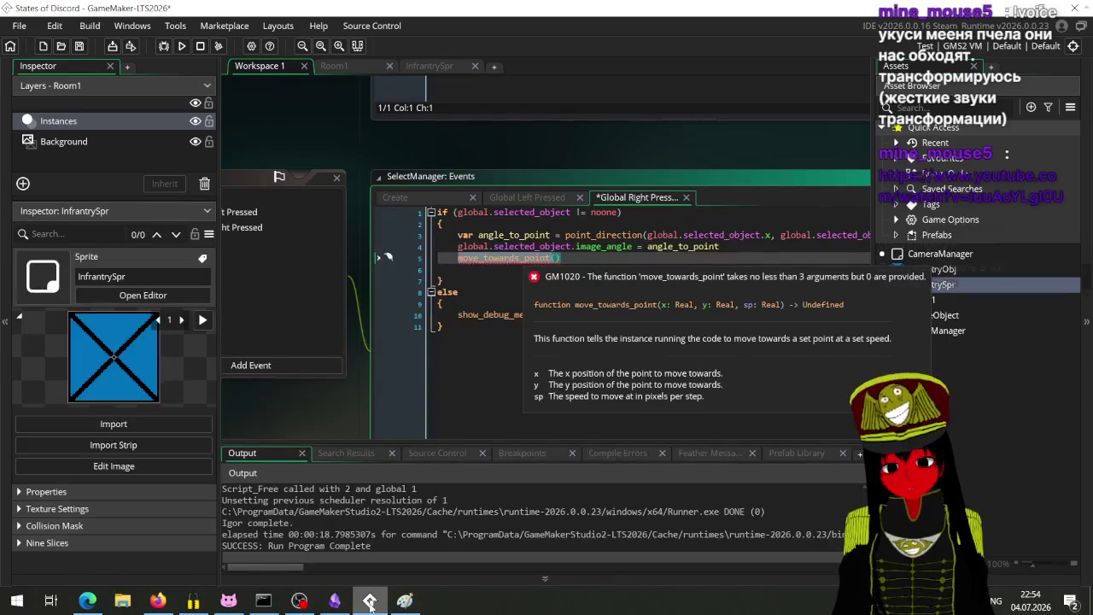
Dismiss the GM1020 popup and browse SelectManager's Add Event > Other > User Events without adding one.
key(Down)
key(Down)
key(Down)
mouse_move(309, 416)
mouse_down()
mouse_move(454, 371)
mouse_move(608, 356)
mouse_up()
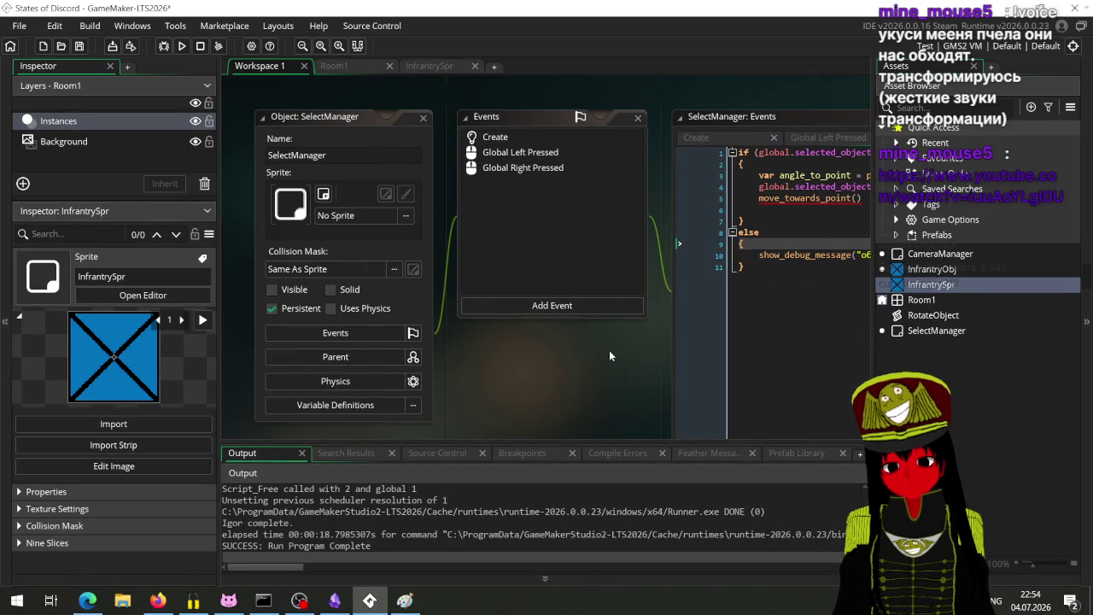
mouse_move(608, 350)
mouse_down()
mouse_move(367, 376)
mouse_move(572, 374)
mouse_move(508, 370)
mouse_up()
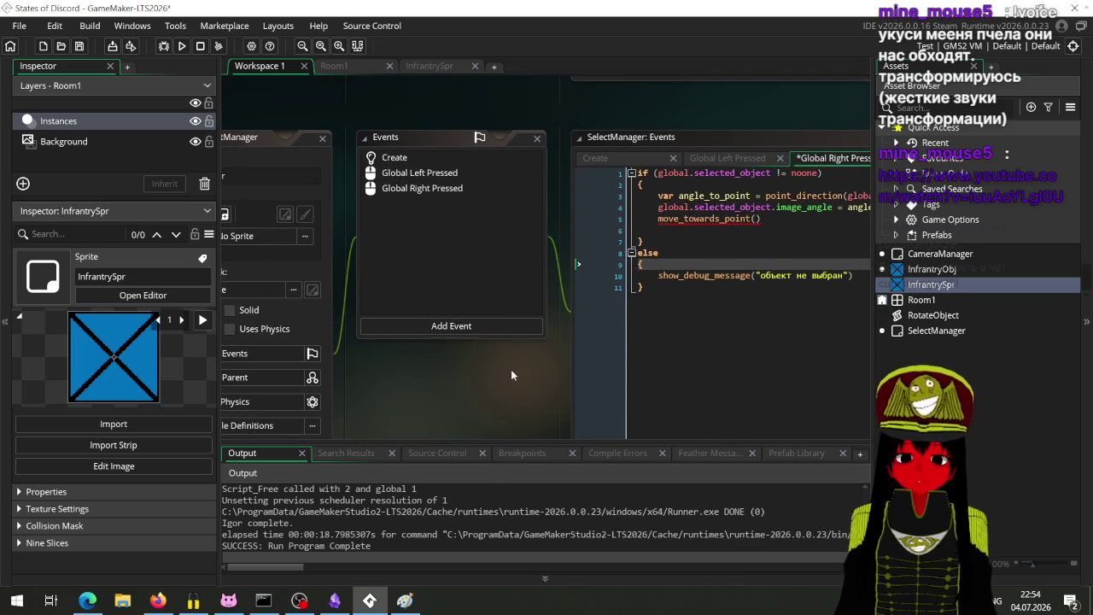
click(481, 330)
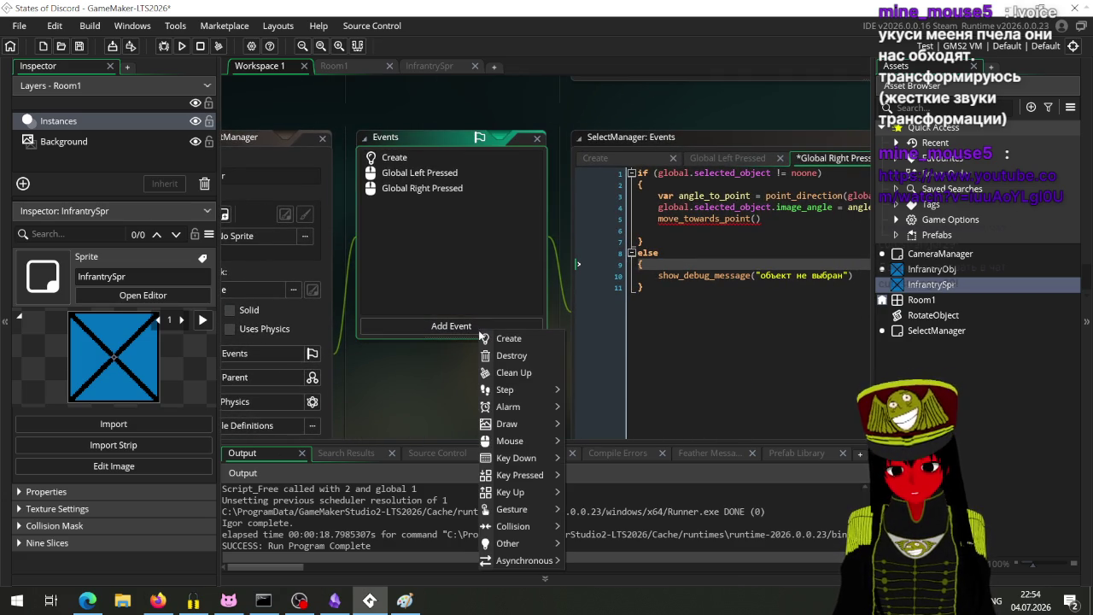
mouse_move(537, 543)
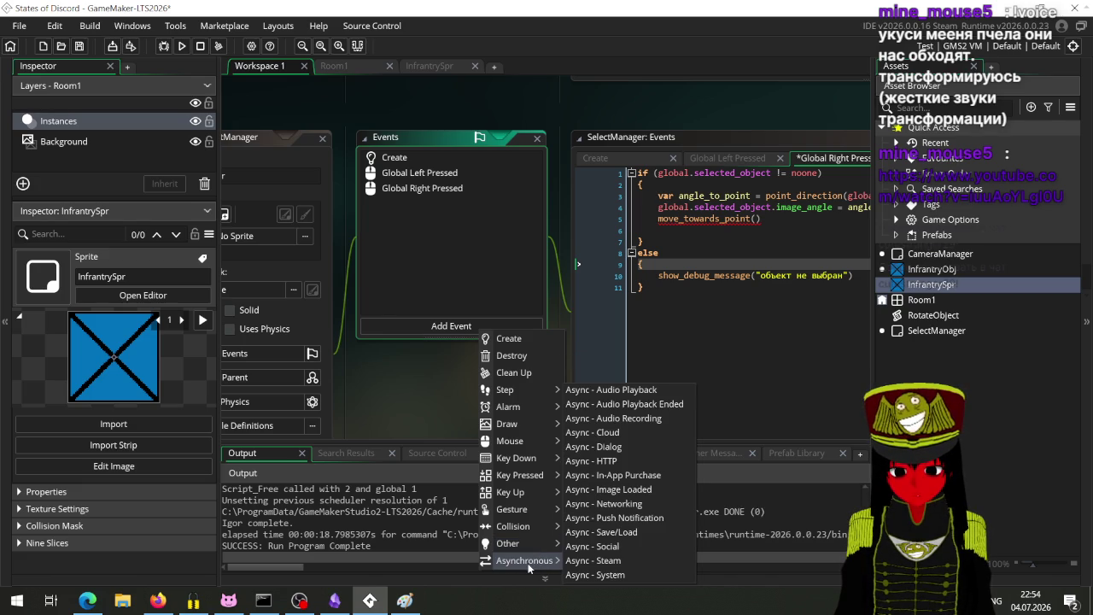
mouse_move(535, 544)
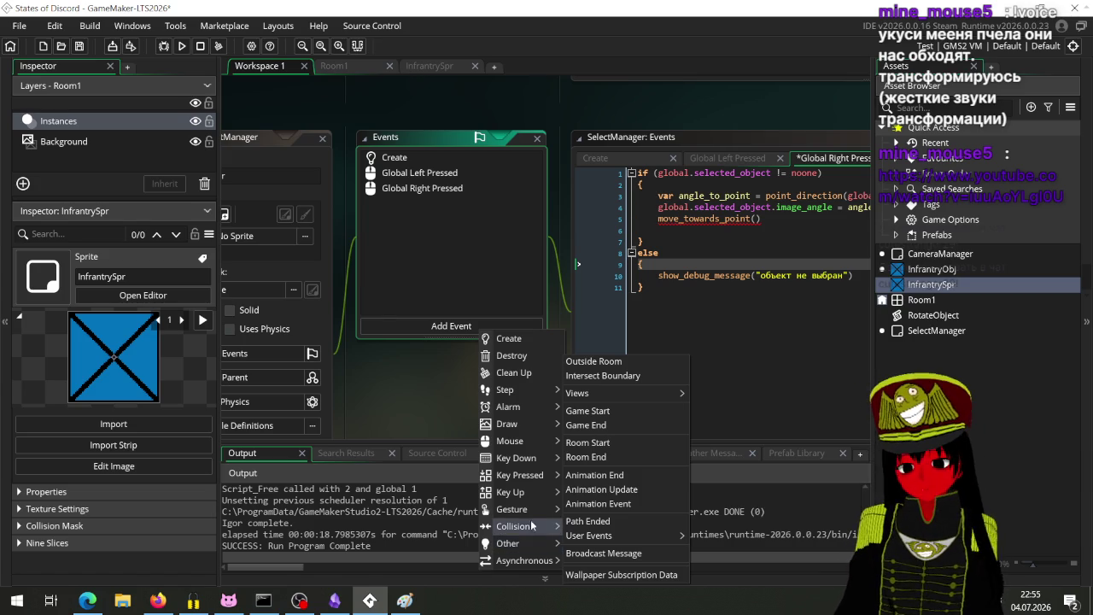
mouse_move(529, 511)
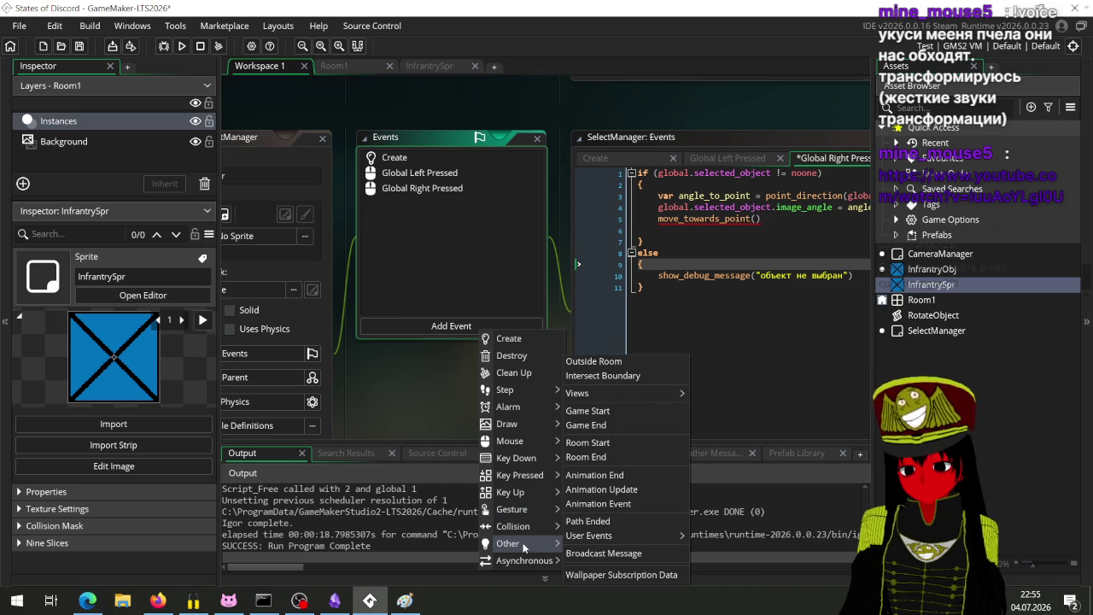
mouse_move(574, 538)
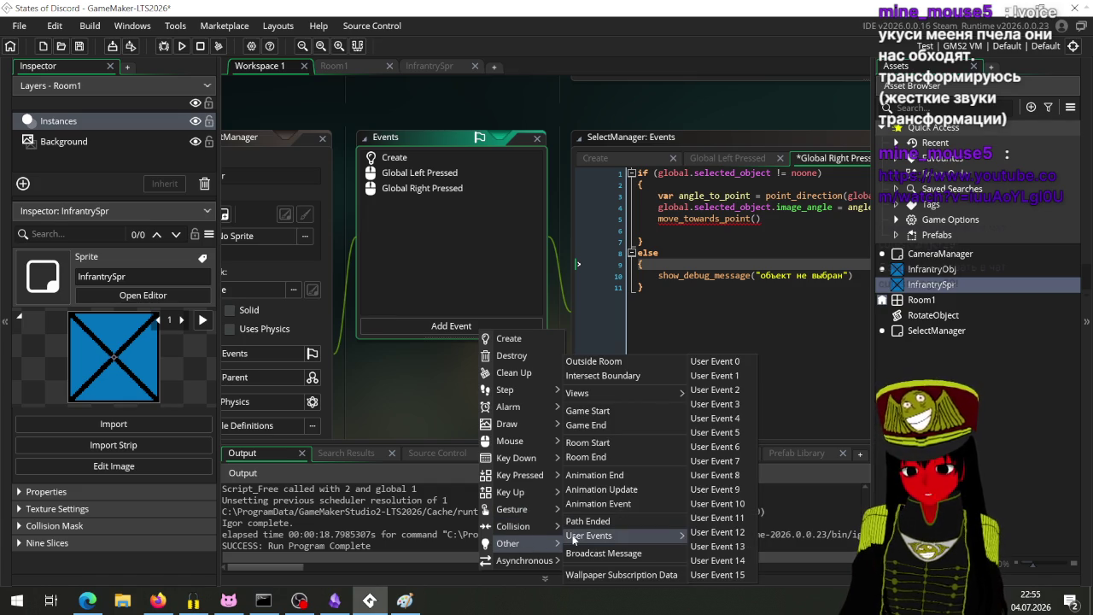
click(384, 396)
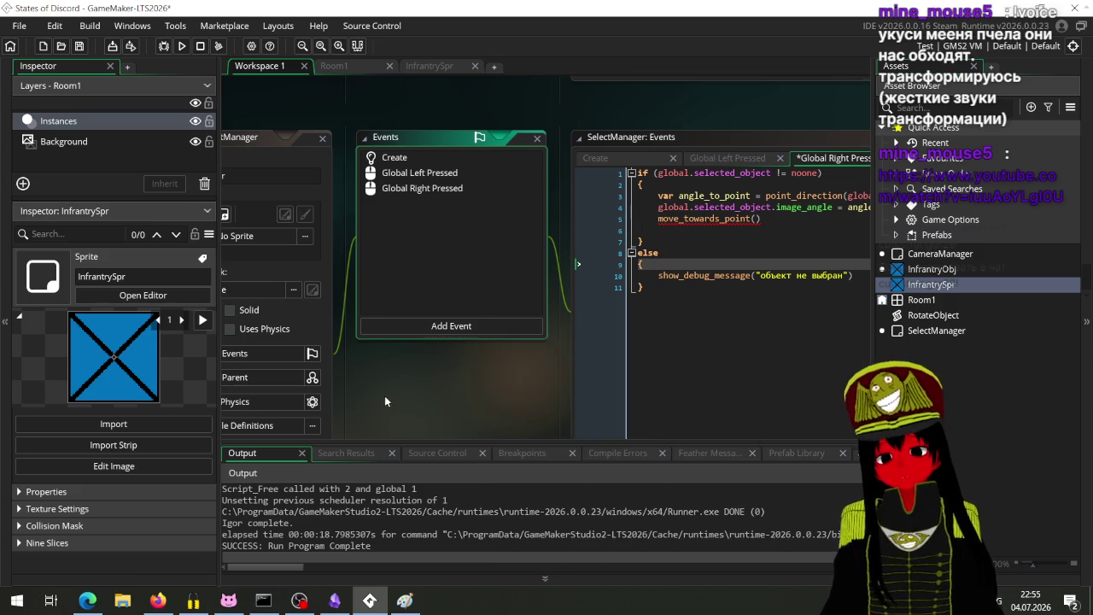
drag(384, 395, 730, 357)
scroll(730, 356, right, 4)
scroll(397, 362, up, 5)
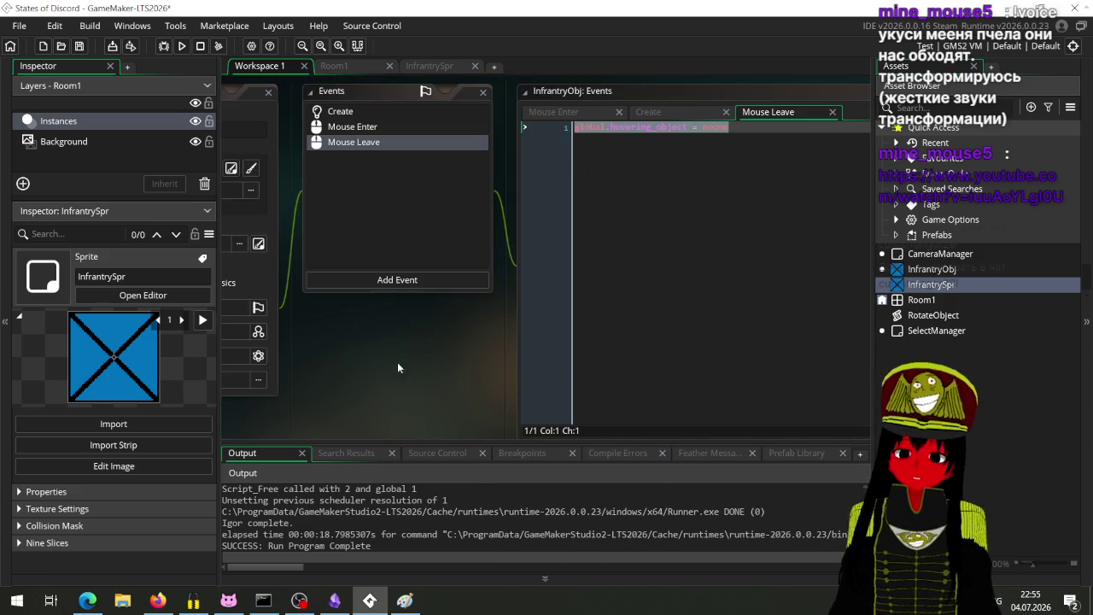
scroll(388, 339, down, 3)
scroll(388, 339, up, 3)
scroll(465, 383, right, 3)
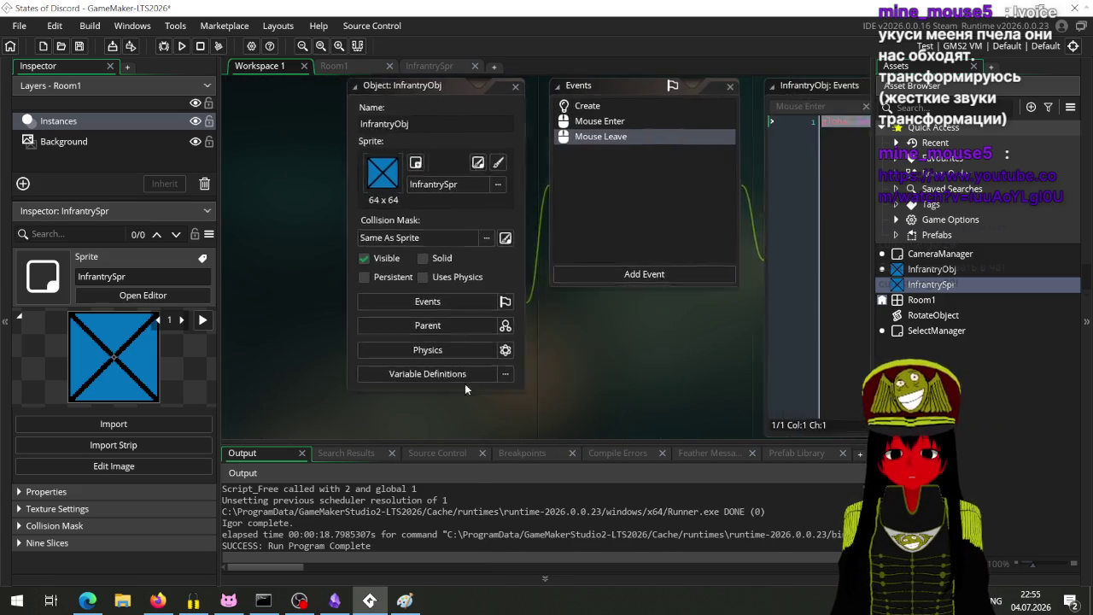
click(432, 282)
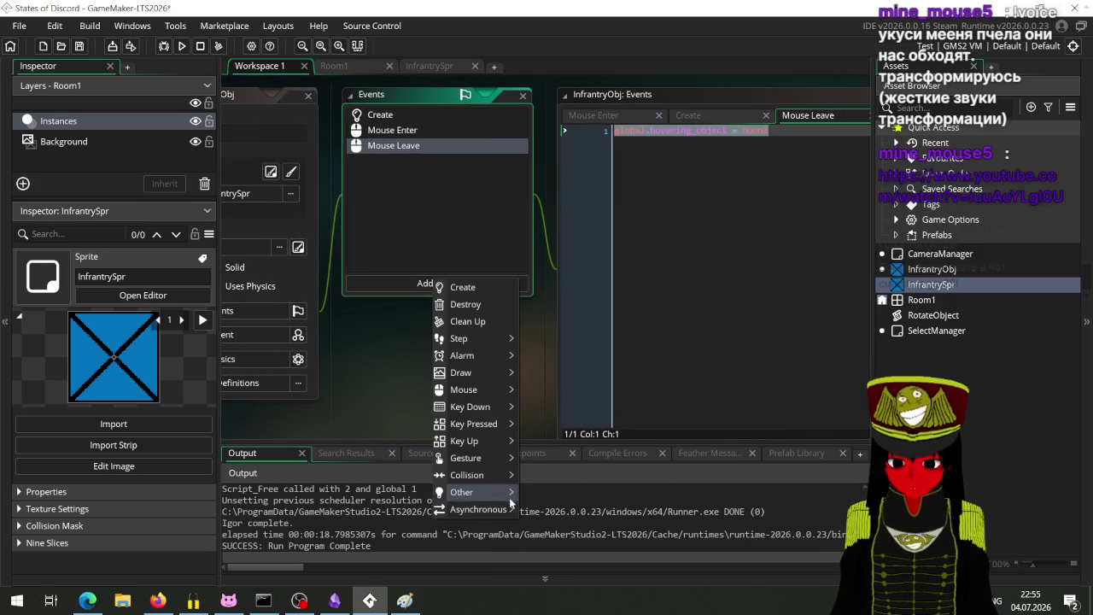
mouse_move(499, 492)
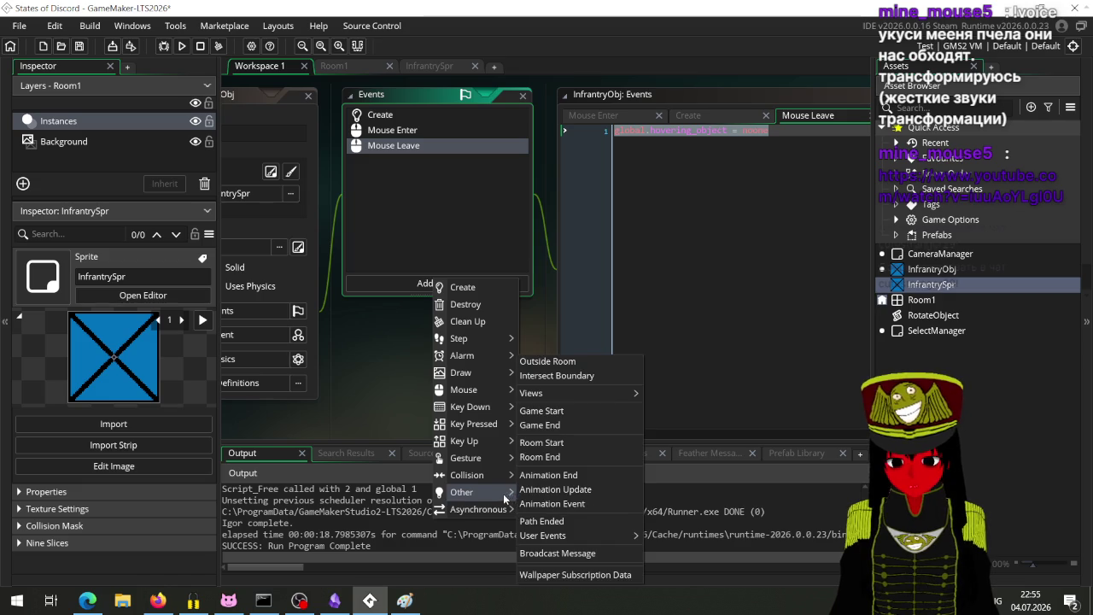
mouse_move(491, 461)
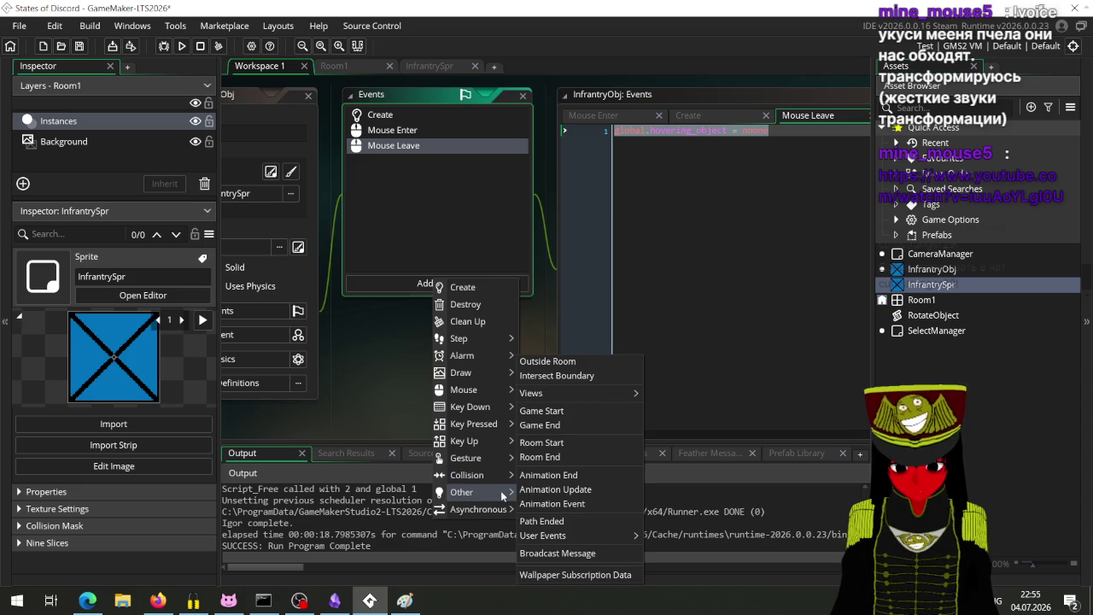
mouse_move(568, 540)
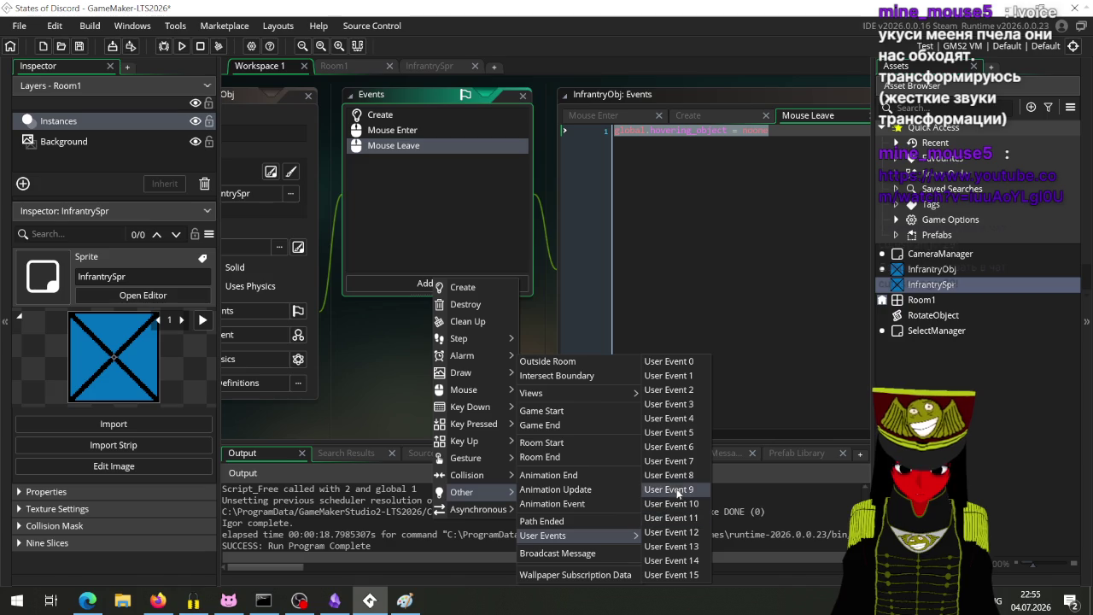
click(685, 362)
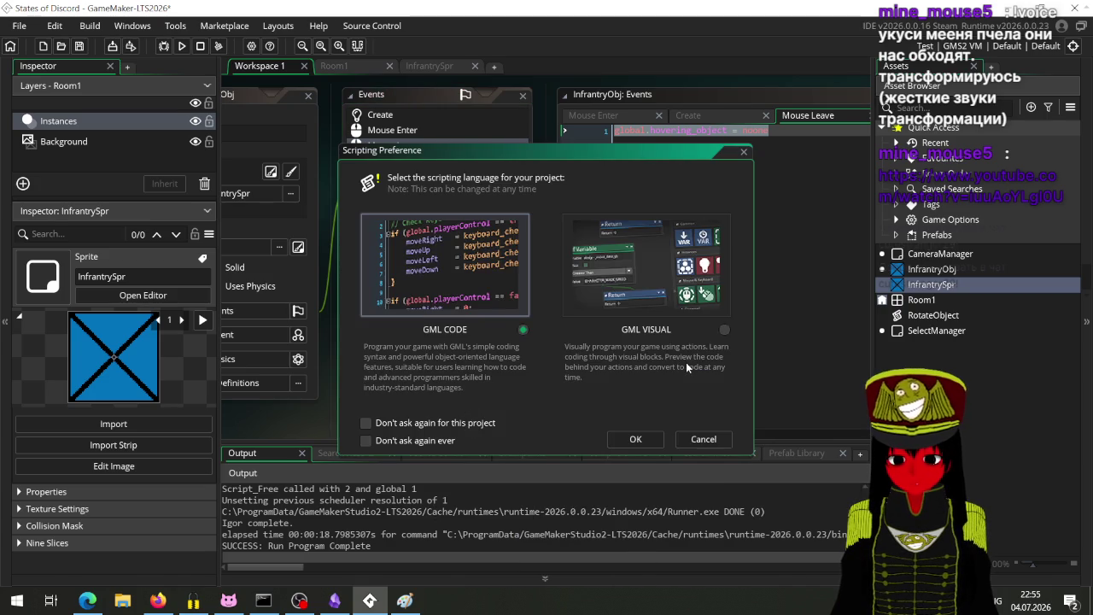
click(637, 439)
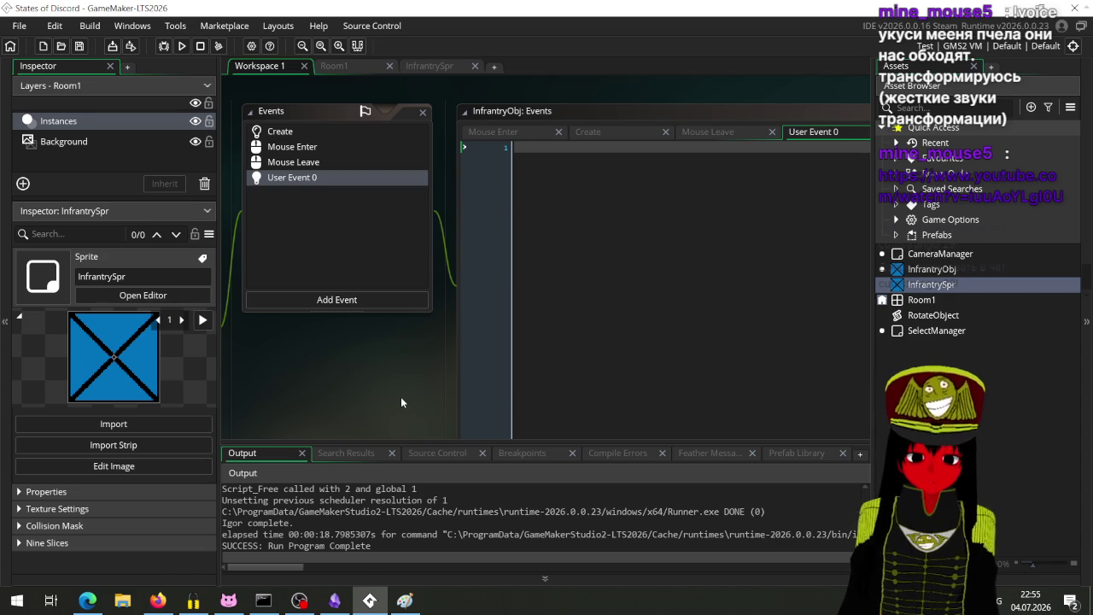
right_click(298, 181)
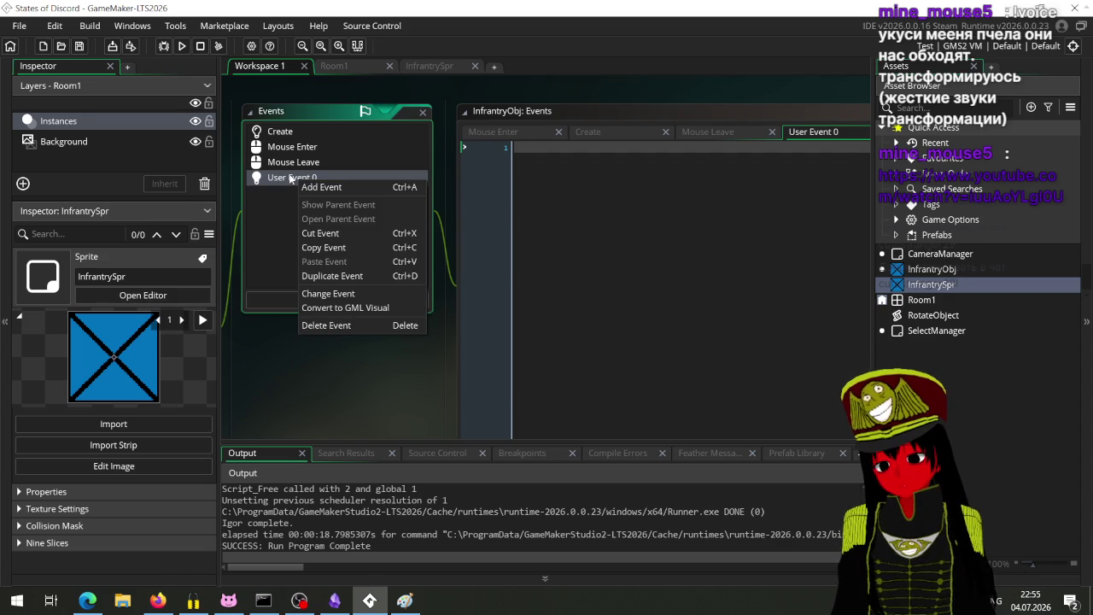
click(291, 178)
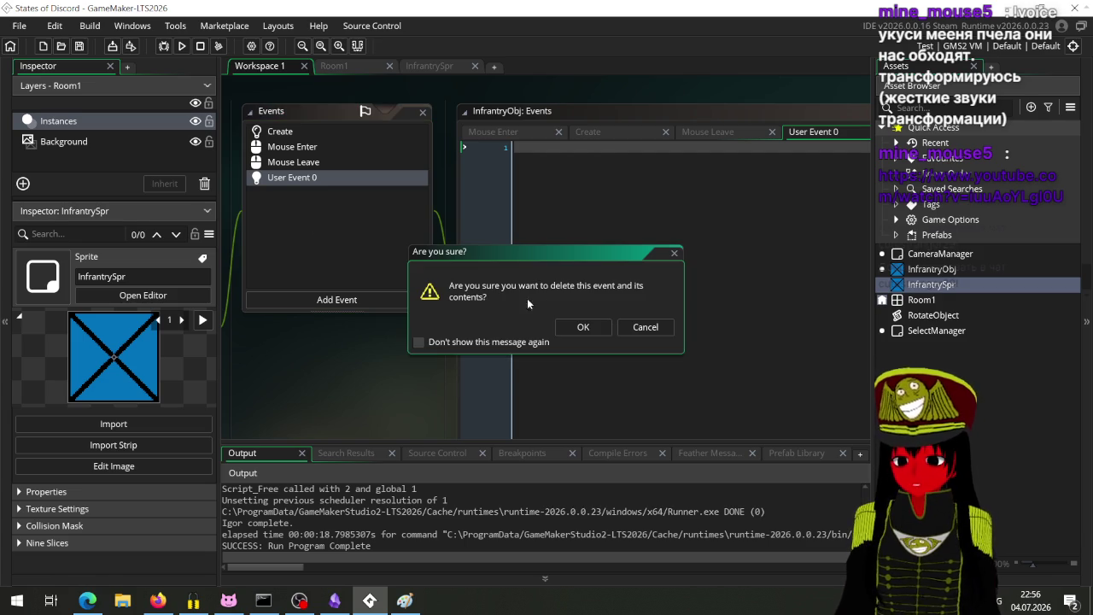
click(584, 326)
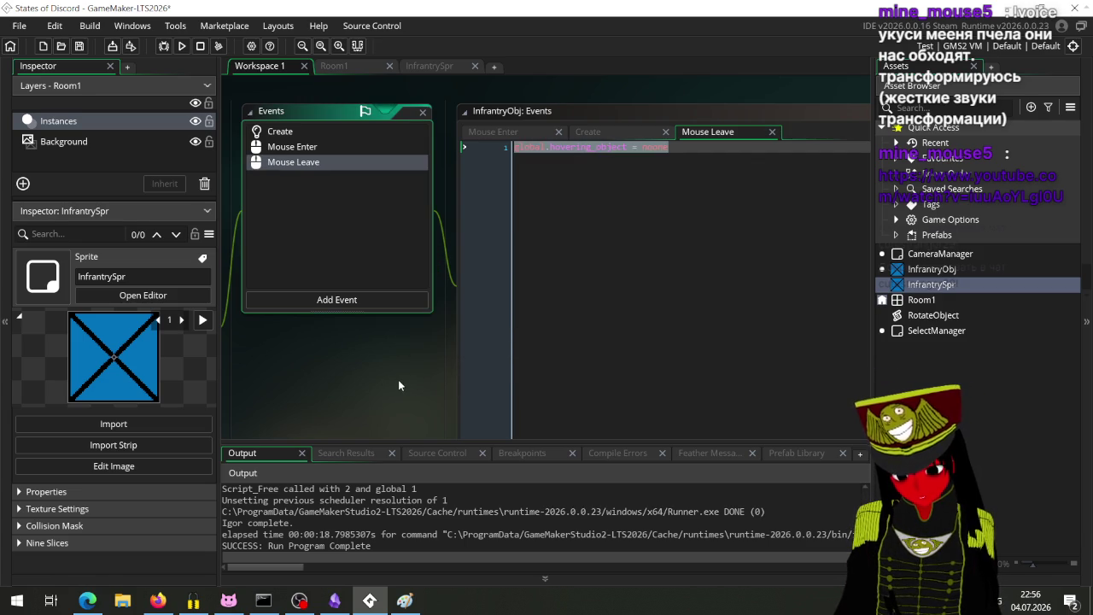
scroll(398, 385, down, 5)
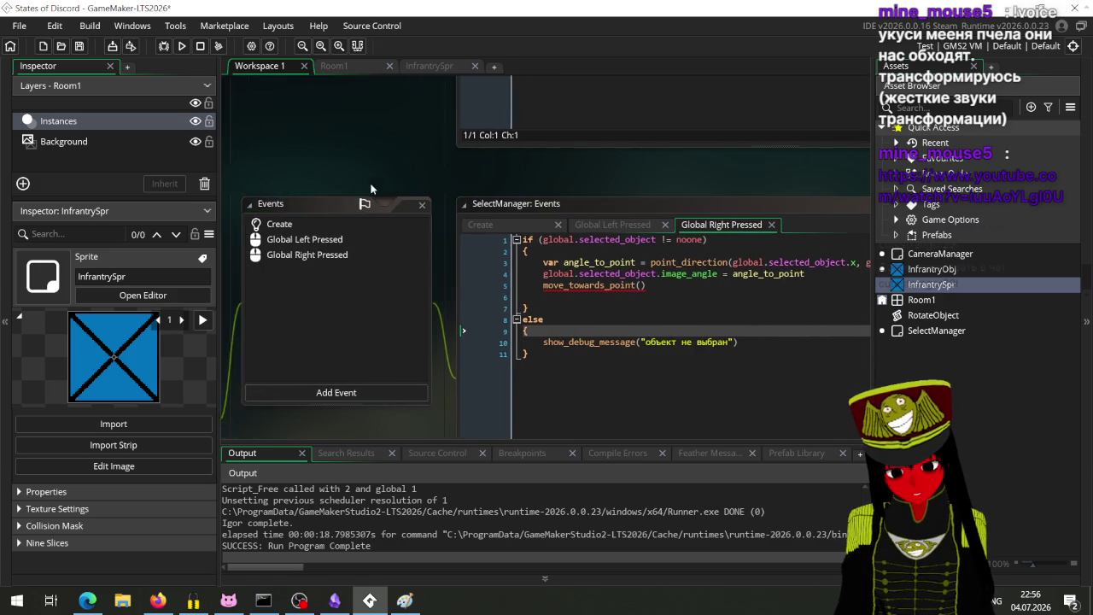
Make line 5 global.selected_object.move_towards_point(mouse_x, mouse_y, 2), save, and run the game.
mouse_move(539, 291)
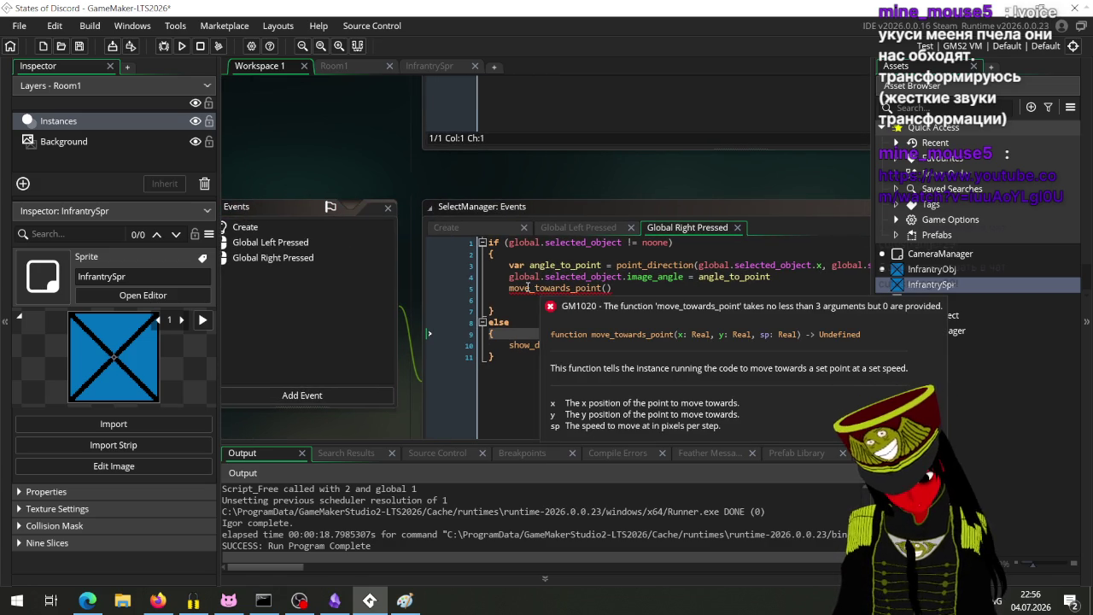
click(510, 288)
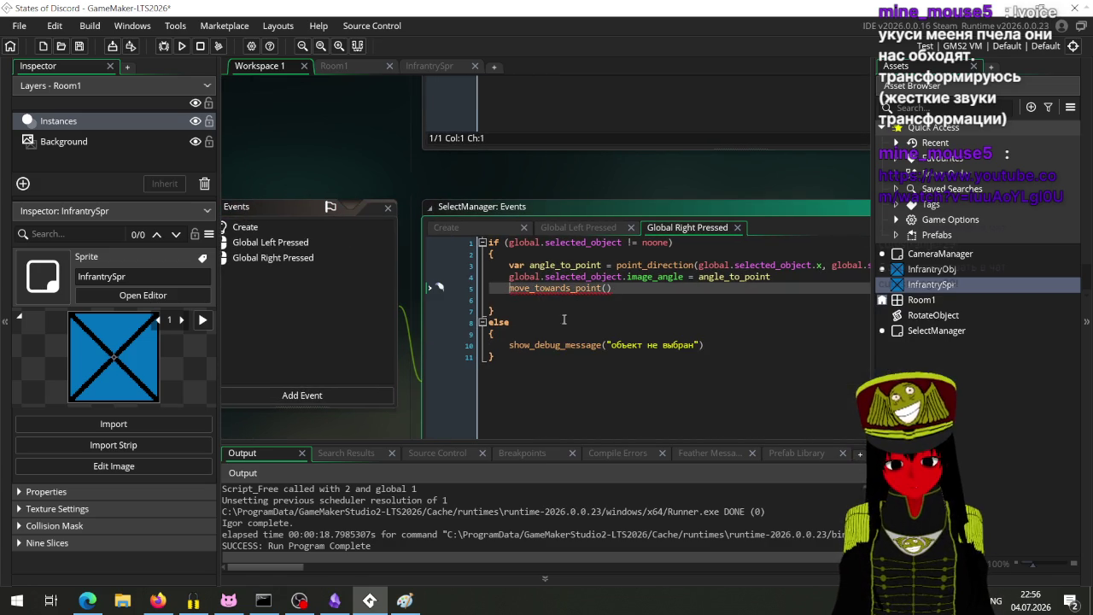
text(global.selected_object)
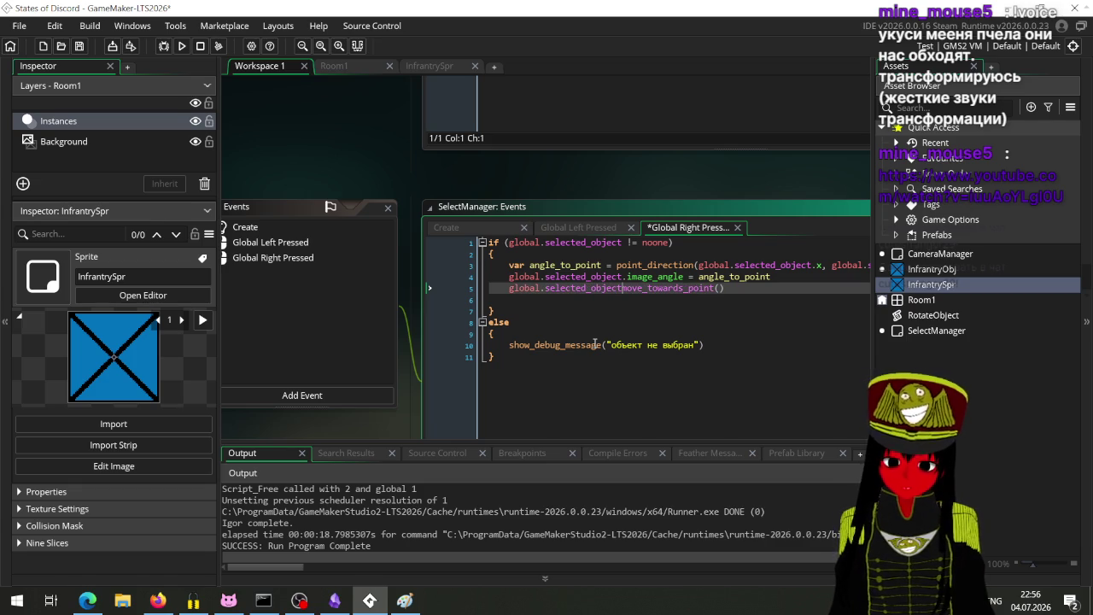
text(.)
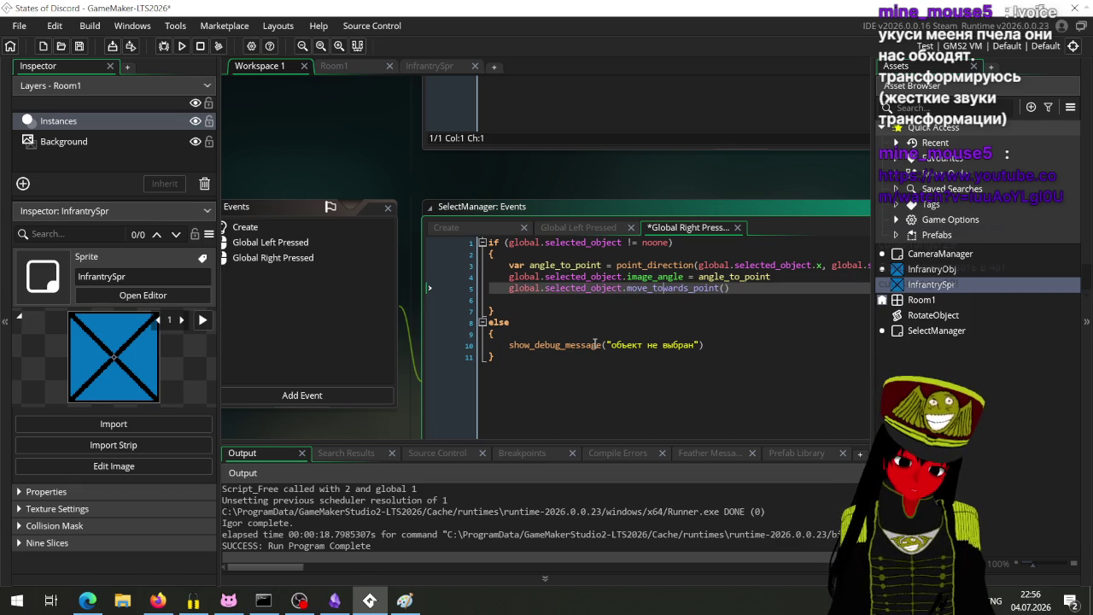
key(End)
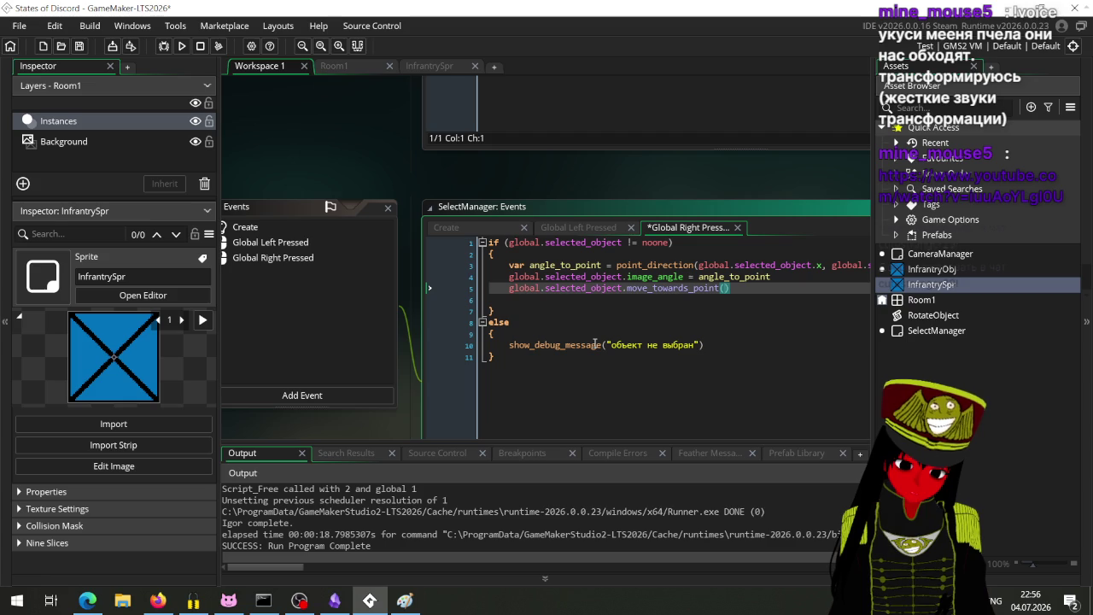
key(Left)
text(mouse_xm)
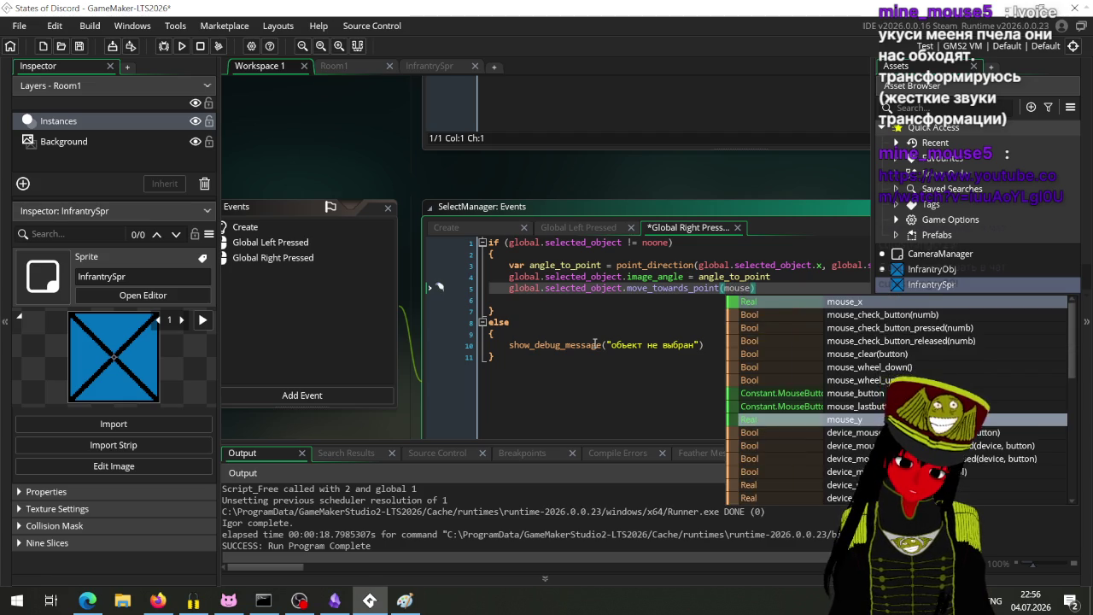
key(BackSpace)
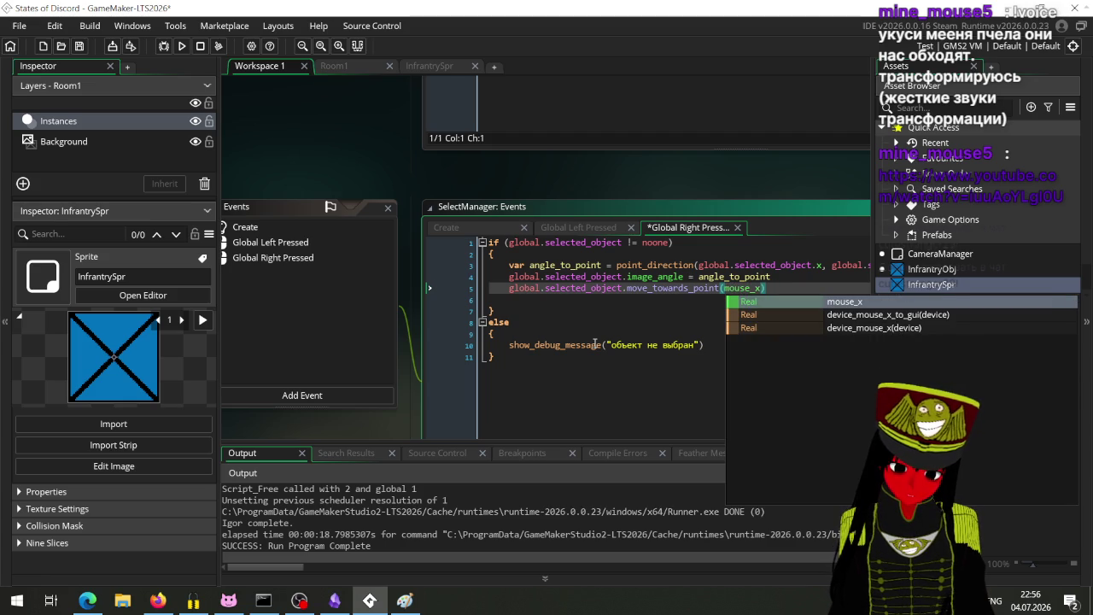
text(, mouse)
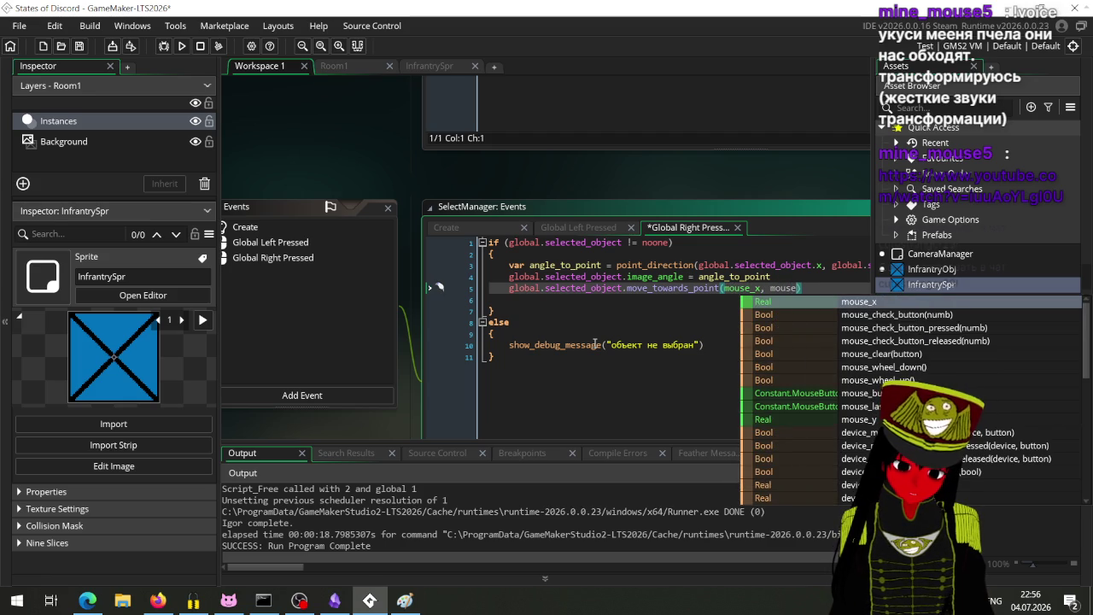
text(_y, 2)
key(ctrl+s)
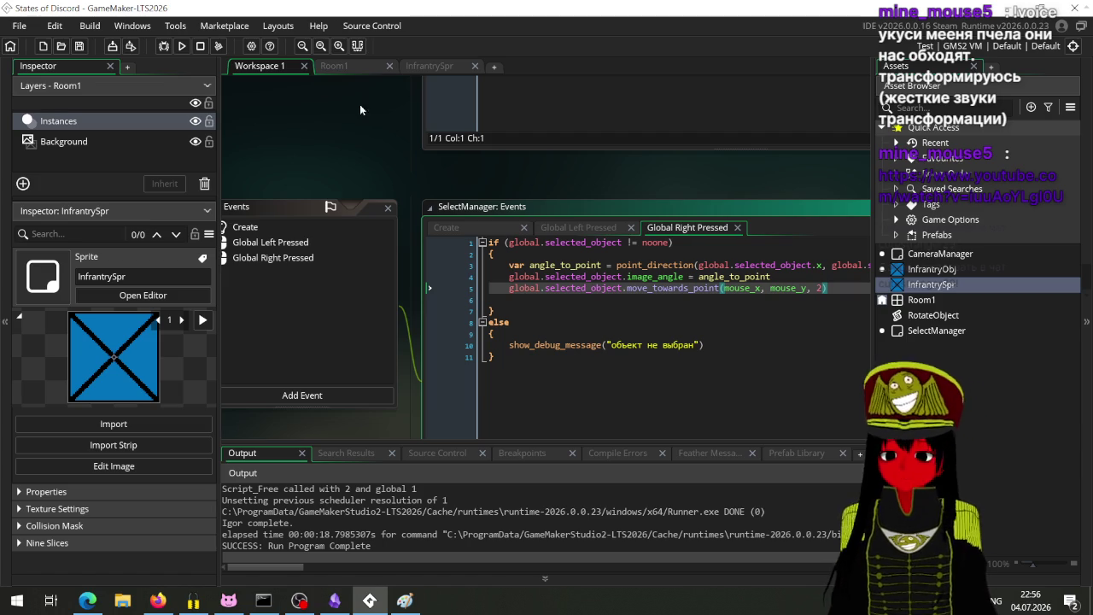
click(182, 44)
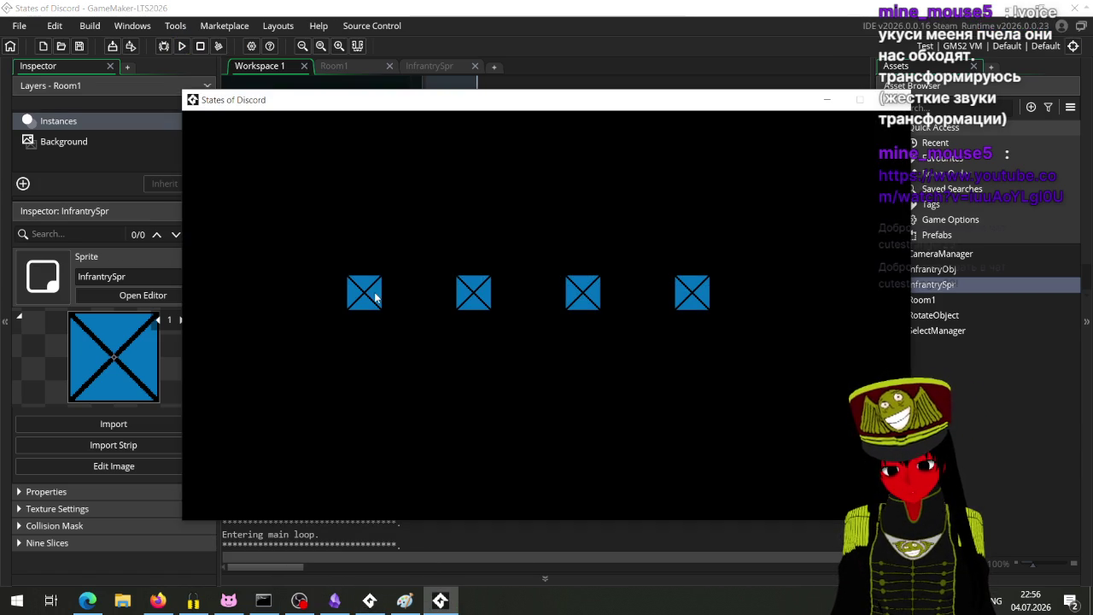
Select an infantry square, right-click a target point, and abort the resulting code error.
click(373, 298)
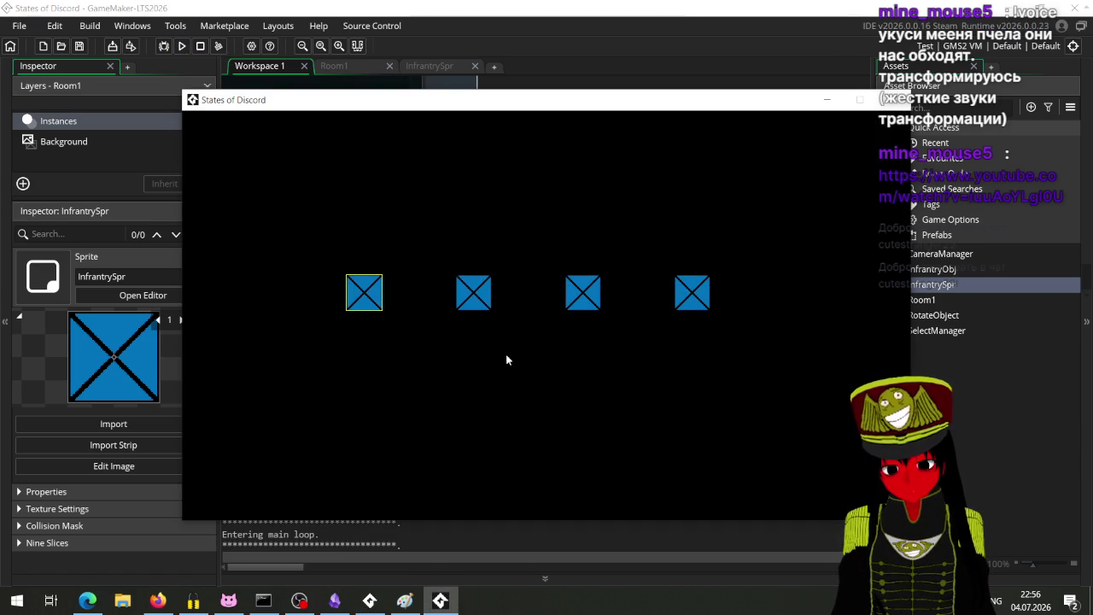
right_click(507, 360)
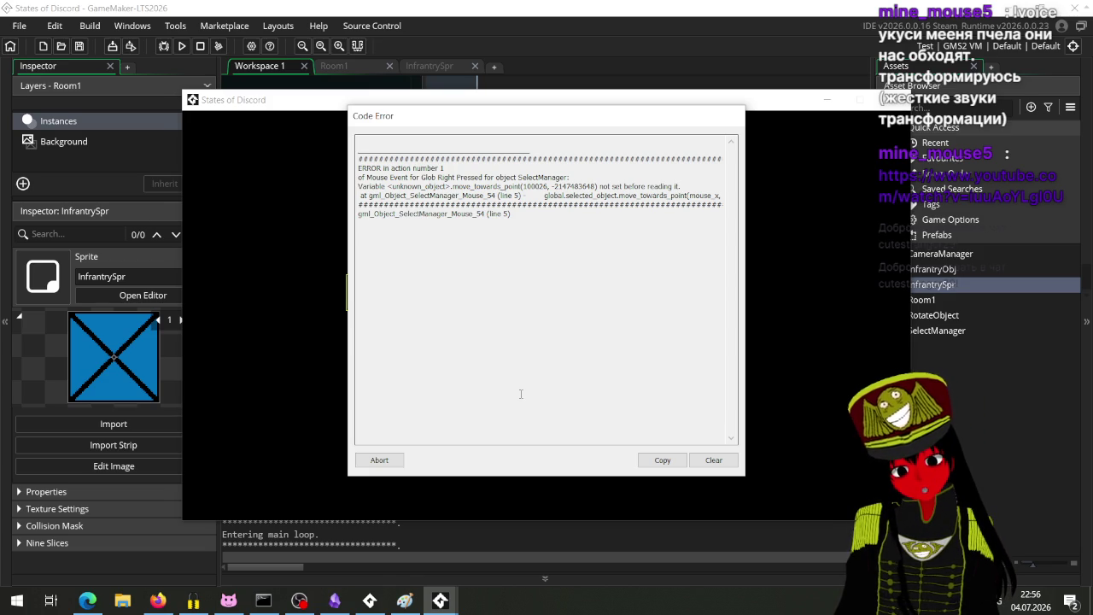
click(394, 457)
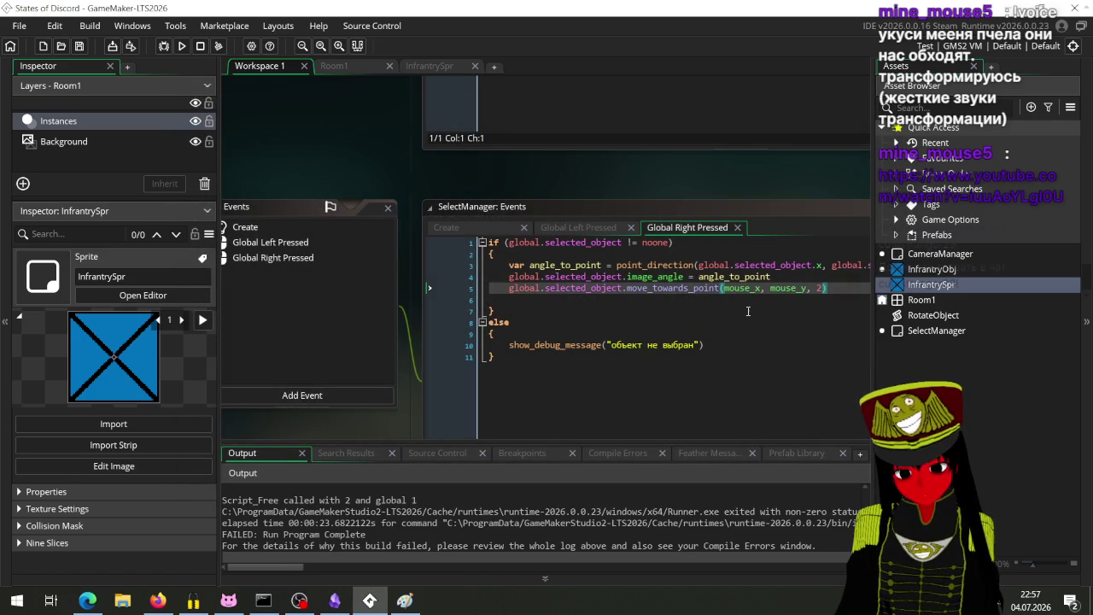
click(508, 287)
Comment out the move_towards_point line and test that the selected square turns toward right-clicked points.
key(ctrl+k)
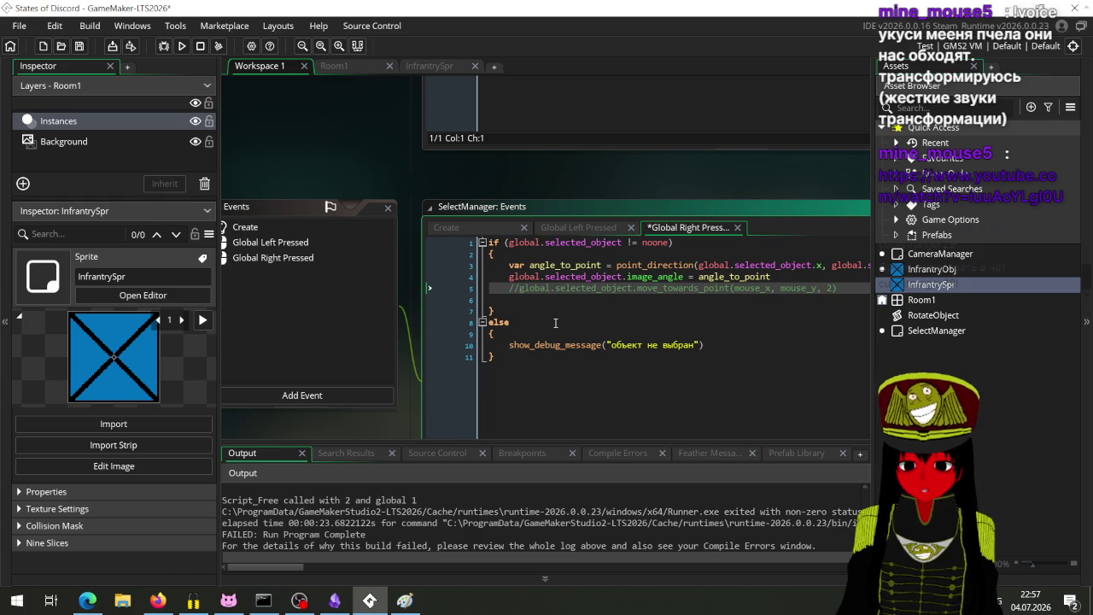
click(184, 48)
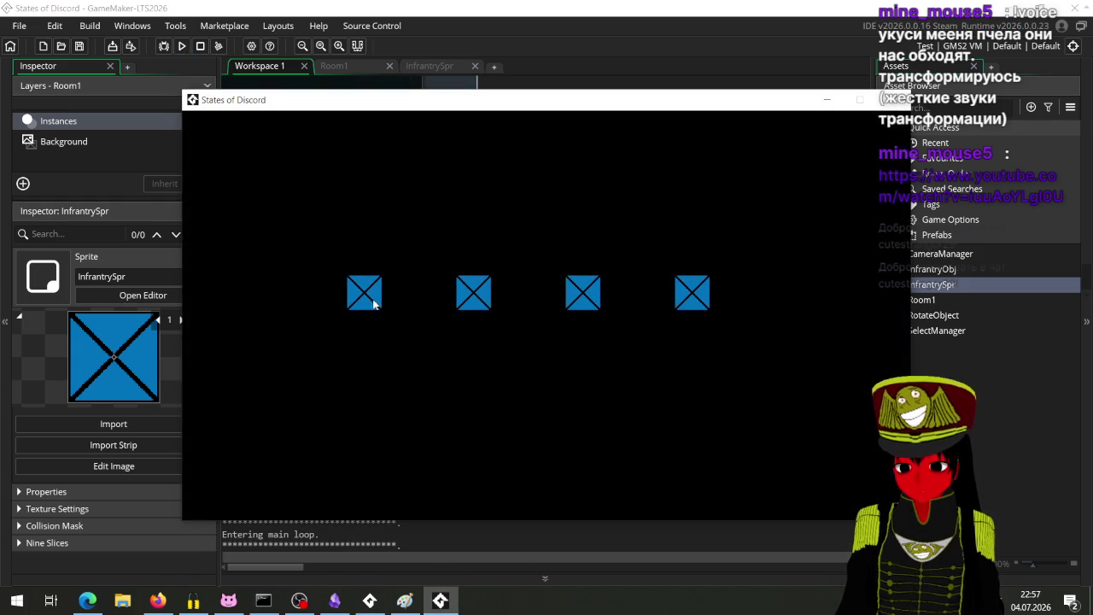
click(376, 305)
right_click(379, 332)
right_click(319, 371)
right_click(458, 178)
click(892, 99)
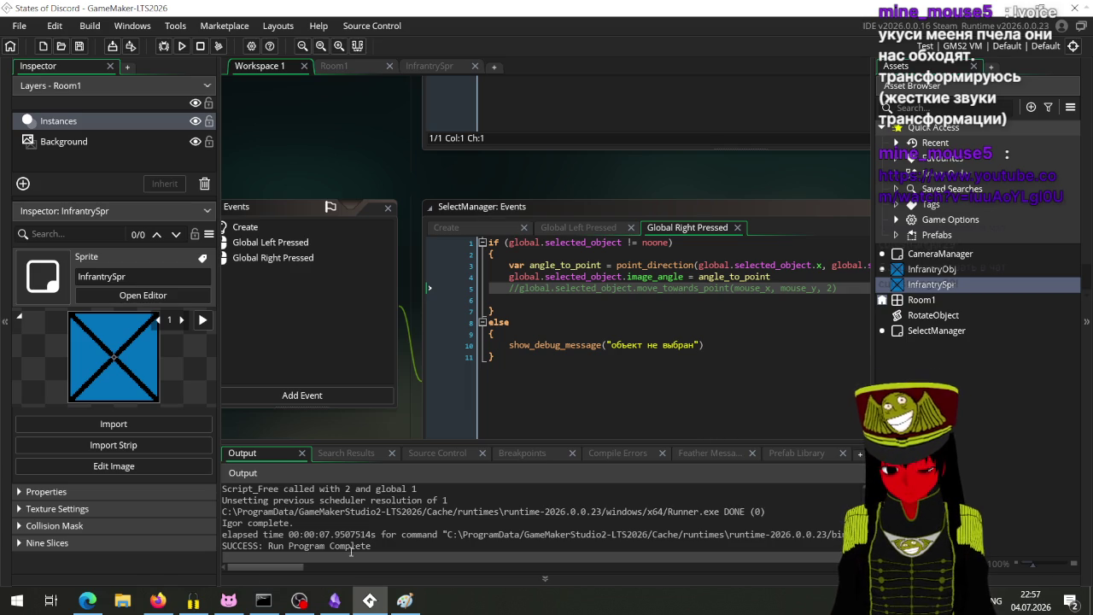
Scroll the Yandex 'game maker smooth moving' results and open the smooth character movement forum thread.
click(158, 600)
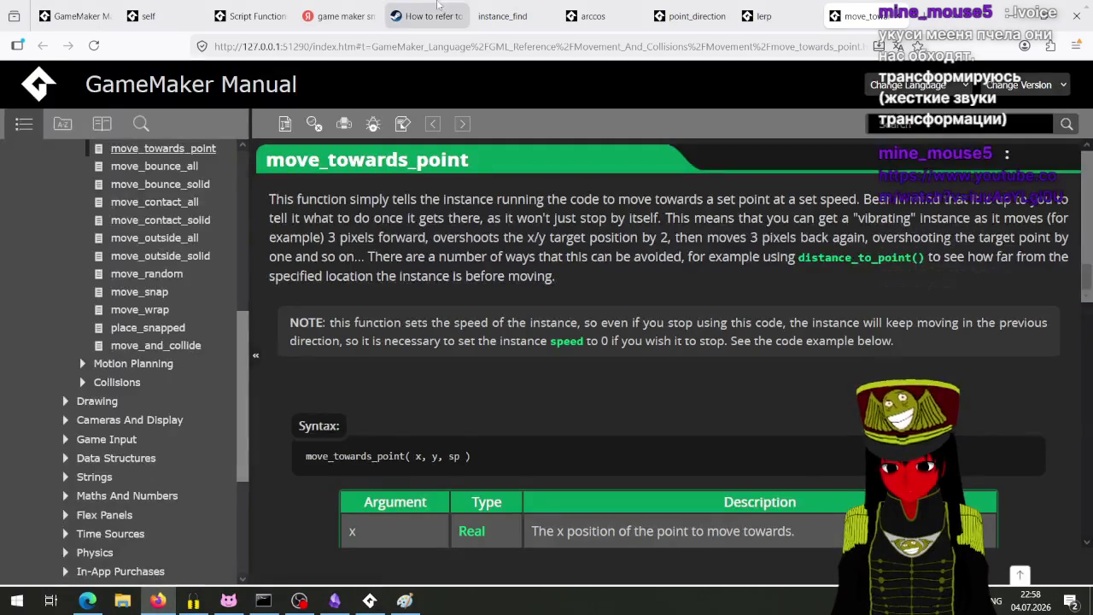
click(342, 8)
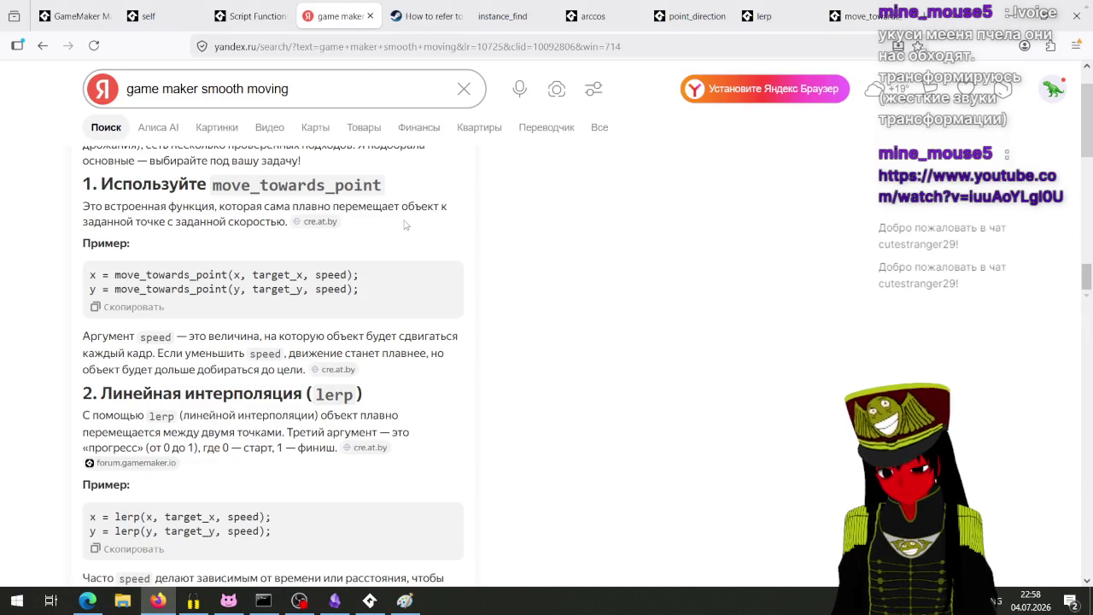
scroll(406, 248, down, 1)
scroll(406, 250, down, 2)
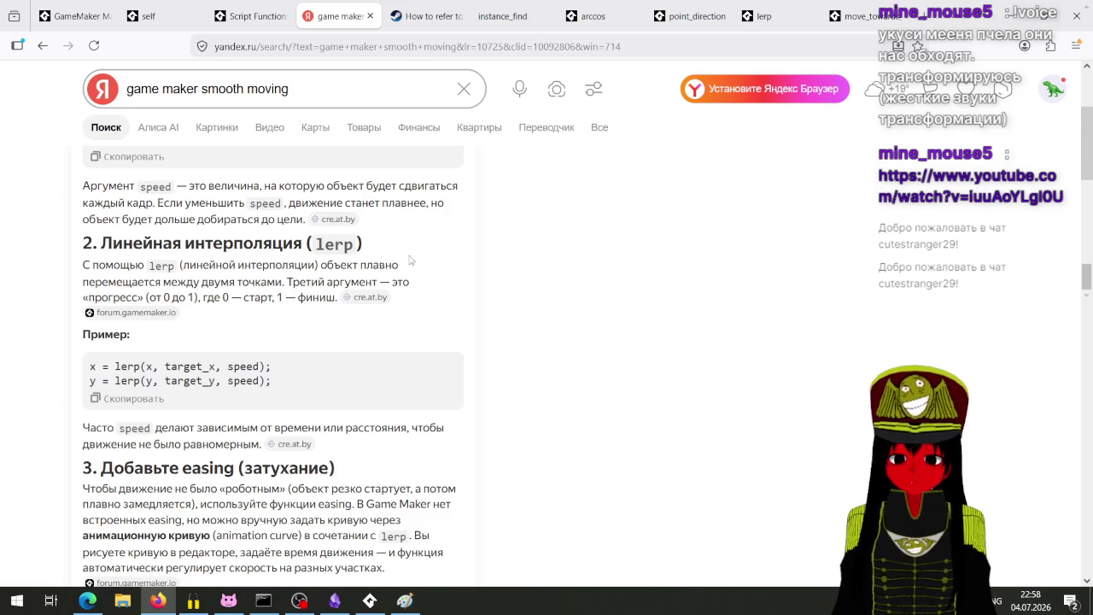
scroll(411, 261, down, 1)
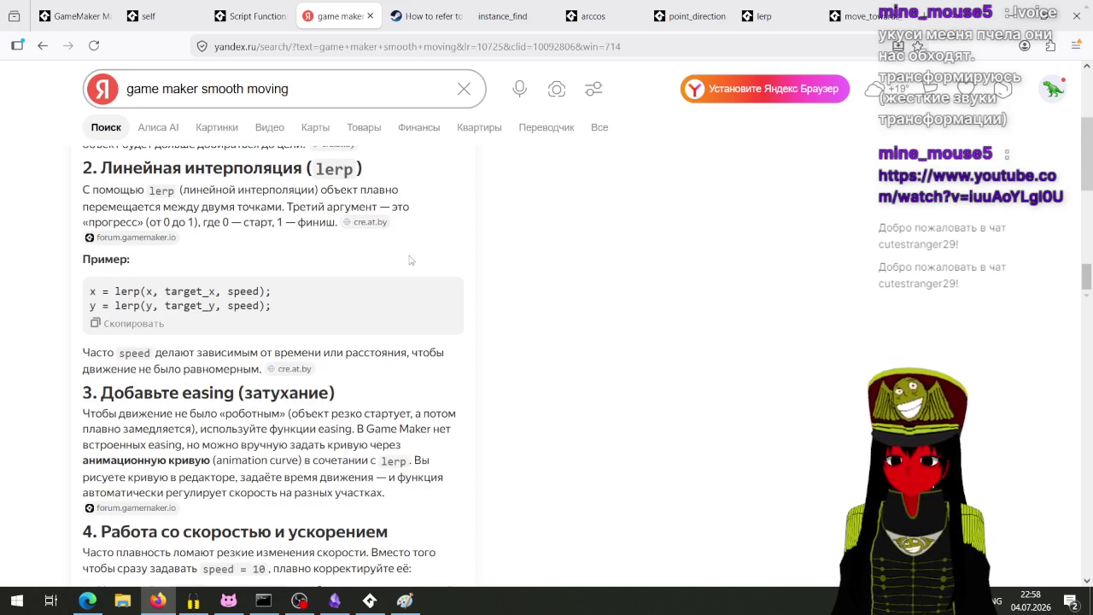
scroll(410, 260, down, 3)
scroll(410, 254, down, 1)
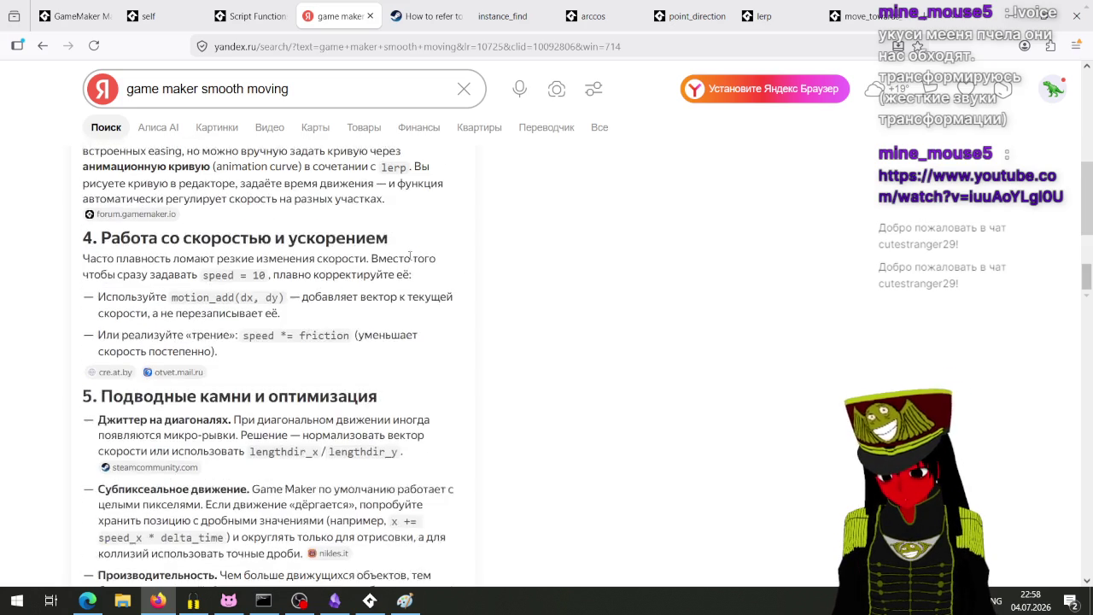
scroll(410, 254, down, 8)
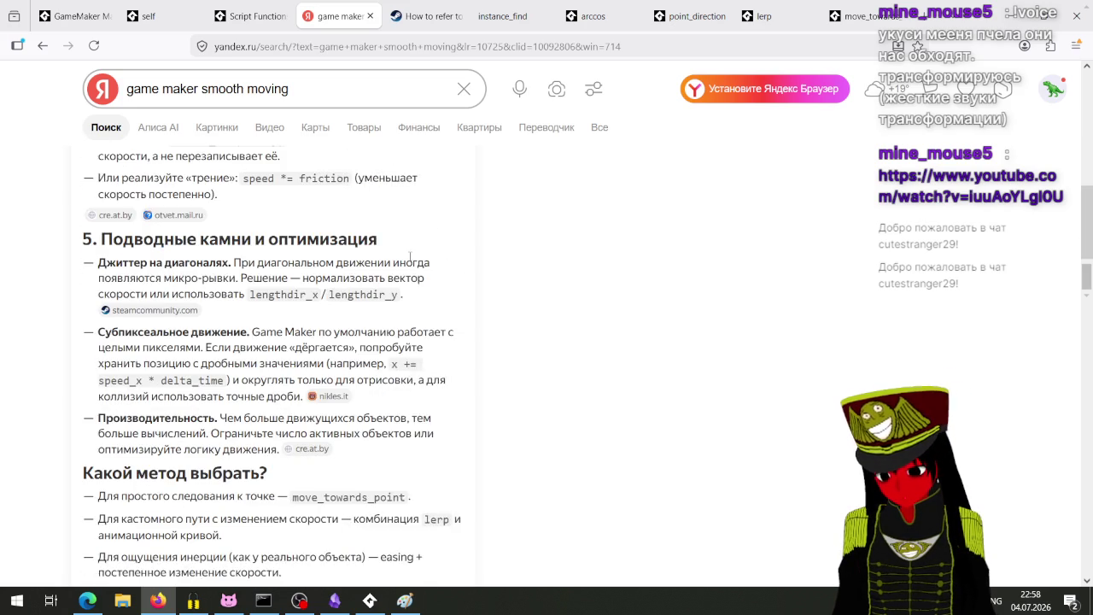
scroll(412, 256, down, 4)
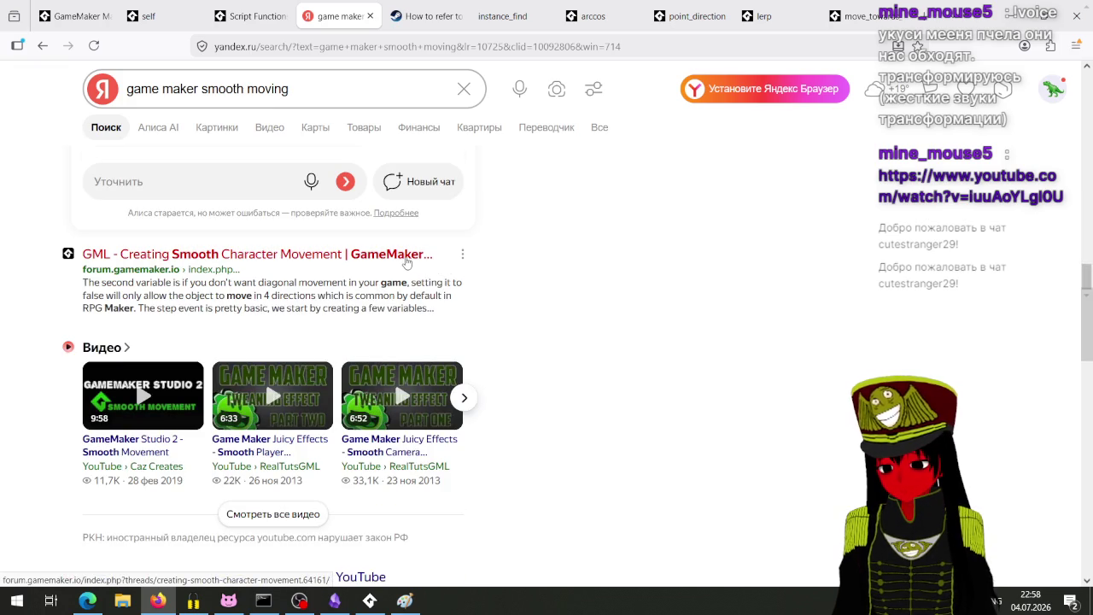
click(406, 262)
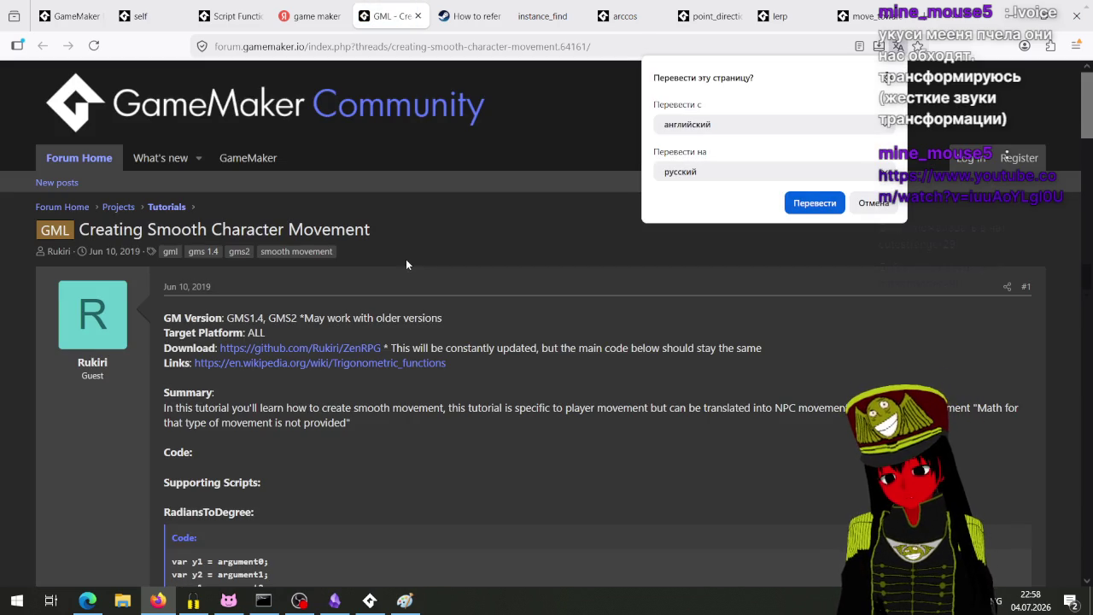
Decline translation, scroll through the tutorial's cos/-sin movement code, then return to GameMaker.
scroll(491, 266, down, 4)
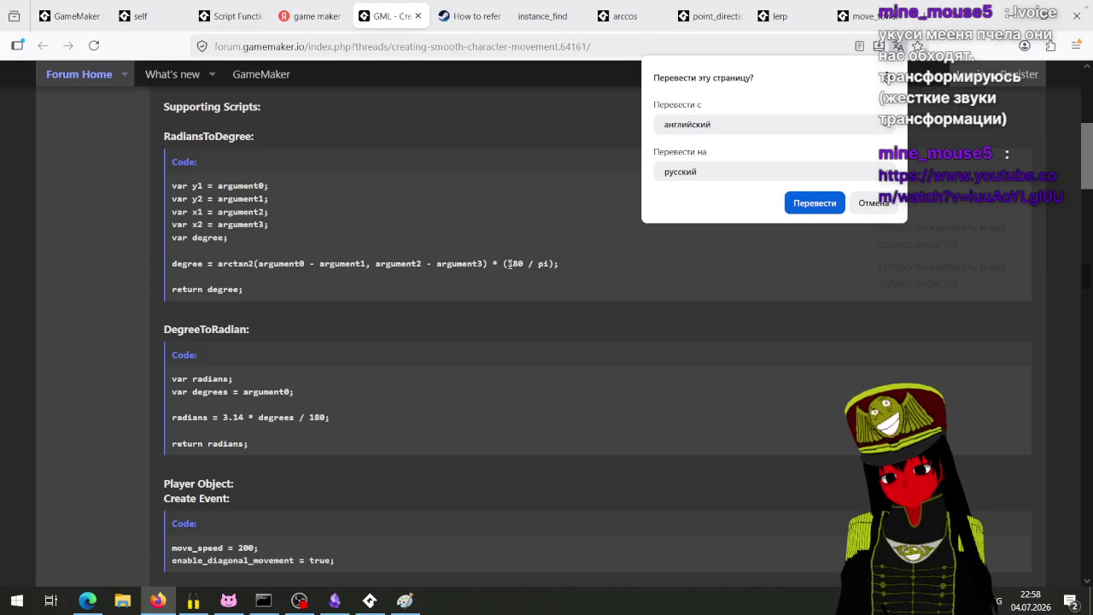
click(876, 203)
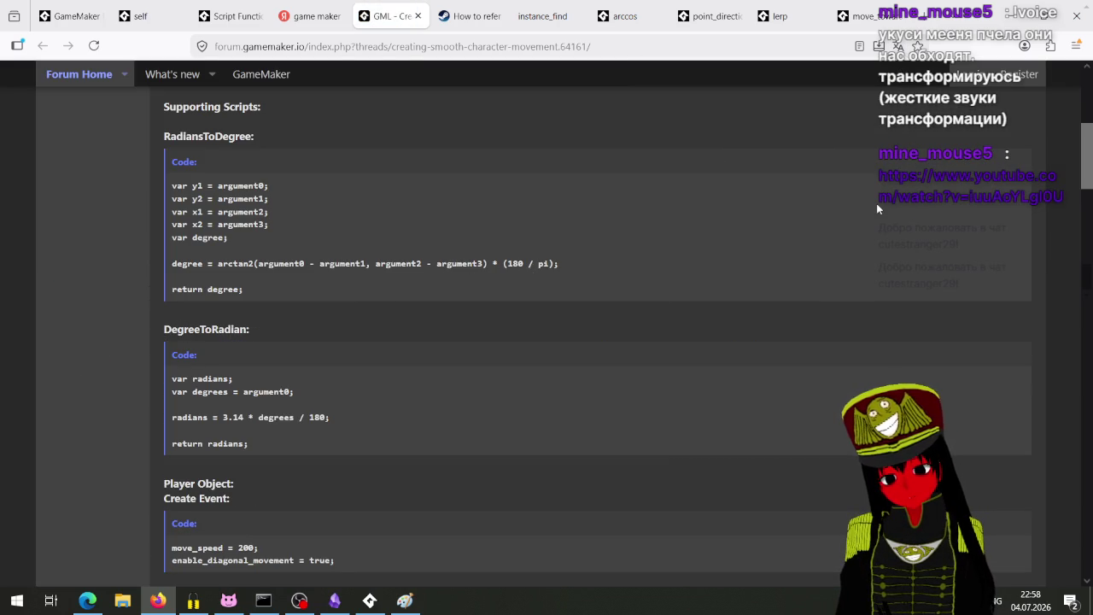
scroll(824, 268, down, 5)
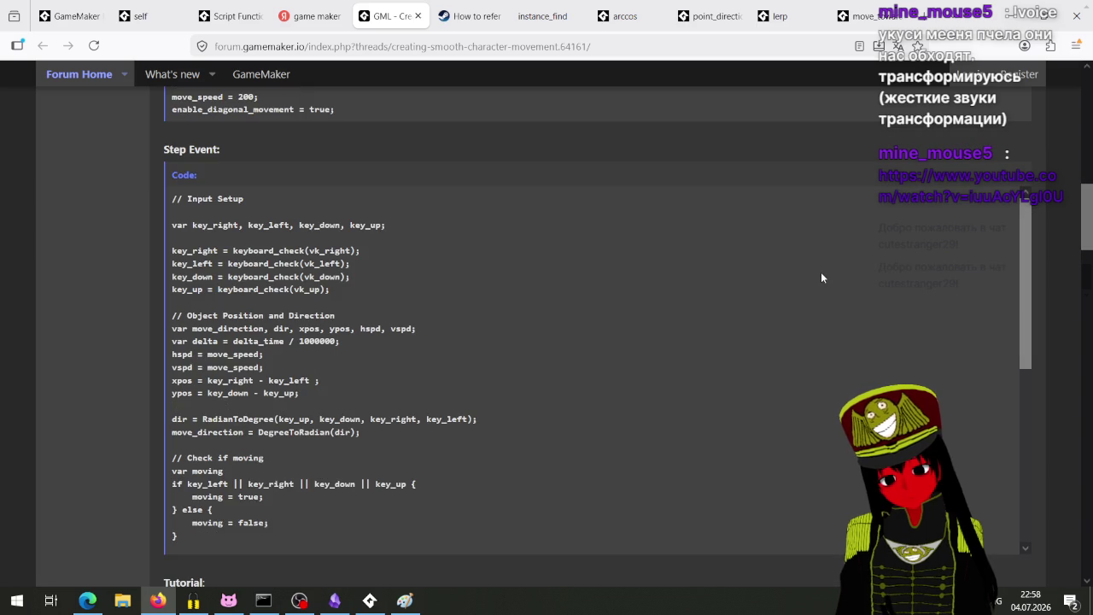
scroll(821, 271, down, 4)
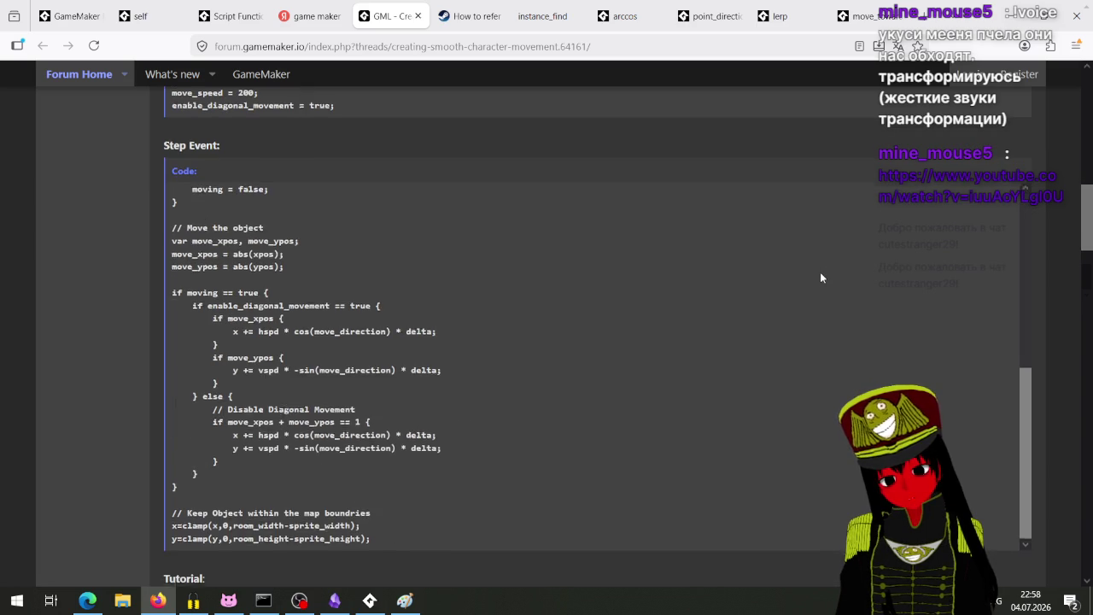
scroll(819, 271, down, 8)
scroll(819, 277, up, 3)
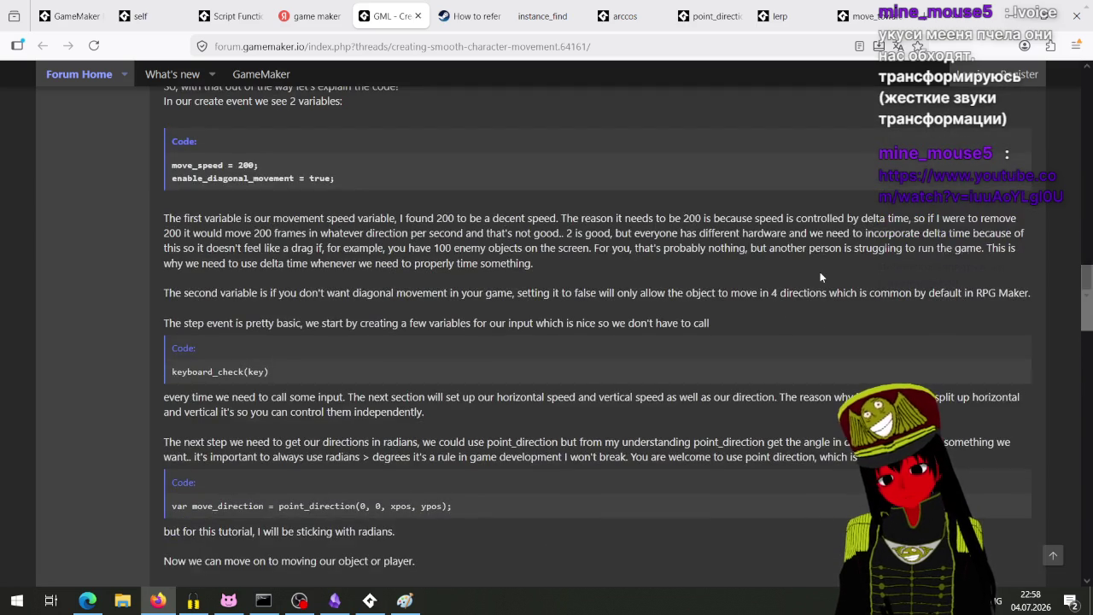
scroll(820, 277, down, 8)
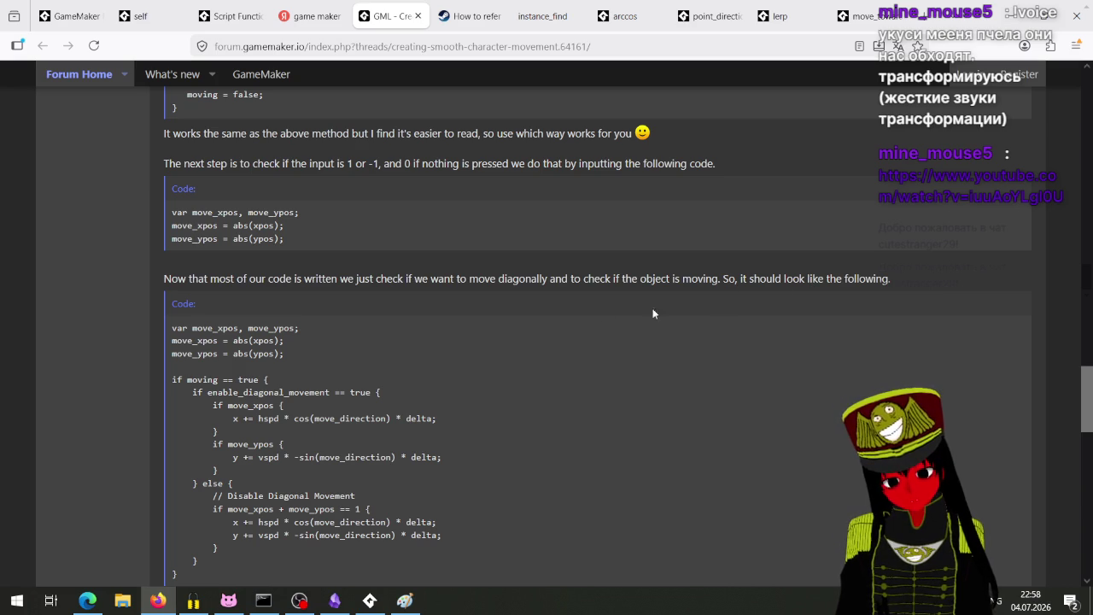
click(381, 607)
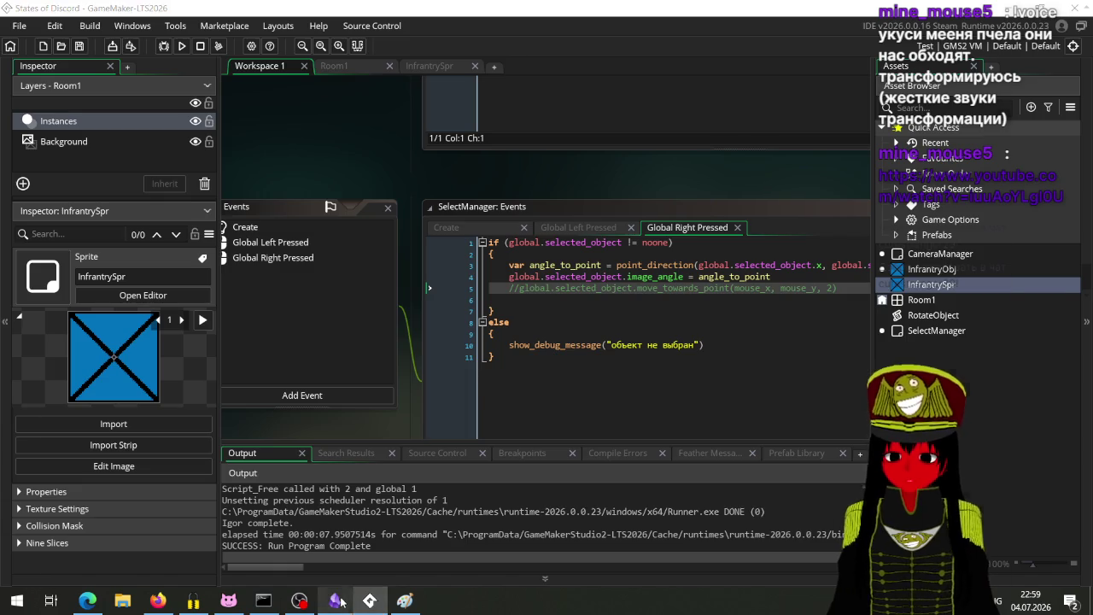
Briefly show the Obsidian kanban notes board, then minimize it back to GameMaker.
click(339, 602)
click(339, 602)
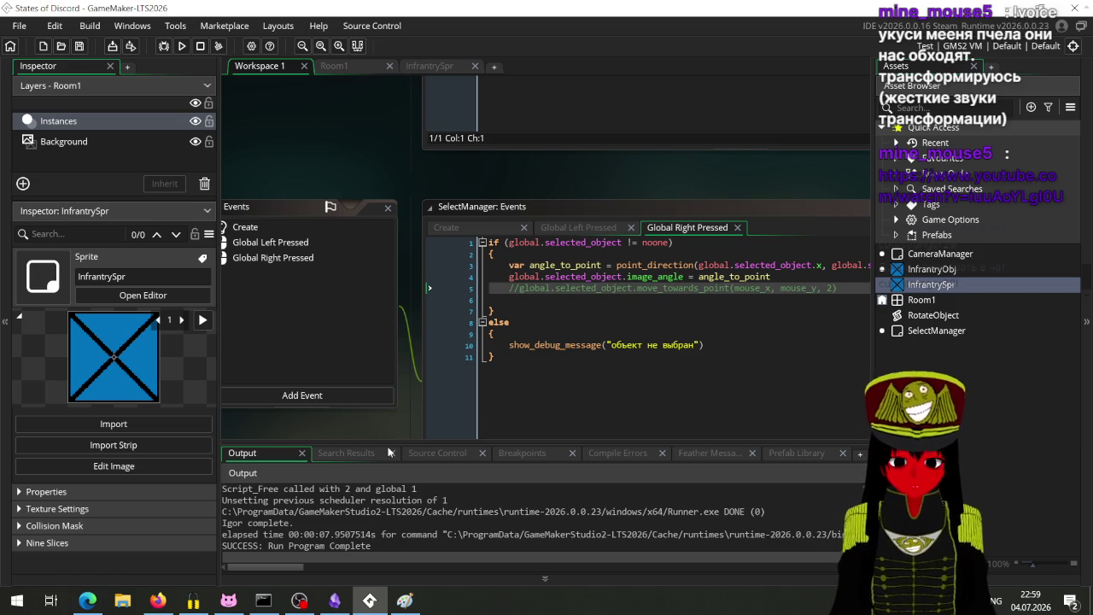
Add an empty lerp() call on a new line 6 below the commented movement line.
click(833, 288)
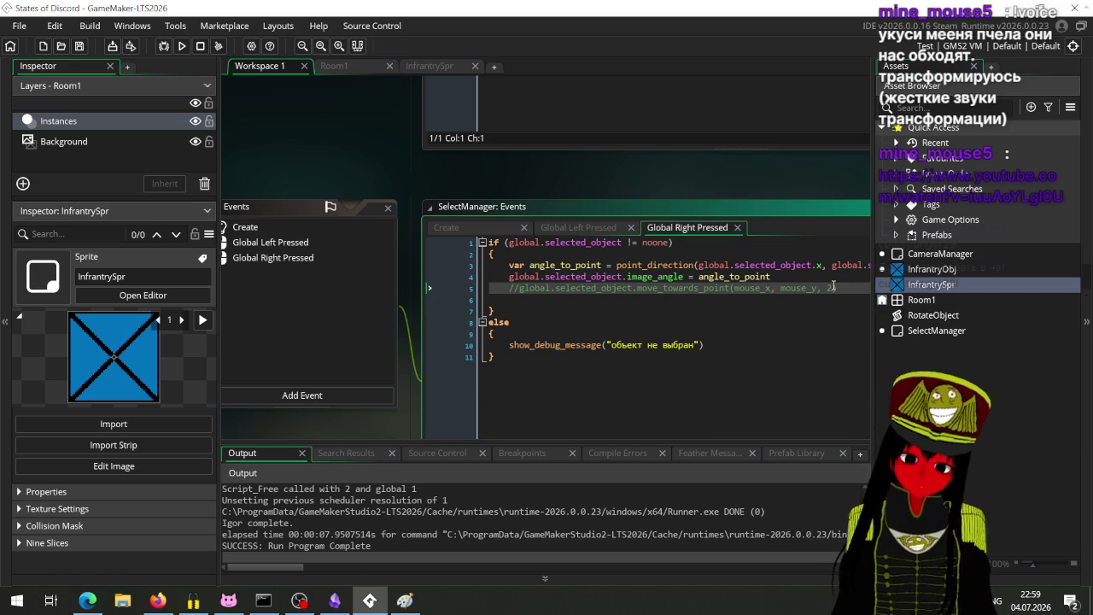
key(Return)
text(move)
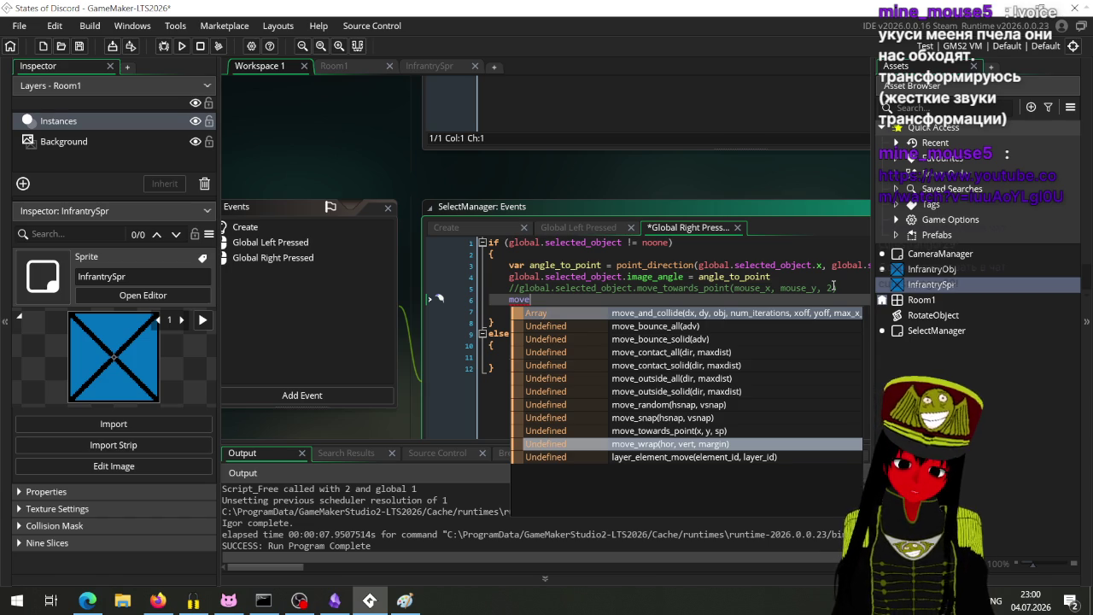
key(BackSpace)
key(BackSpace)
key(BackSpace)
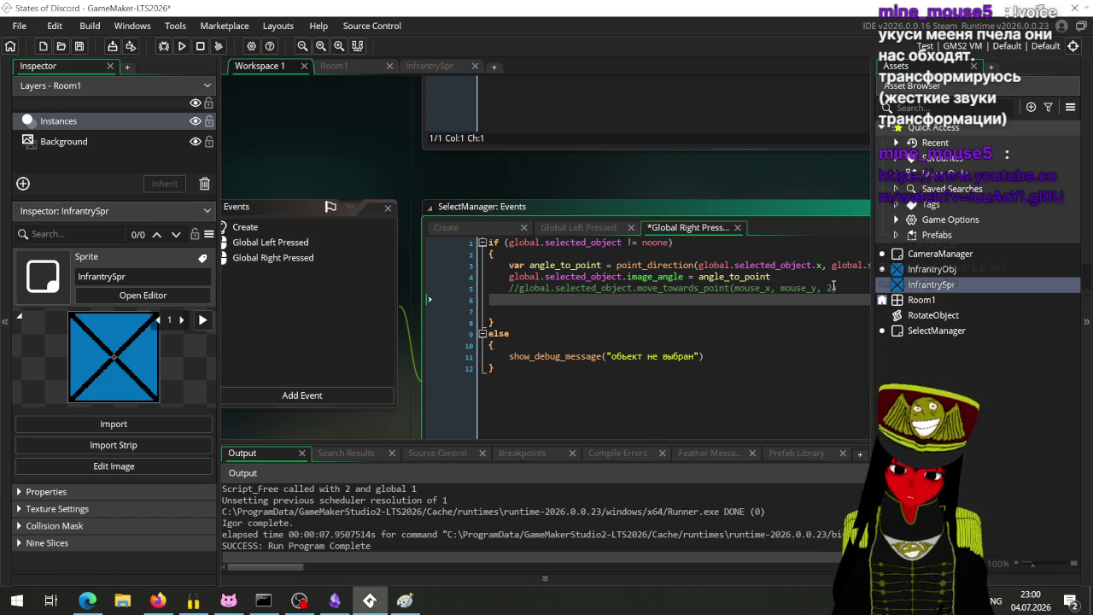
text(le)
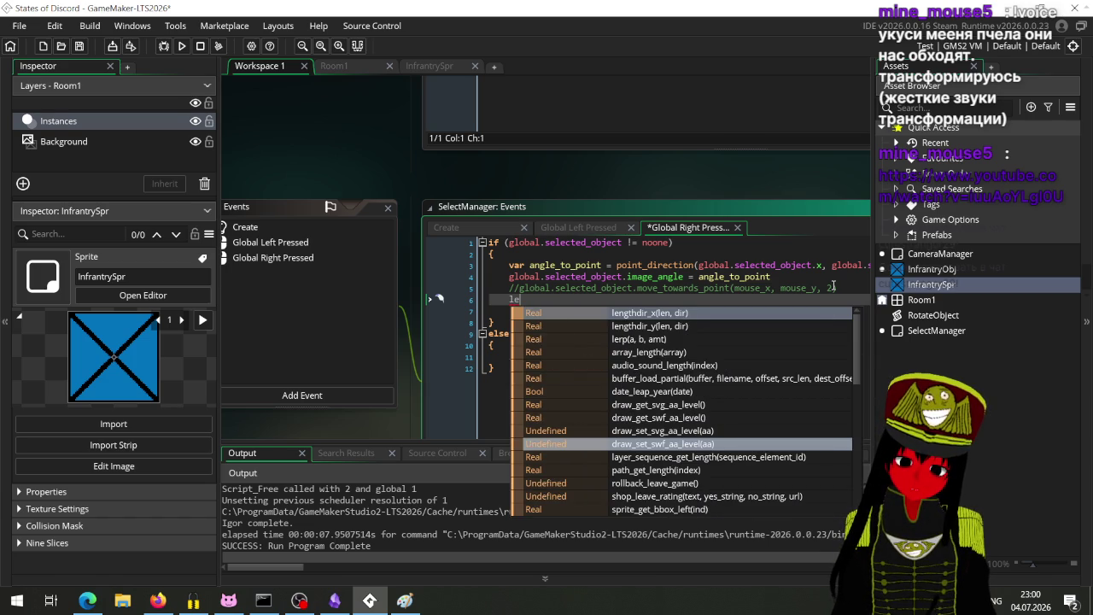
text(r)
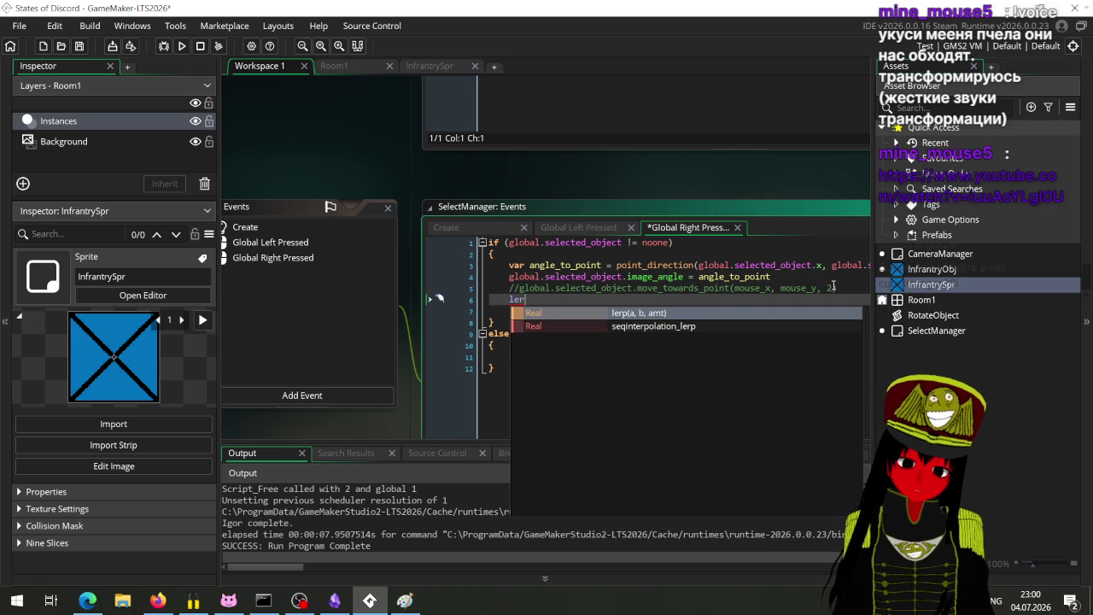
key(Return)
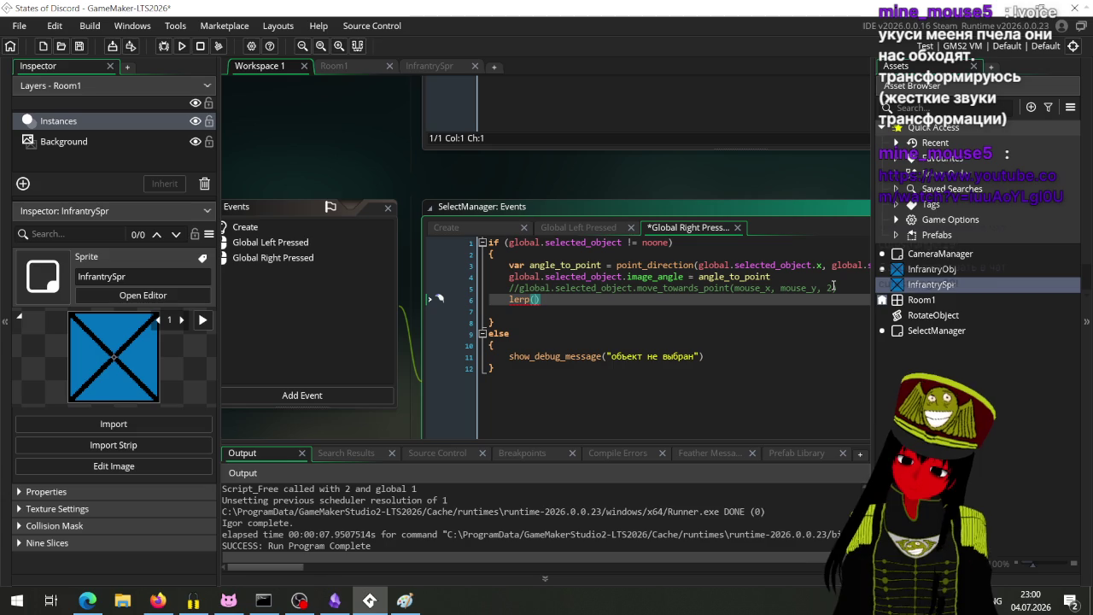
Open lerp's manual page and close the leftover move_towards_point manual tabs.
middle_click(523, 299)
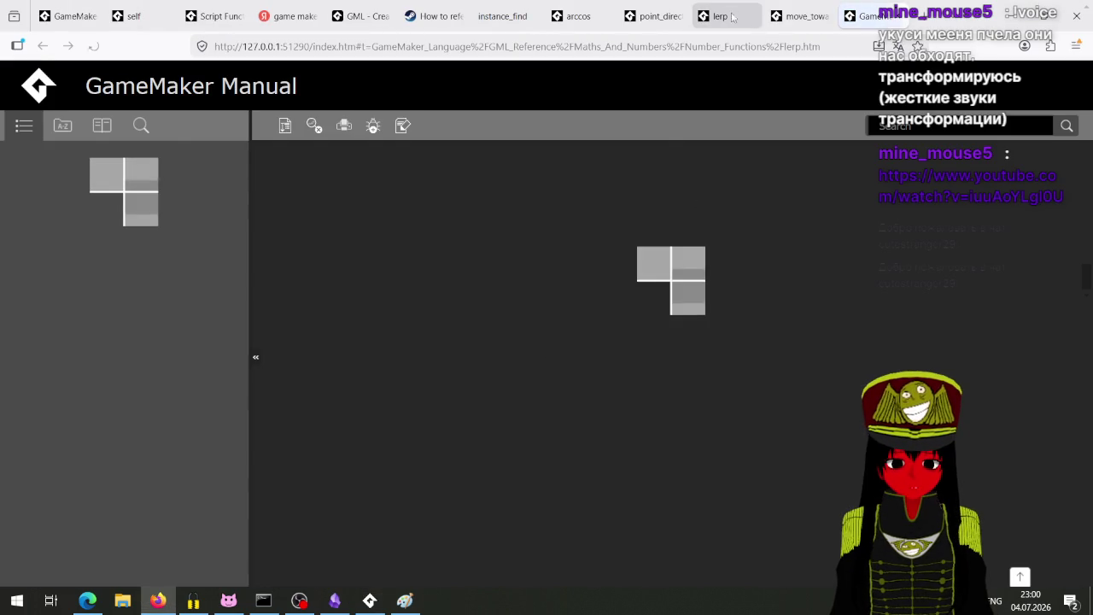
click(798, 15)
click(824, 15)
click(824, 15)
scroll(758, 274, up, 5)
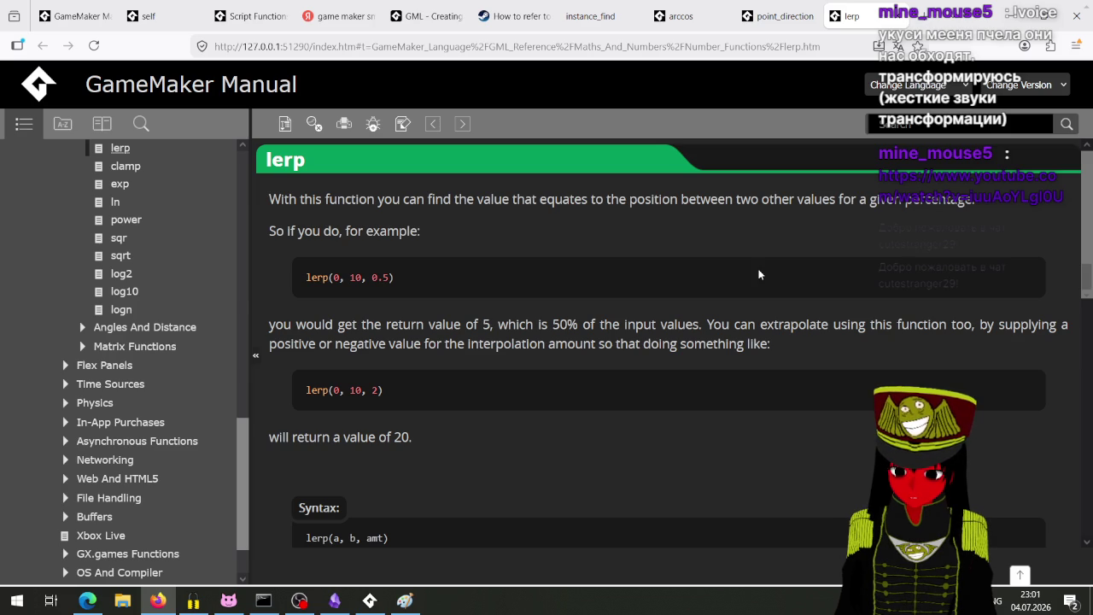
scroll(756, 275, down, 2)
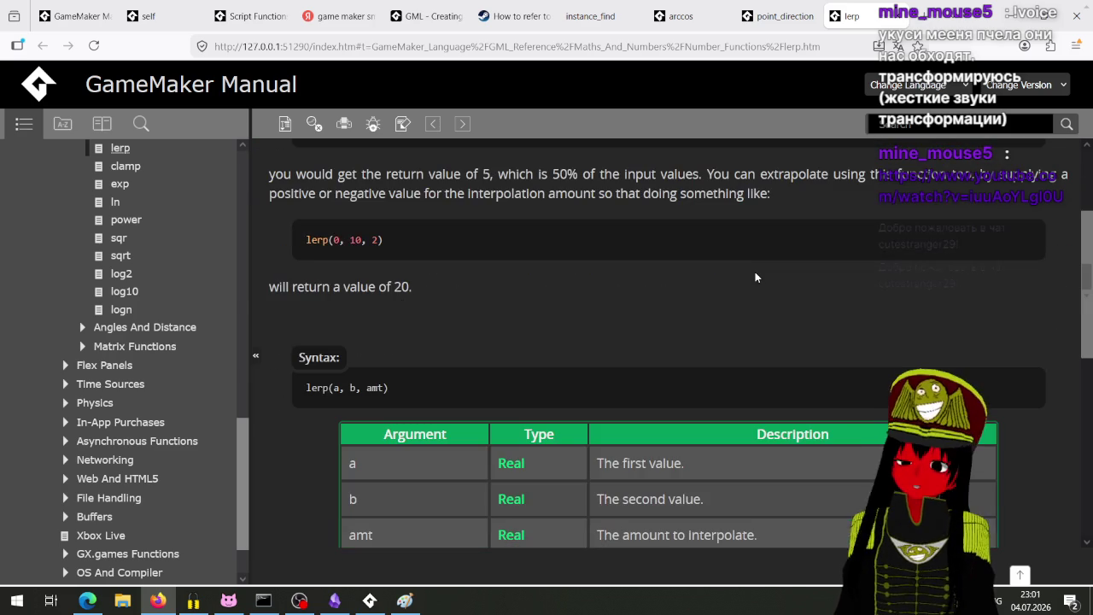
scroll(755, 276, down, 3)
scroll(755, 277, down, 3)
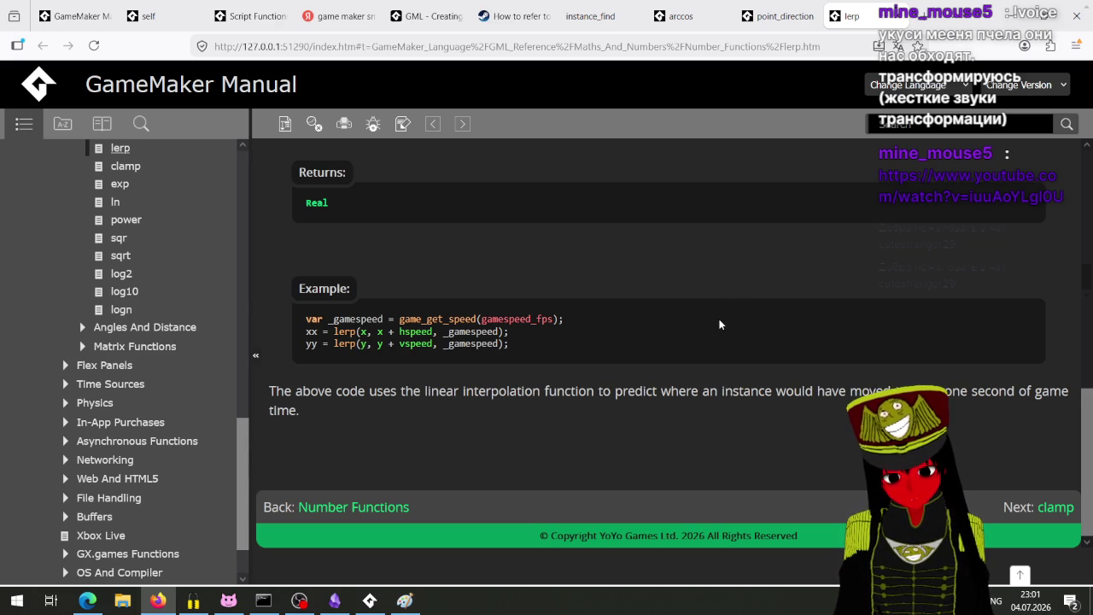
scroll(719, 325, up, 10)
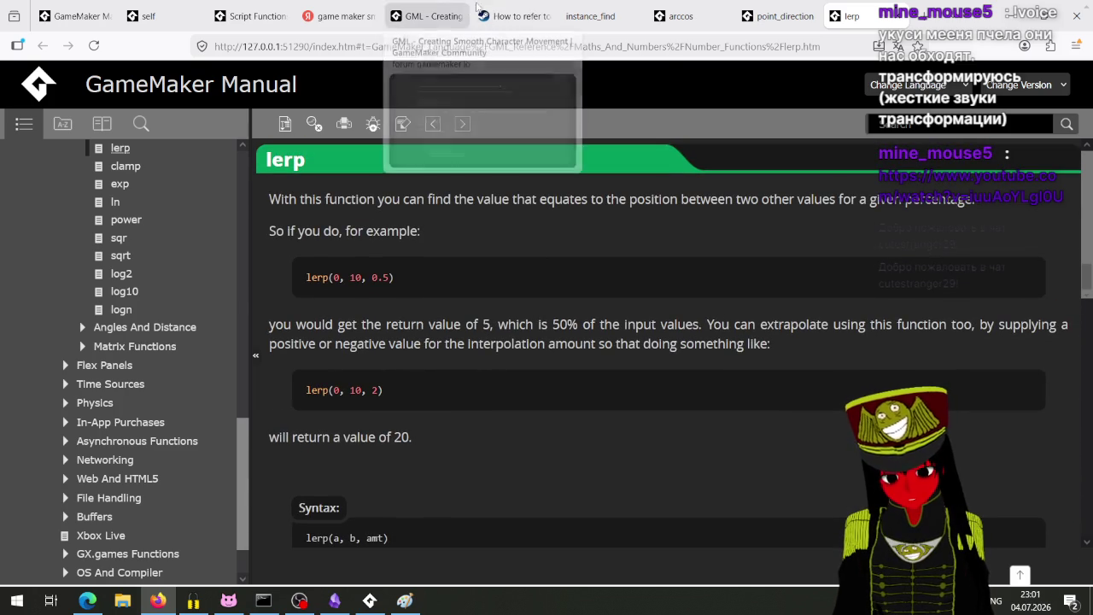
click(337, 15)
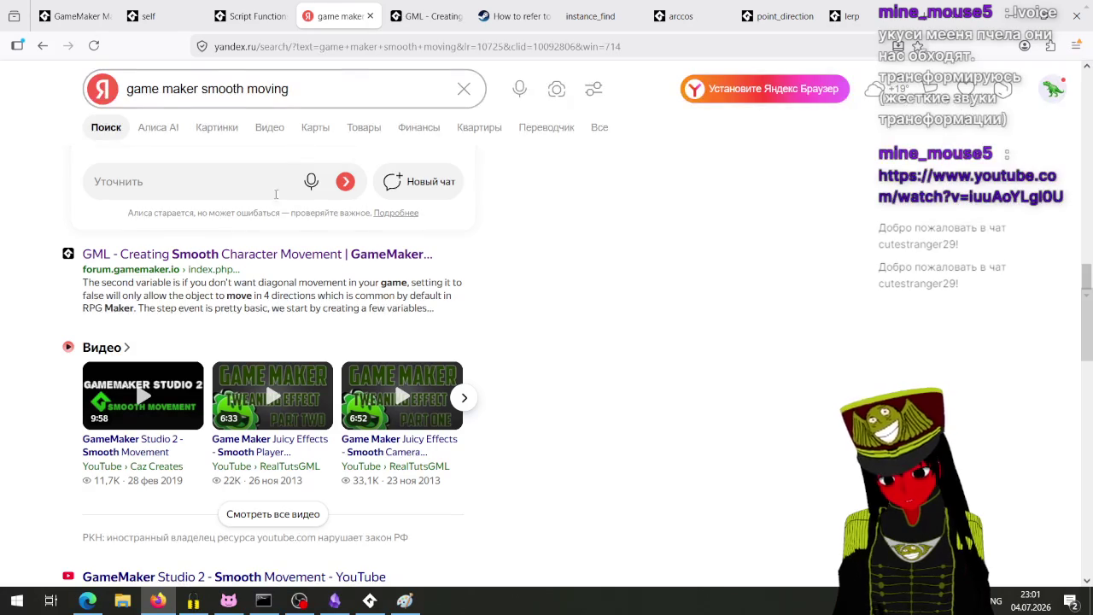
scroll(276, 198, up, 15)
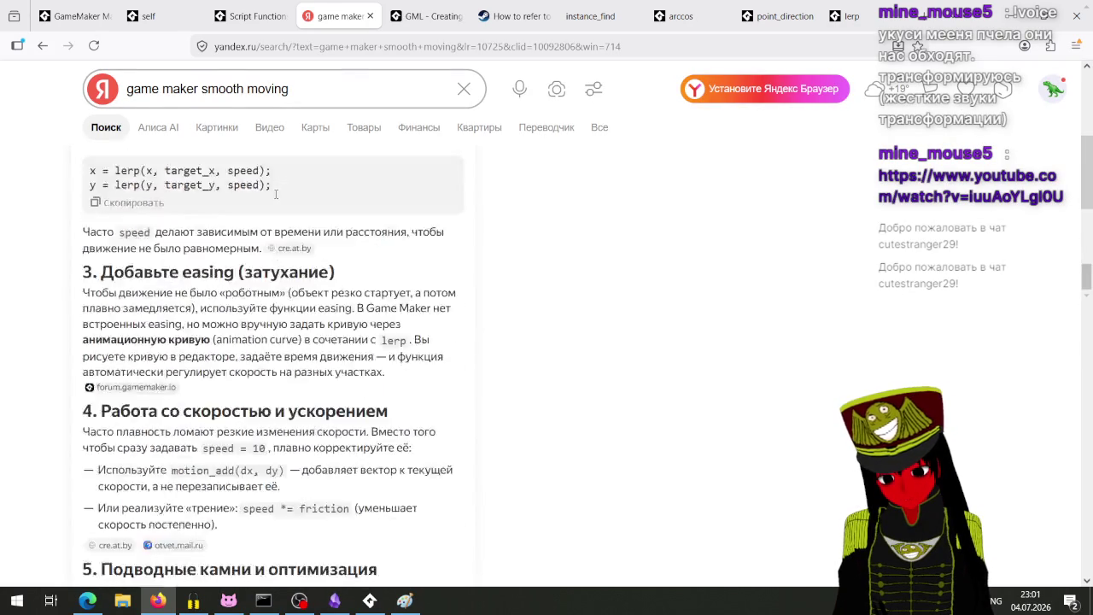
scroll(276, 199, up, 3)
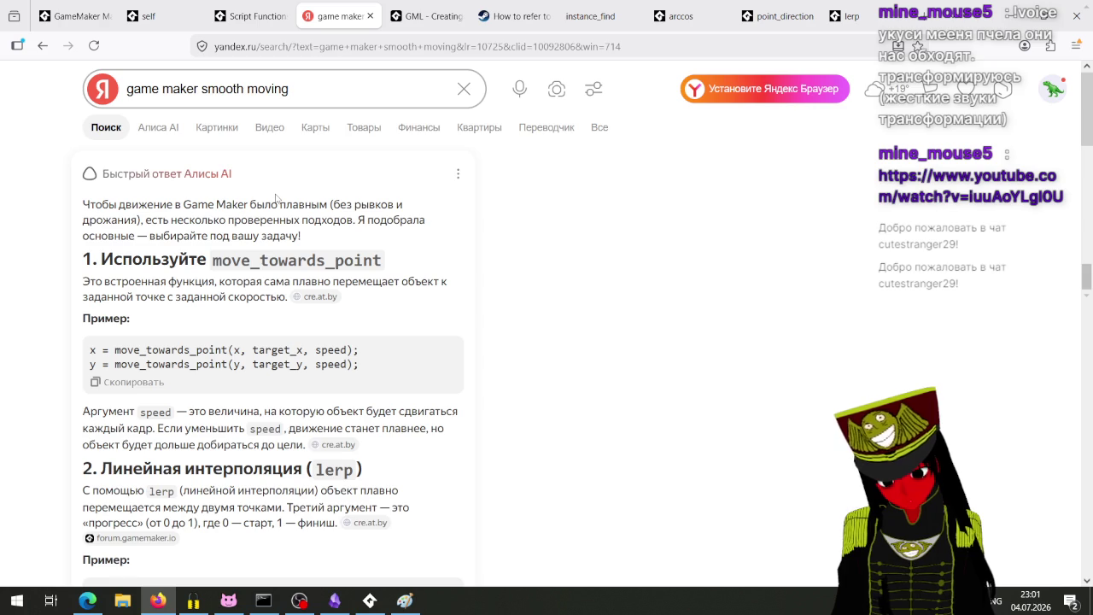
scroll(226, 294, down, 2)
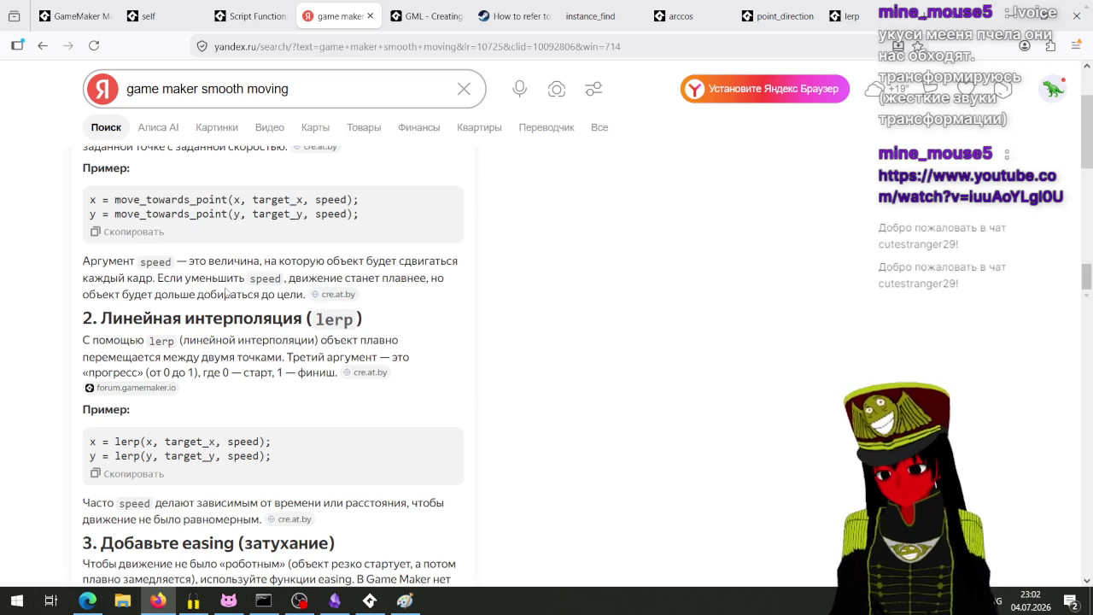
scroll(226, 294, down, 2)
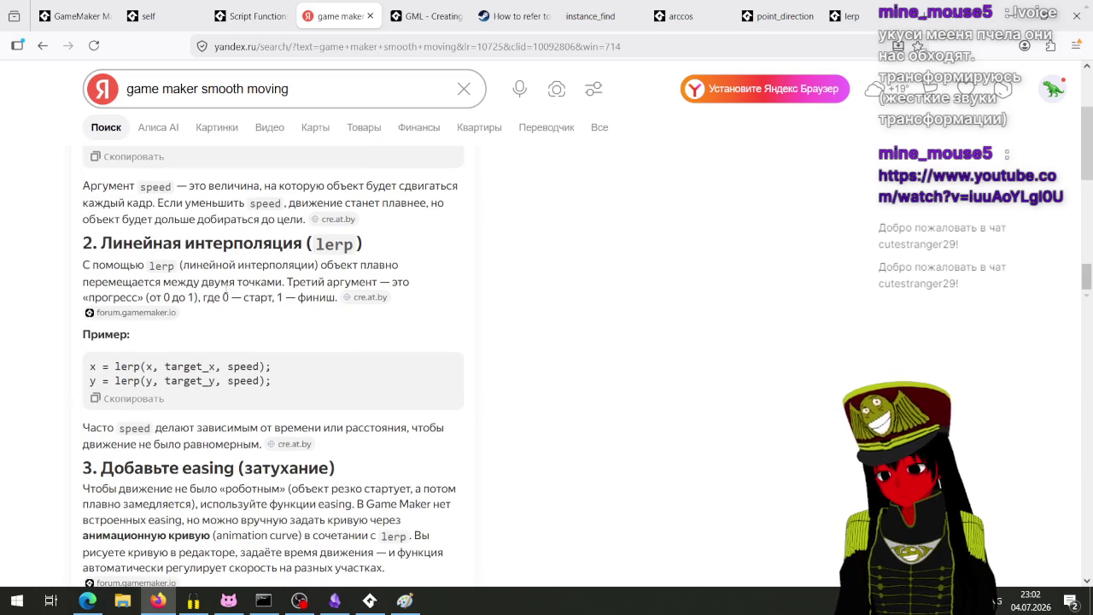
scroll(227, 292, down, 2)
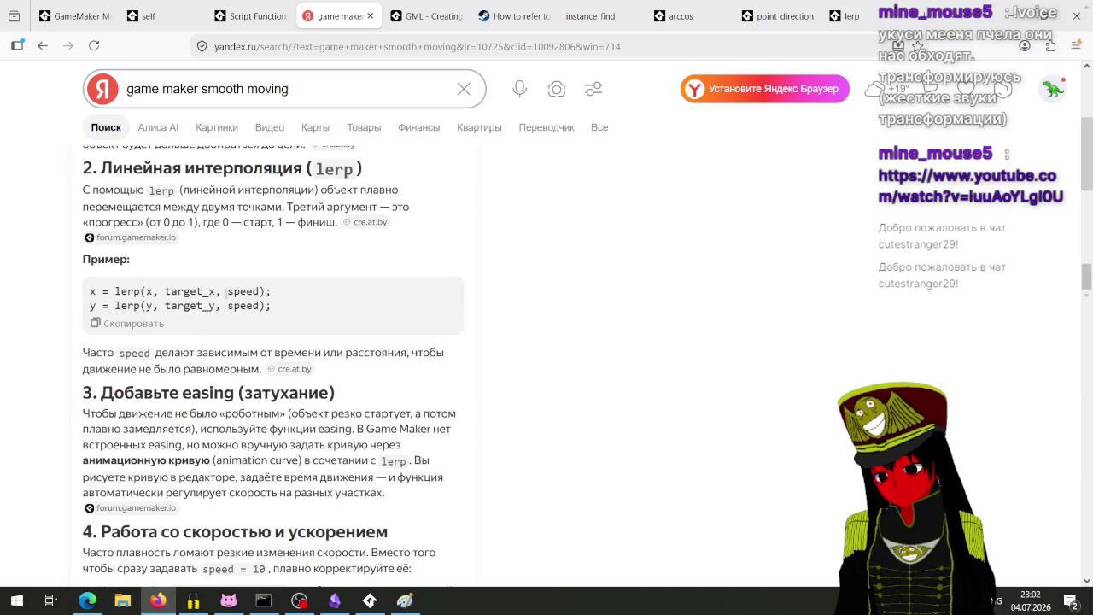
scroll(226, 293, down, 6)
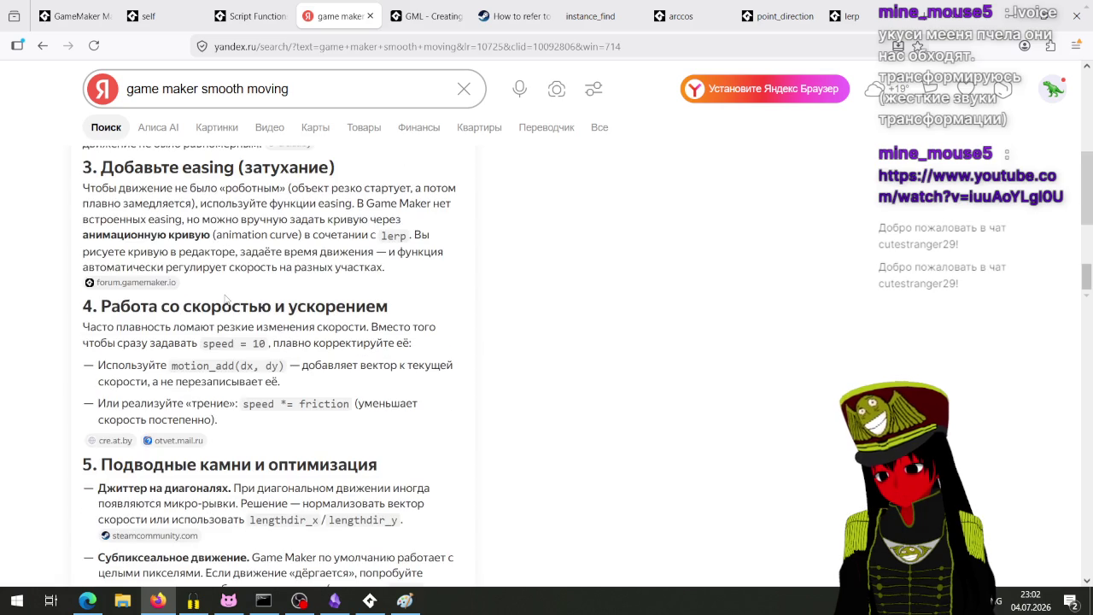
scroll(226, 297, up, 10)
drag(289, 89, 208, 90)
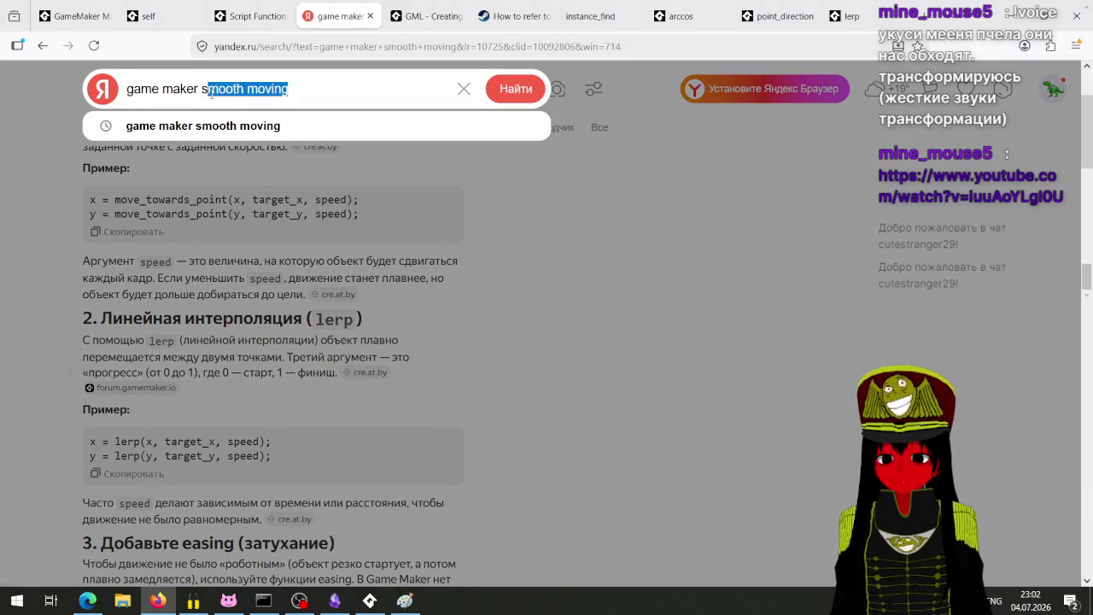
Search Yandex for 'game maker lerp' and open the 'What is Lerp?' YouTube video result.
key(BackSpace)
key(BackSpace)
text(lerp)
key(Return)
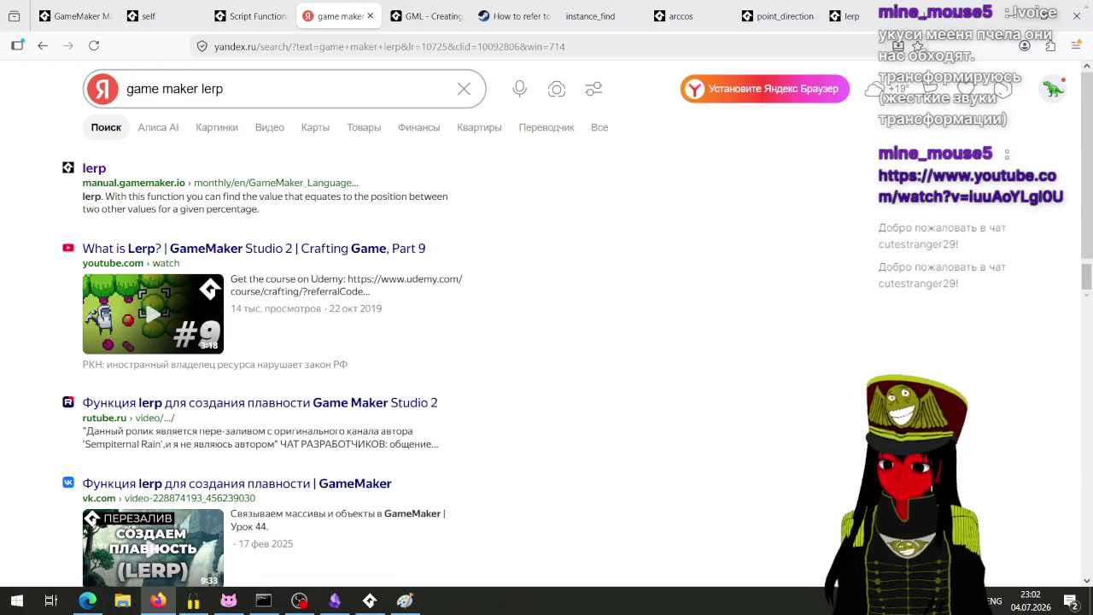
click(289, 251)
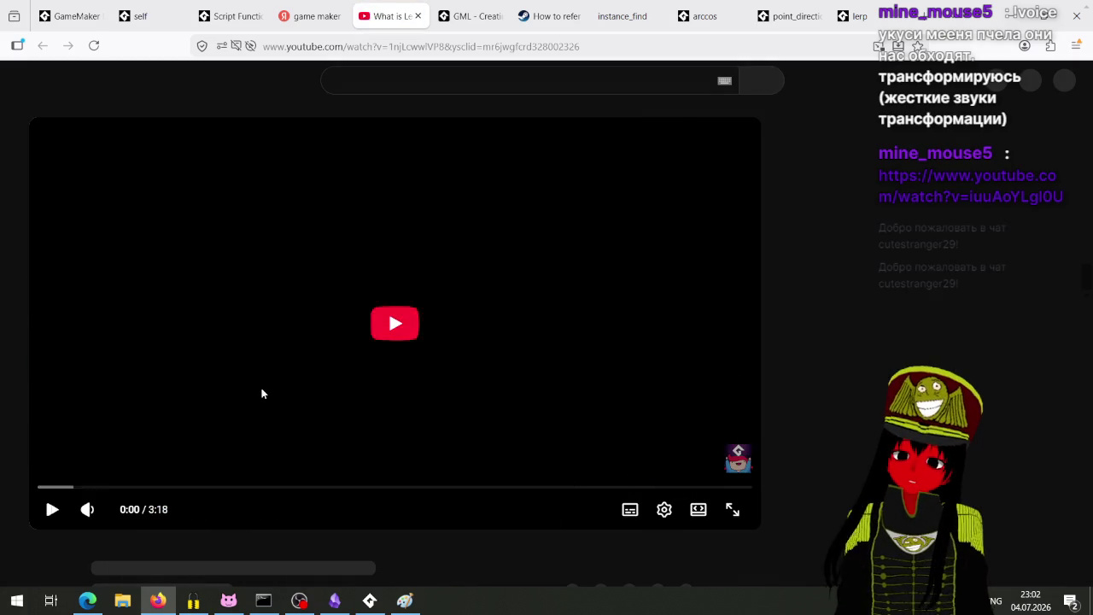
Play the 'What is Lerp?' video at lower volume, pause it at 3:00, and return to GameMaker.
click(262, 394)
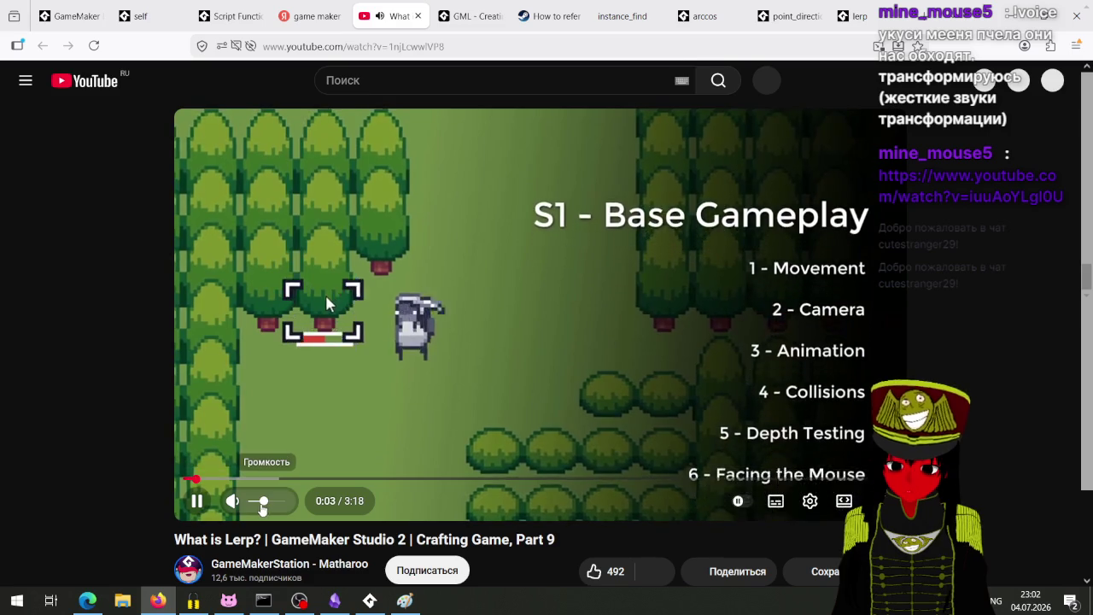
drag(262, 502, 257, 518)
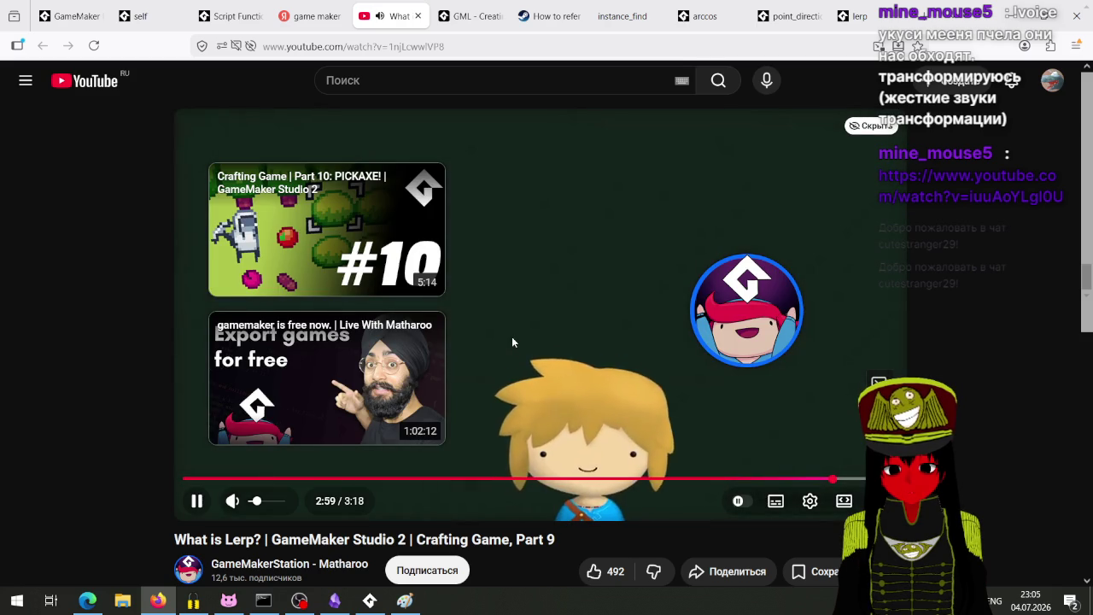
click(512, 338)
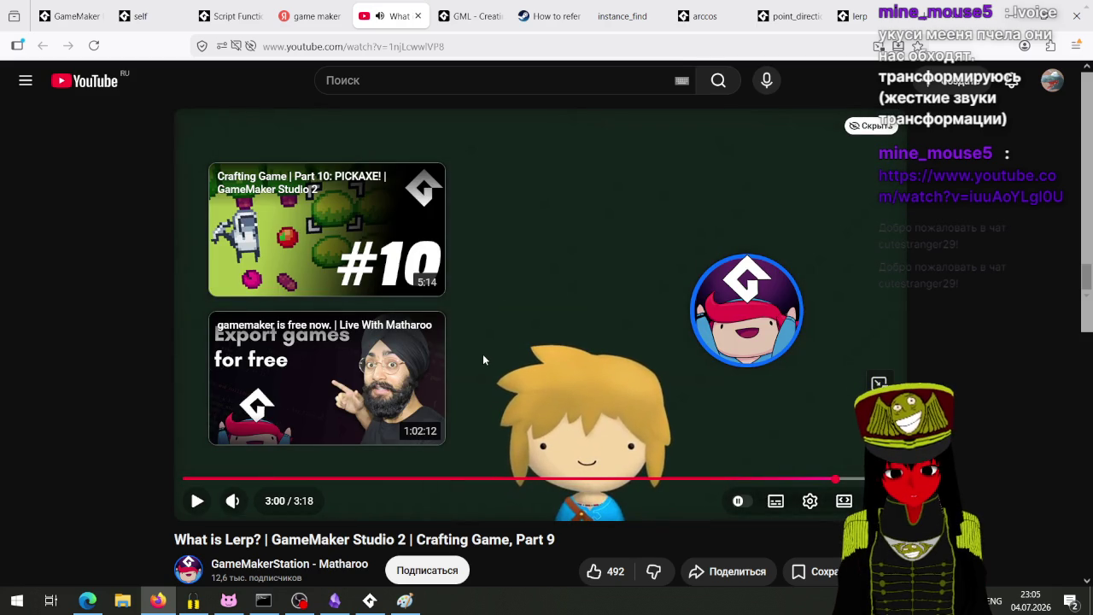
click(369, 601)
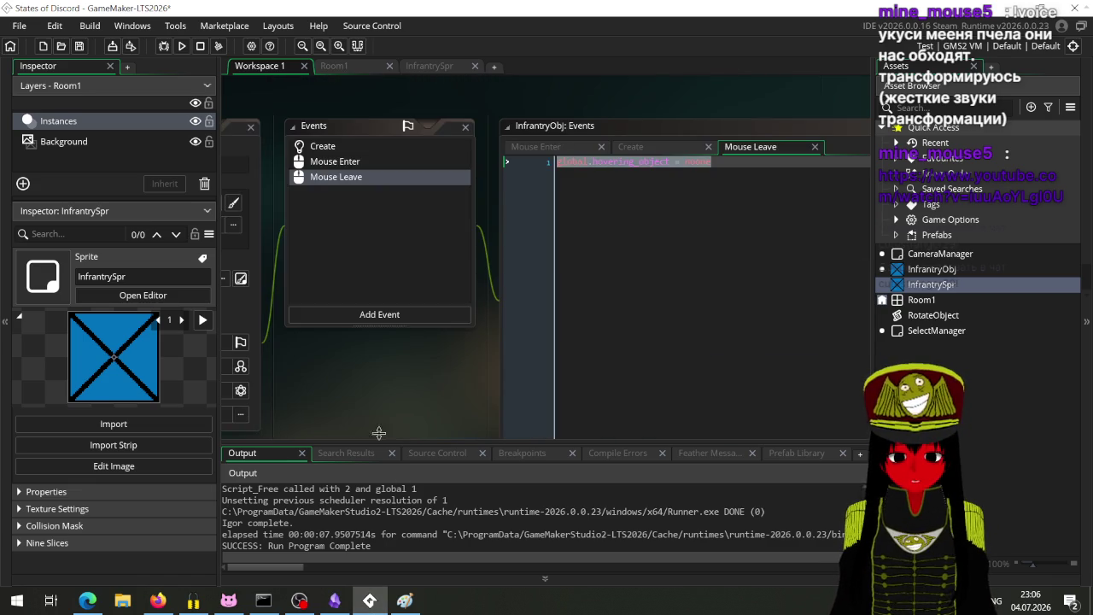
Pan the workspace from SelectManager's events over to InfrantryObj's properties panel and events list.
mouse_move(378, 434)
mouse_down()
mouse_move(667, 238)
mouse_move(549, 362)
mouse_move(379, 294)
mouse_up()
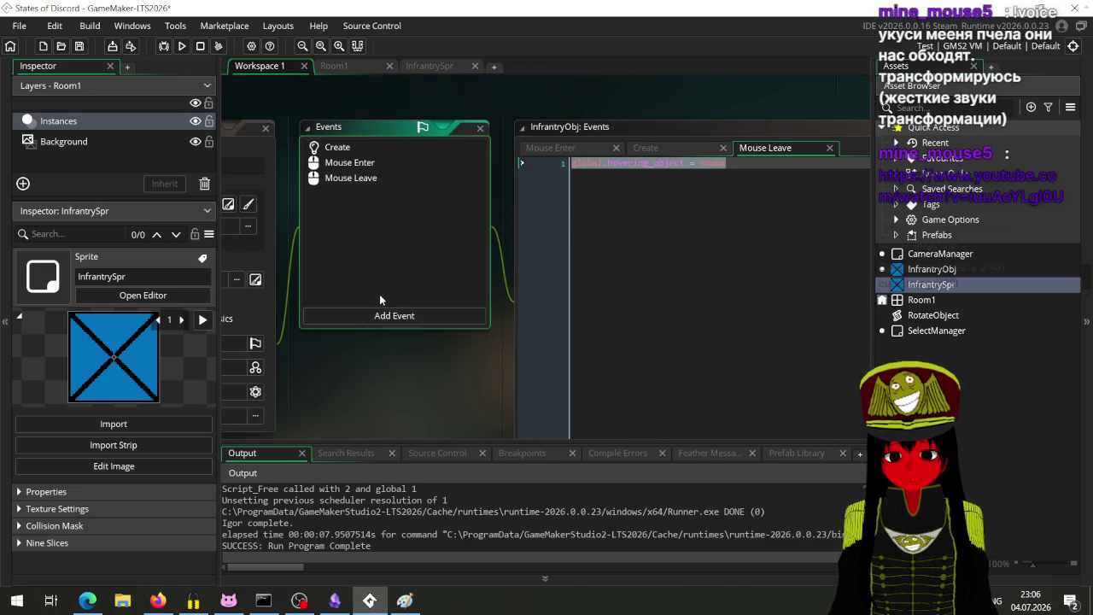
drag(401, 387, 394, 329)
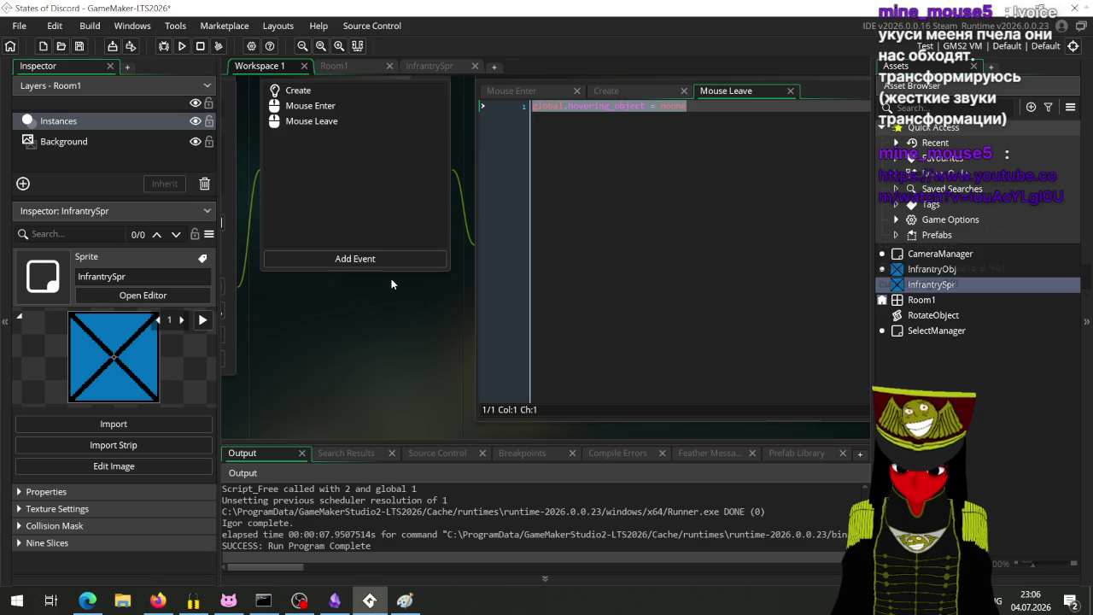
drag(316, 306, 383, 290)
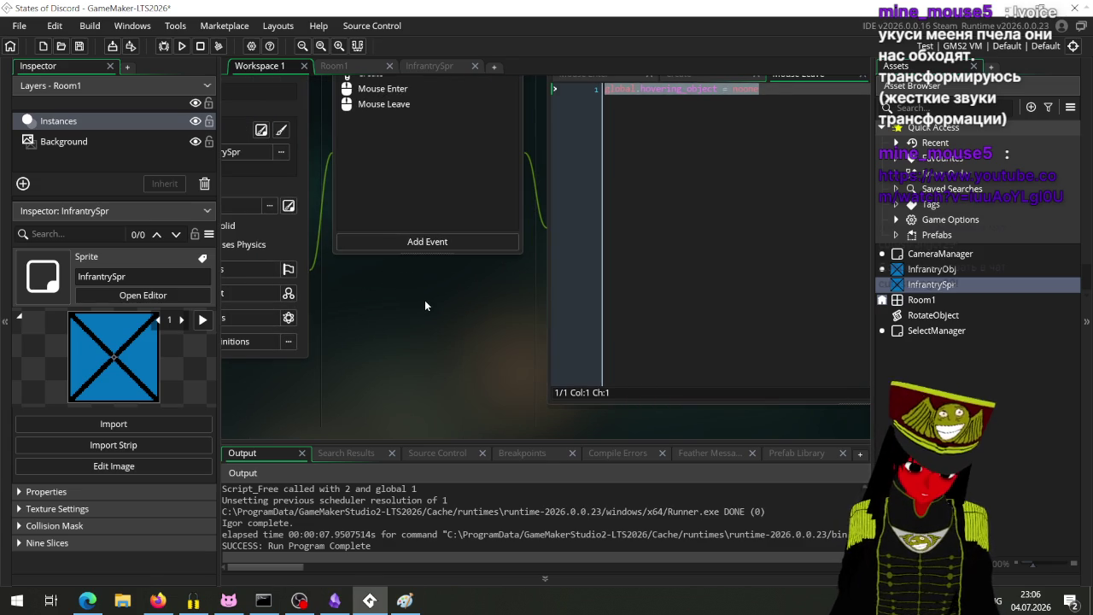
drag(425, 306, 370, 107)
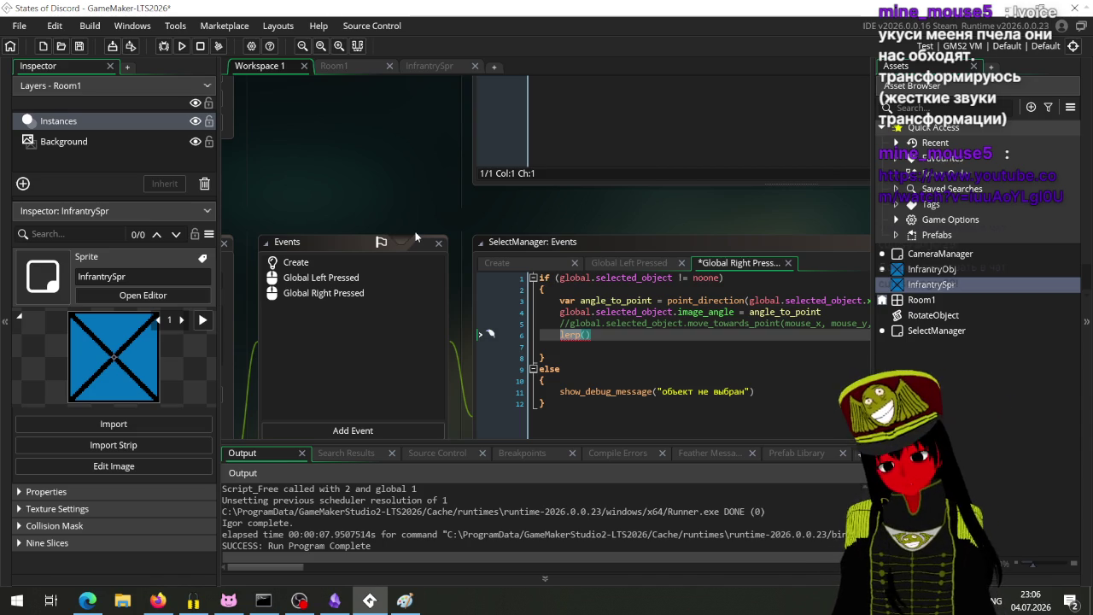
scroll(414, 232, up, 8)
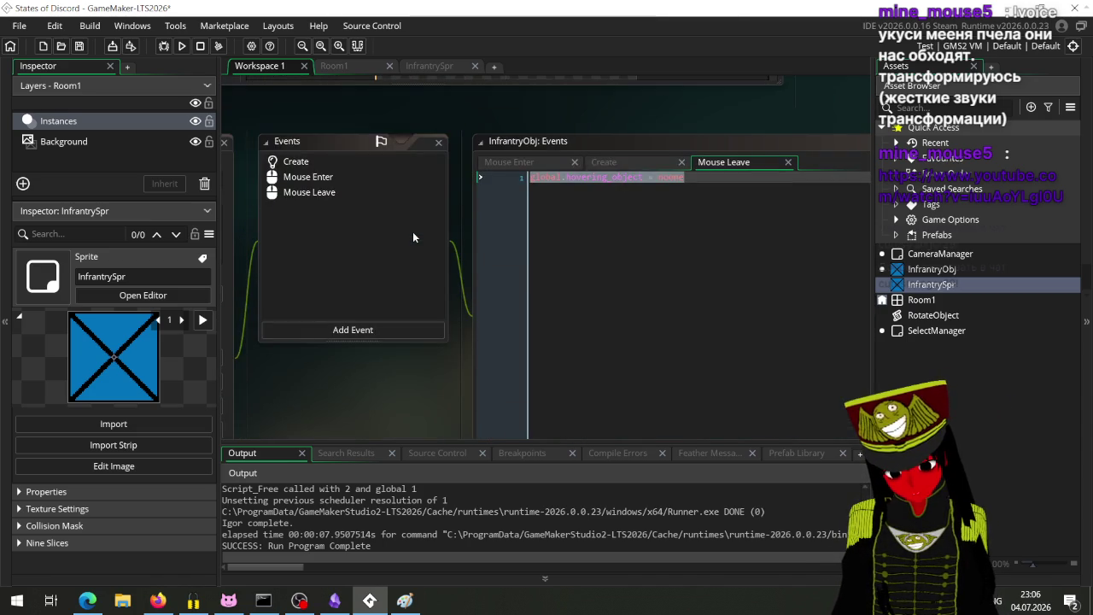
drag(327, 394, 527, 321)
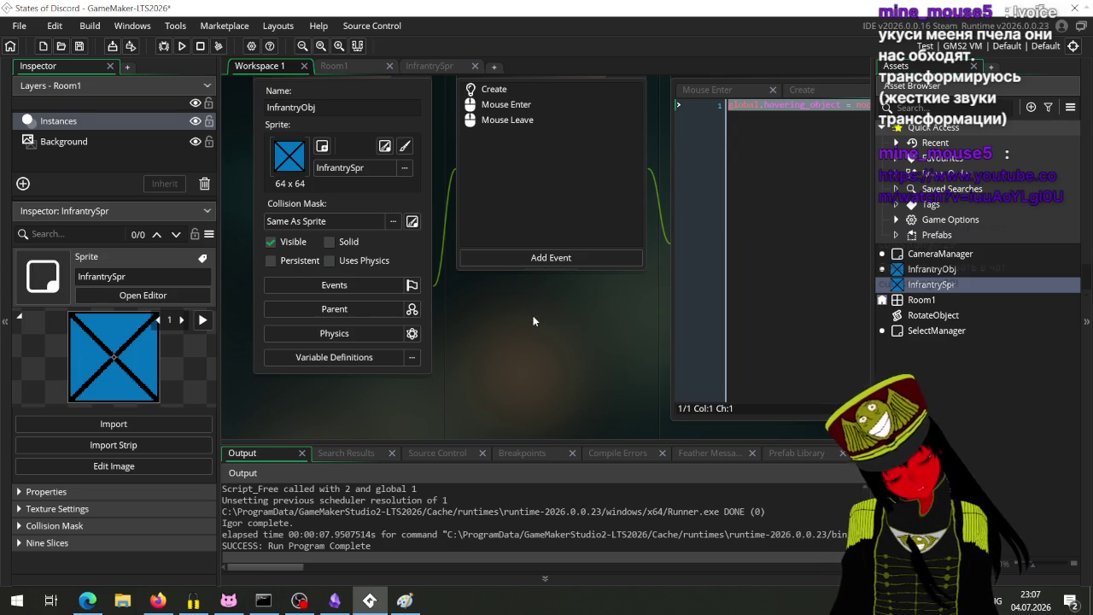
Add an empty Step event written in GML Code to InfrantryObj.
click(542, 260)
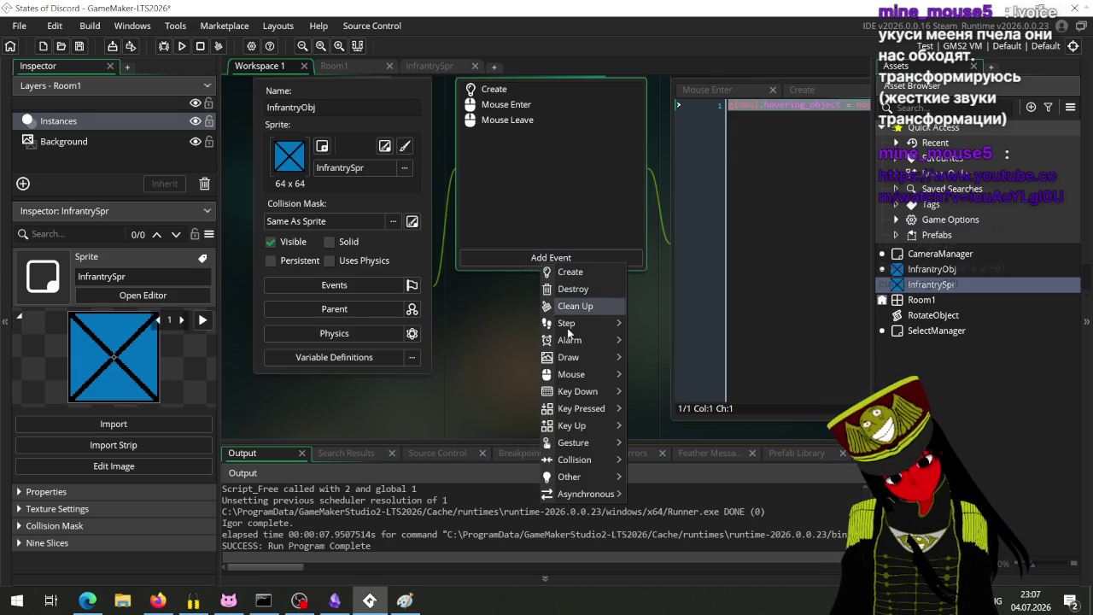
mouse_move(567, 328)
click(640, 322)
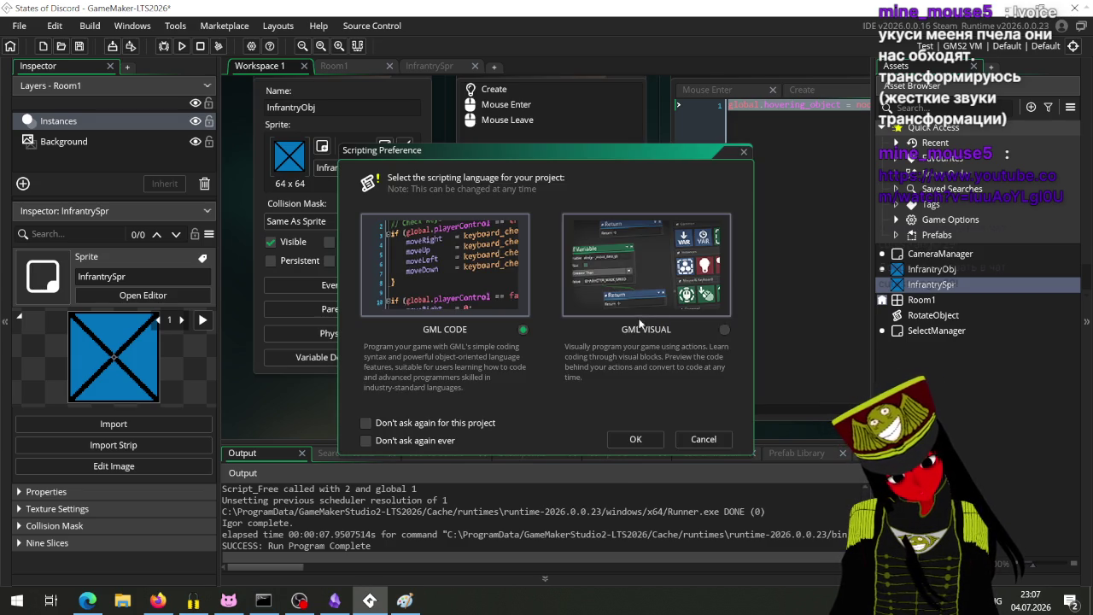
click(635, 439)
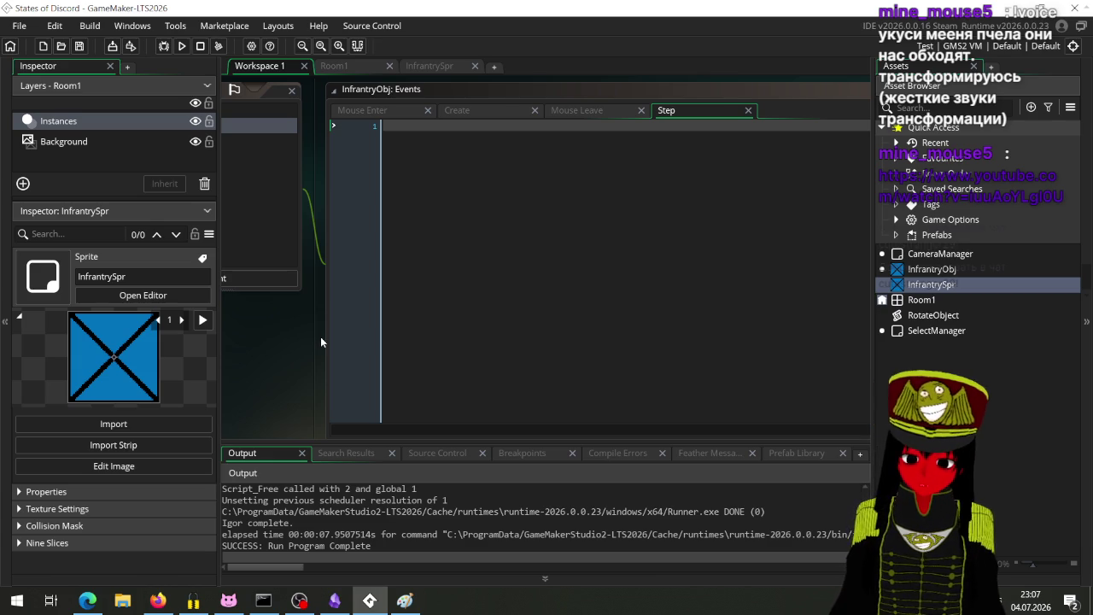
Bring InfrantryObj's events list back into view and open its Create event code.
scroll(354, 291, down, 3)
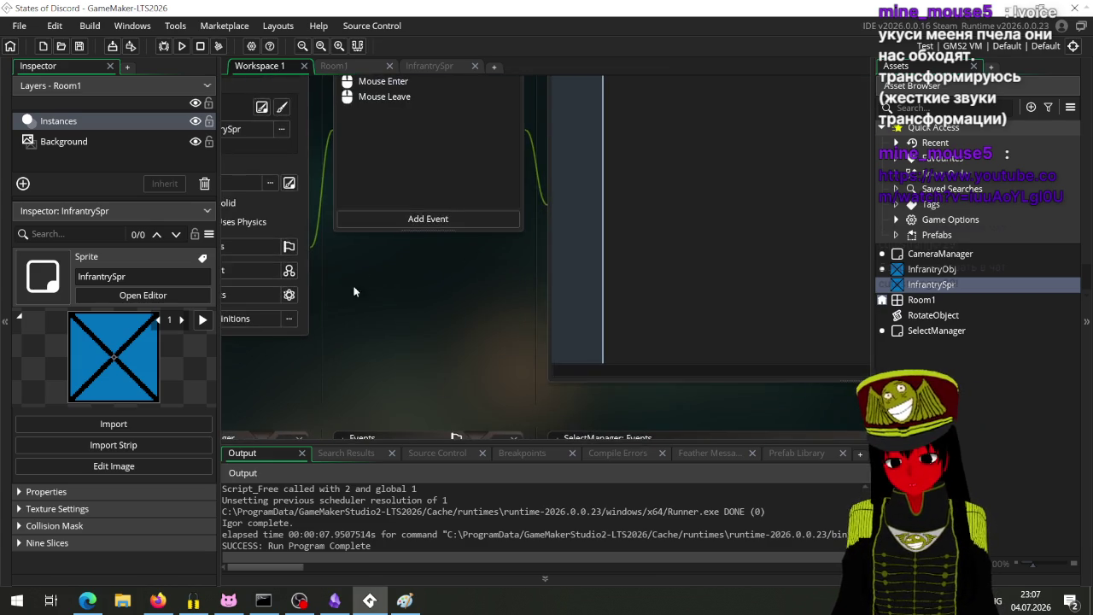
drag(354, 291, 393, 427)
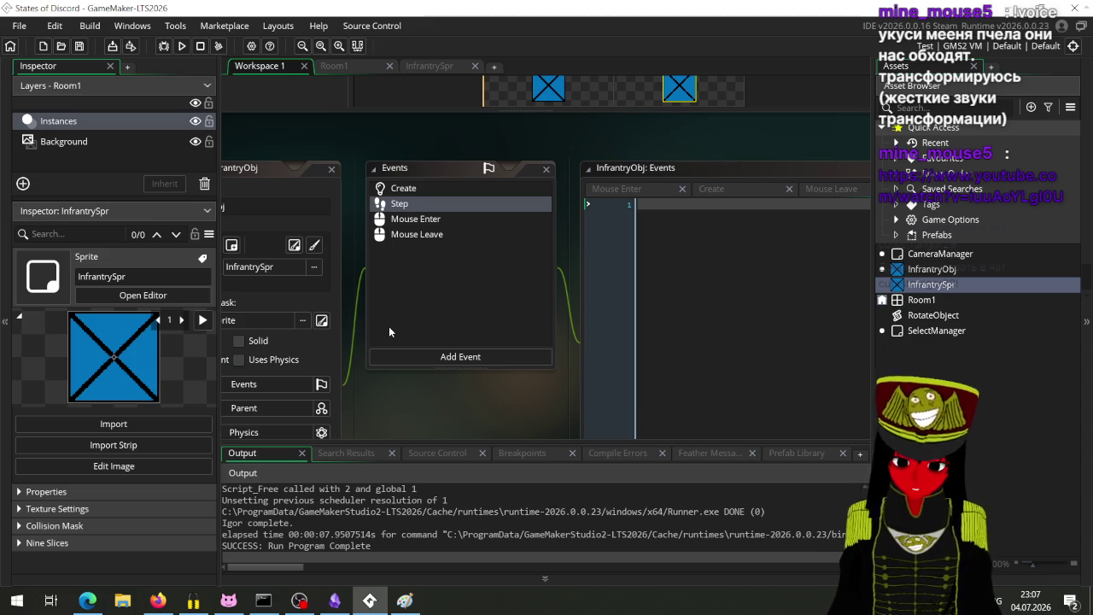
click(436, 192)
Add moving = false to InfrantryObj's Create event and save it.
click(764, 224)
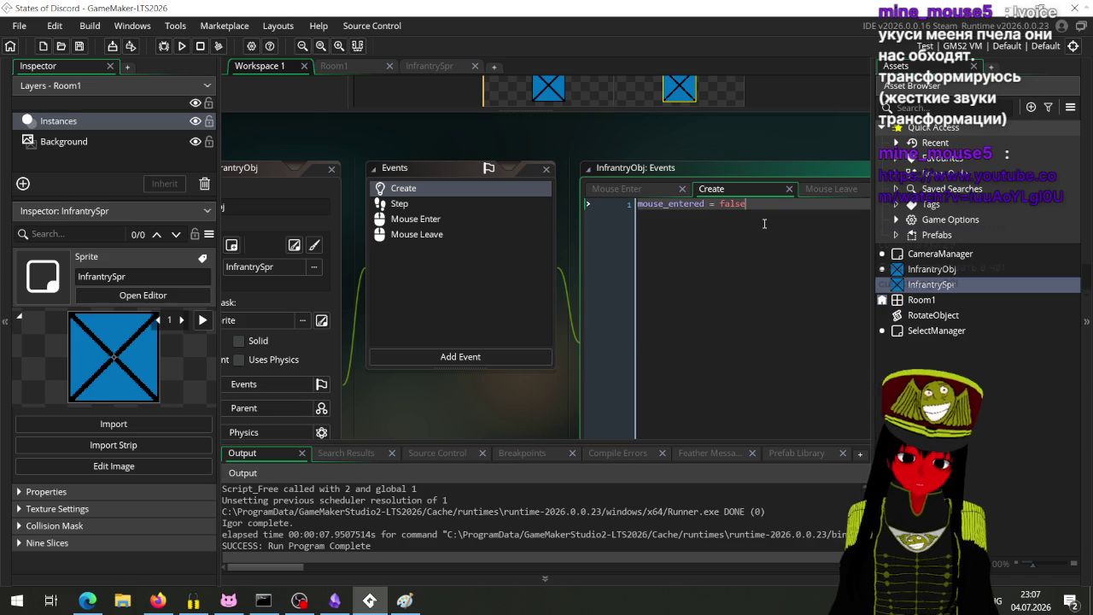
key(Return)
text(mov)
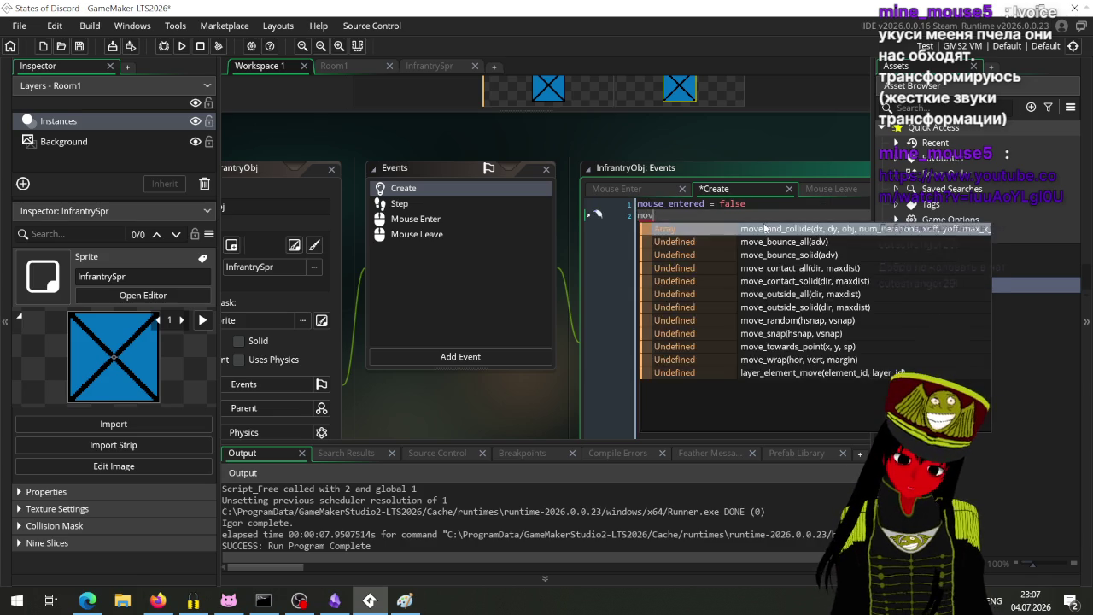
text(ing = )
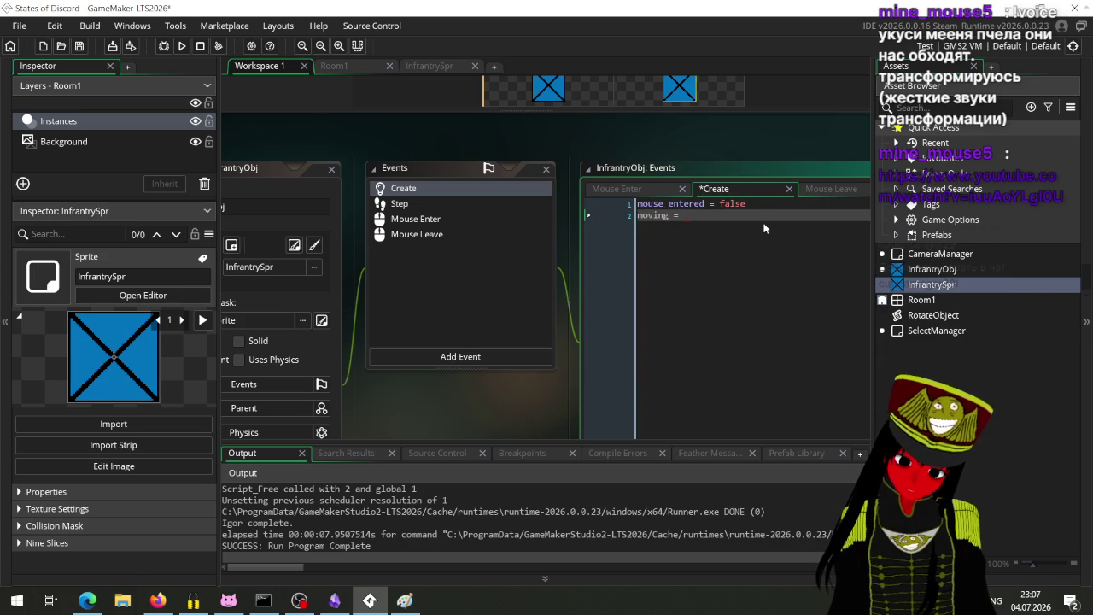
text(false)
key(ctrl+s)
In the Step event, write if (moving = true) followed by an empty braced block.
double_click(399, 203)
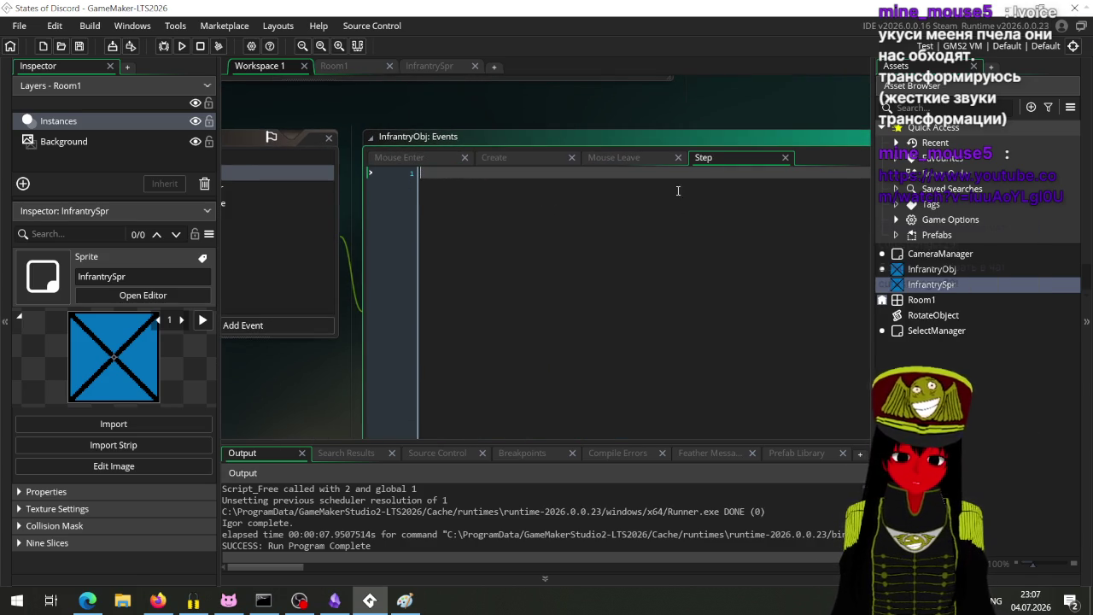
text(m)
key(BackSpace)
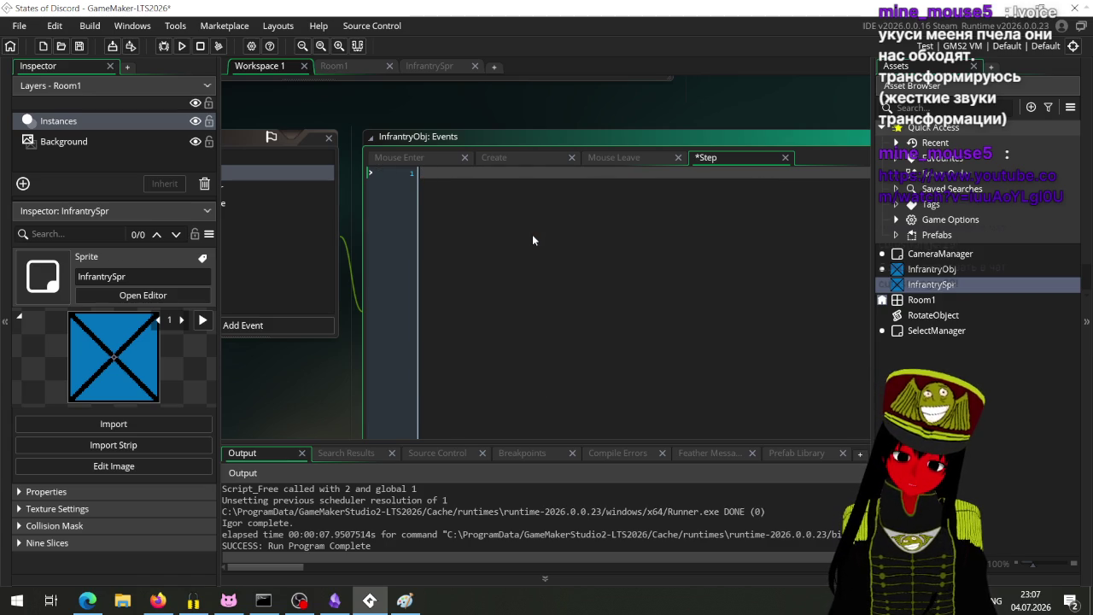
text(if )
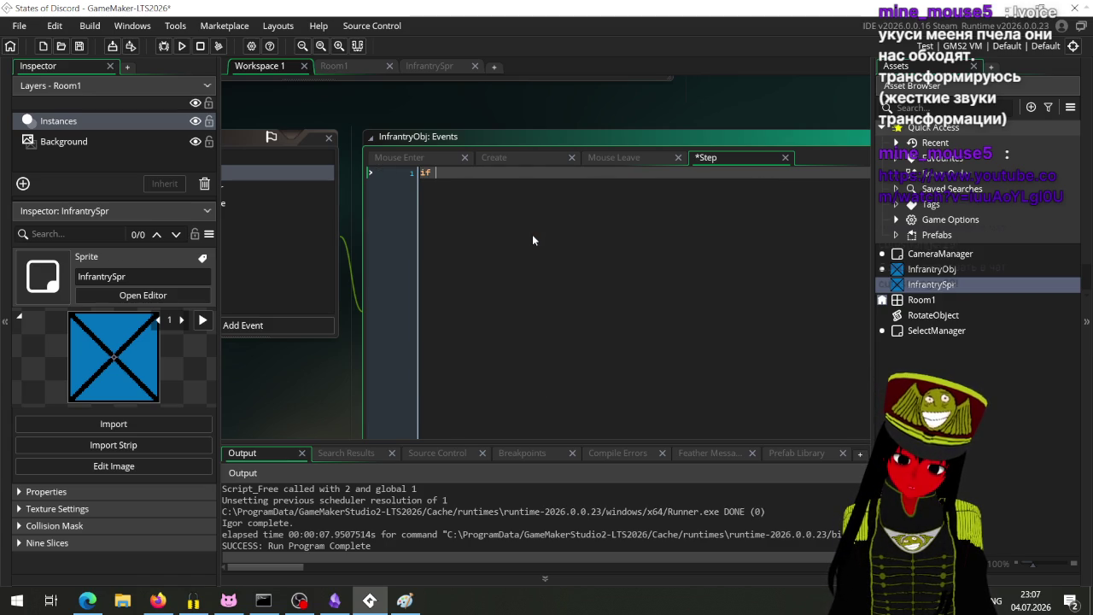
text((moving = )
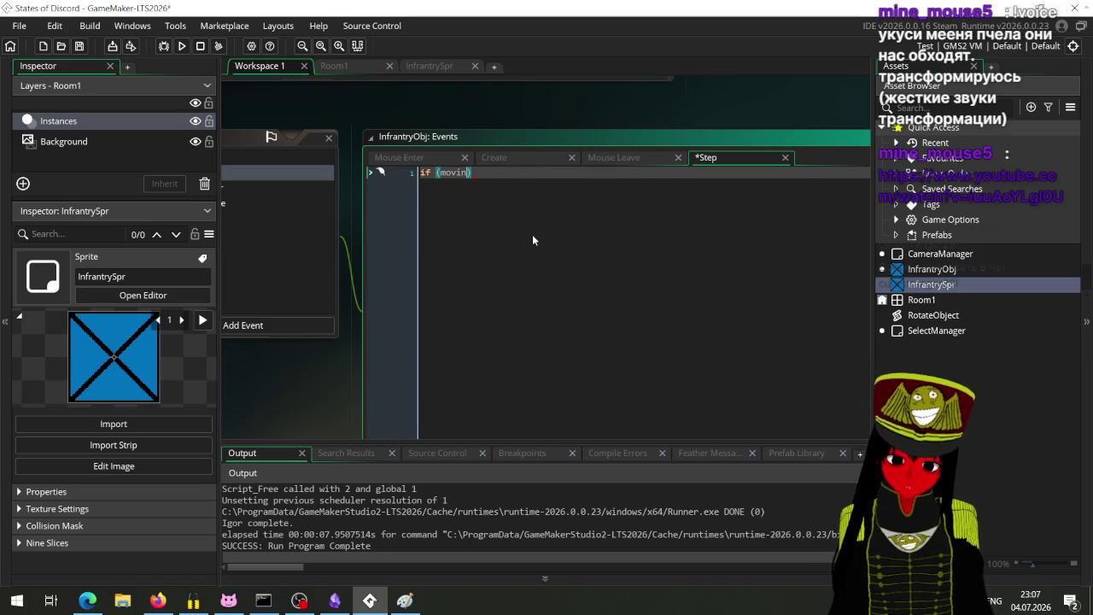
text(true)
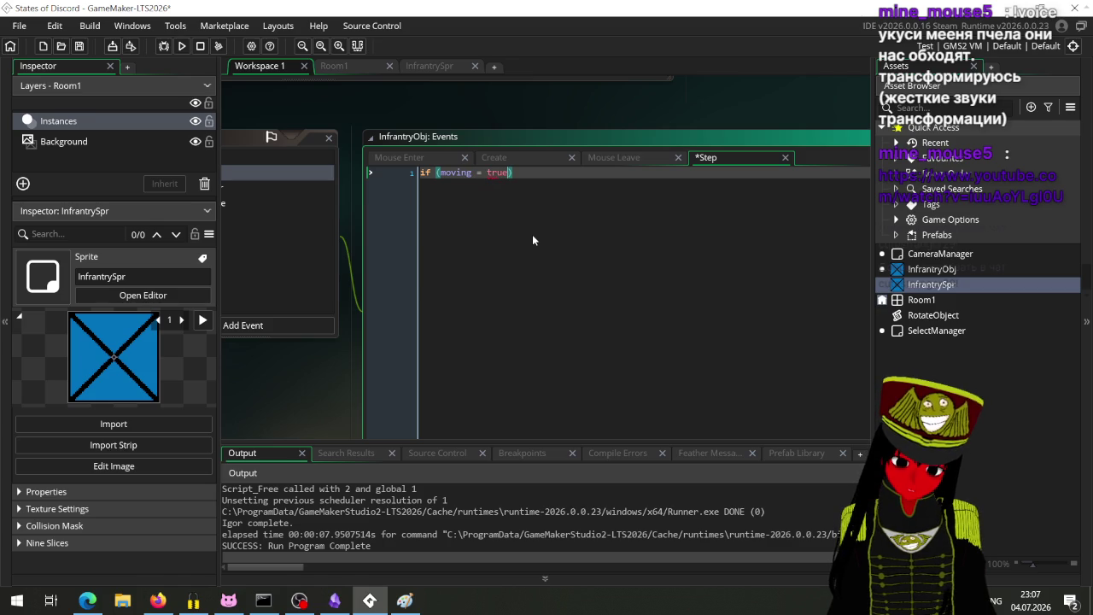
text())
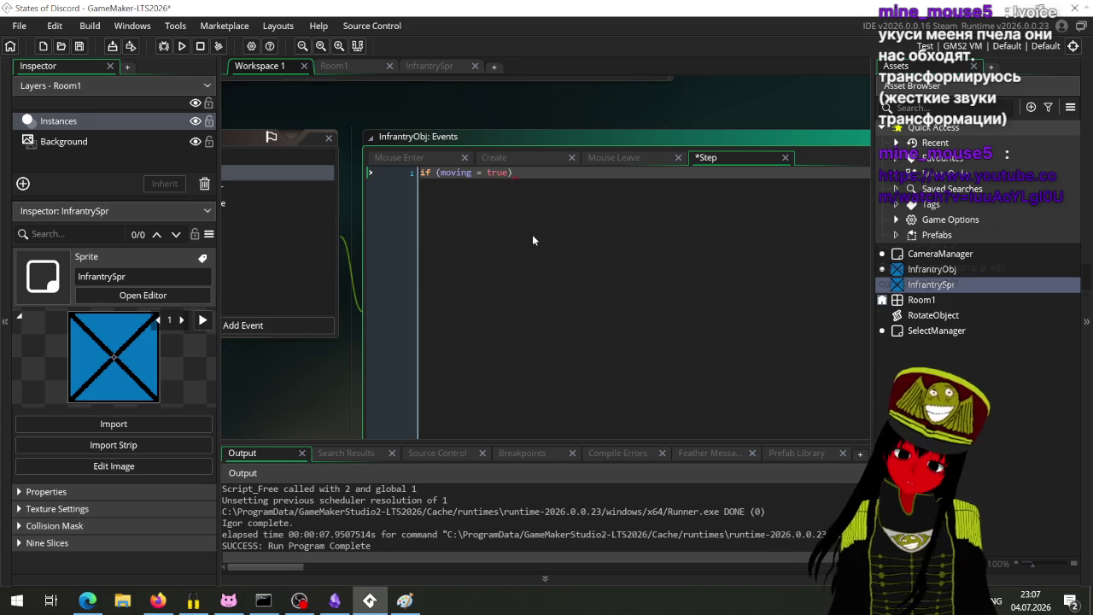
key(Return)
text({)
key(Return)
text(})
key(Return)
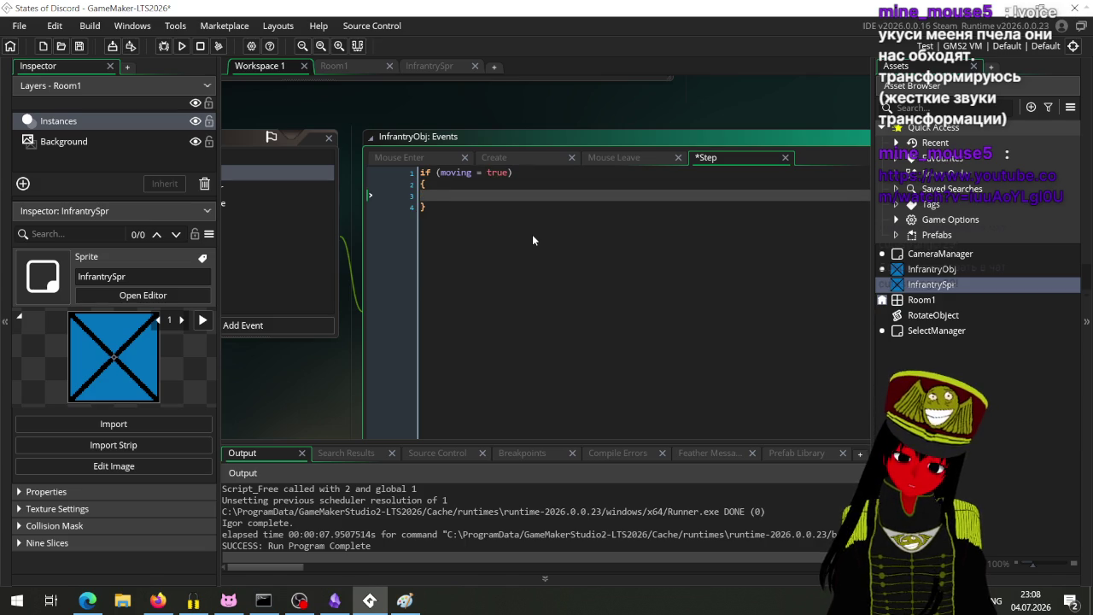
Add end_x = noone and end_y = noone to the Create event and save.
drag(312, 359, 474, 352)
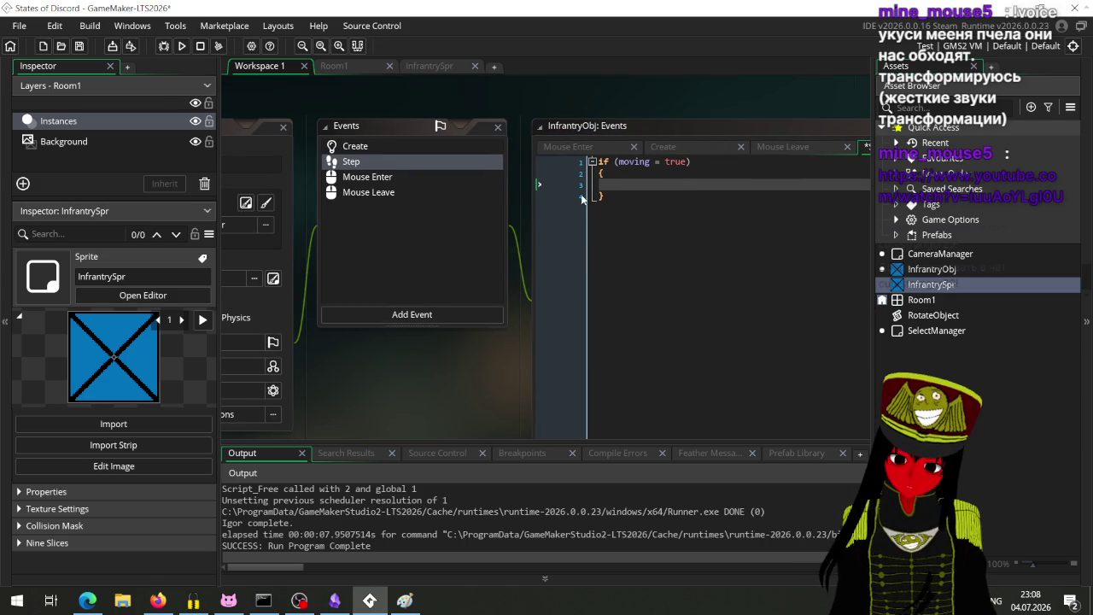
click(440, 146)
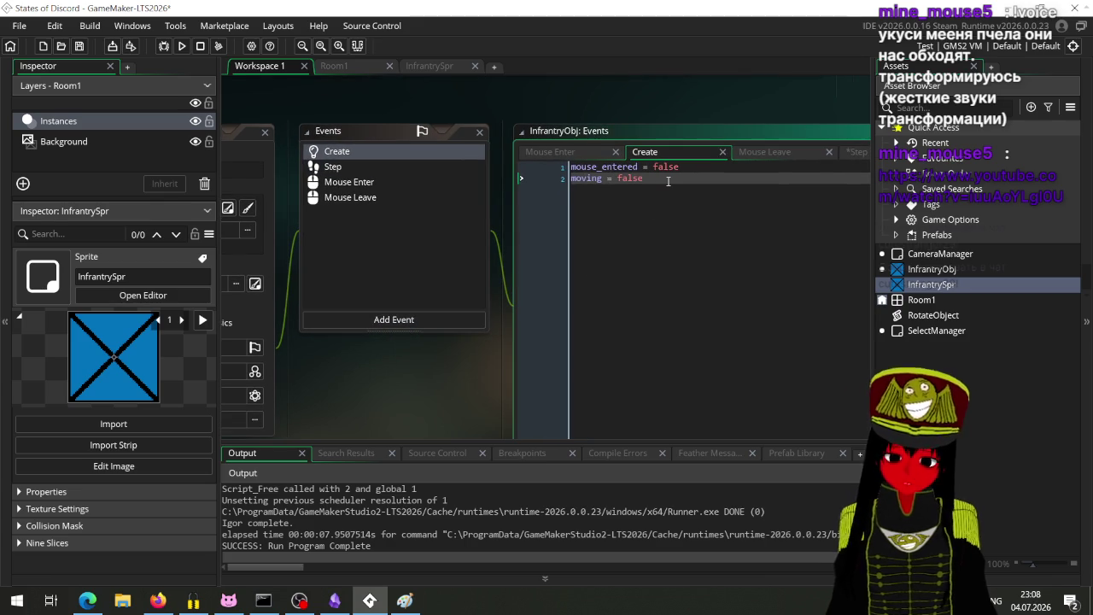
key(Return)
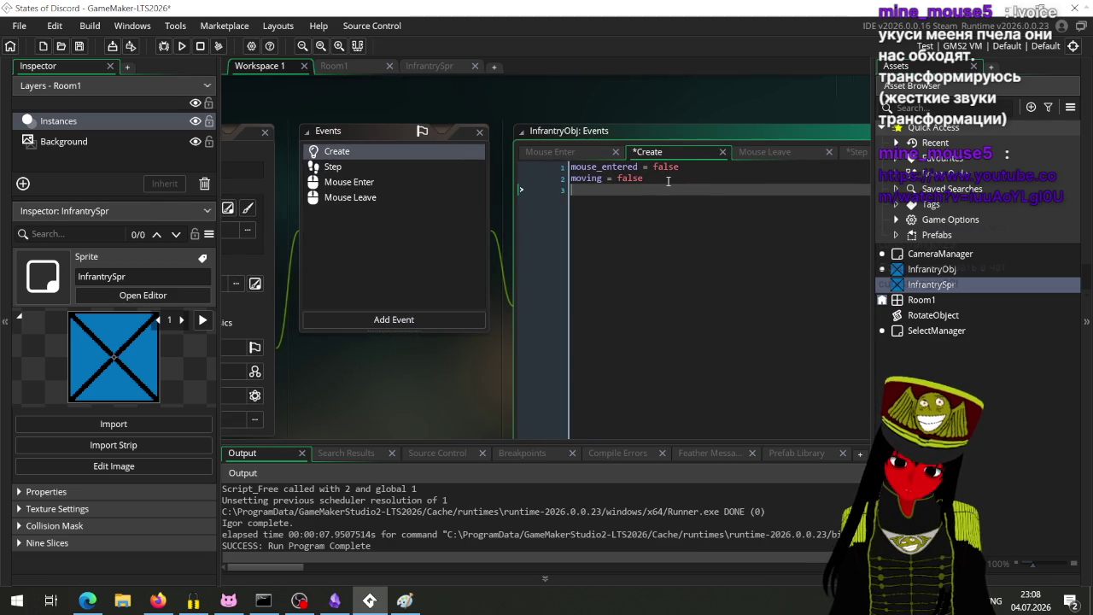
text(end_x)
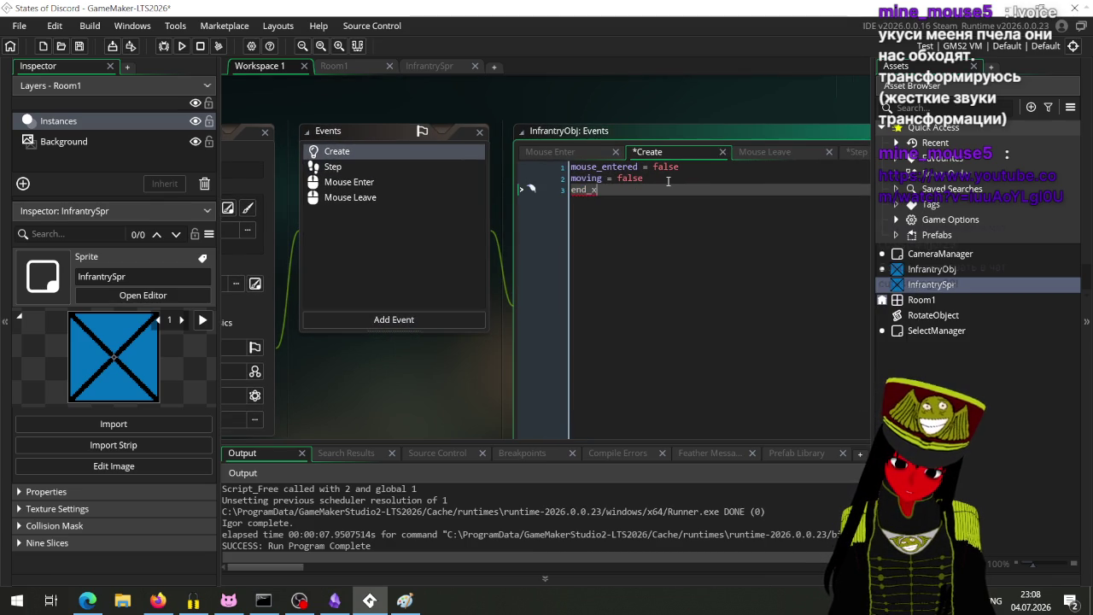
text( =)
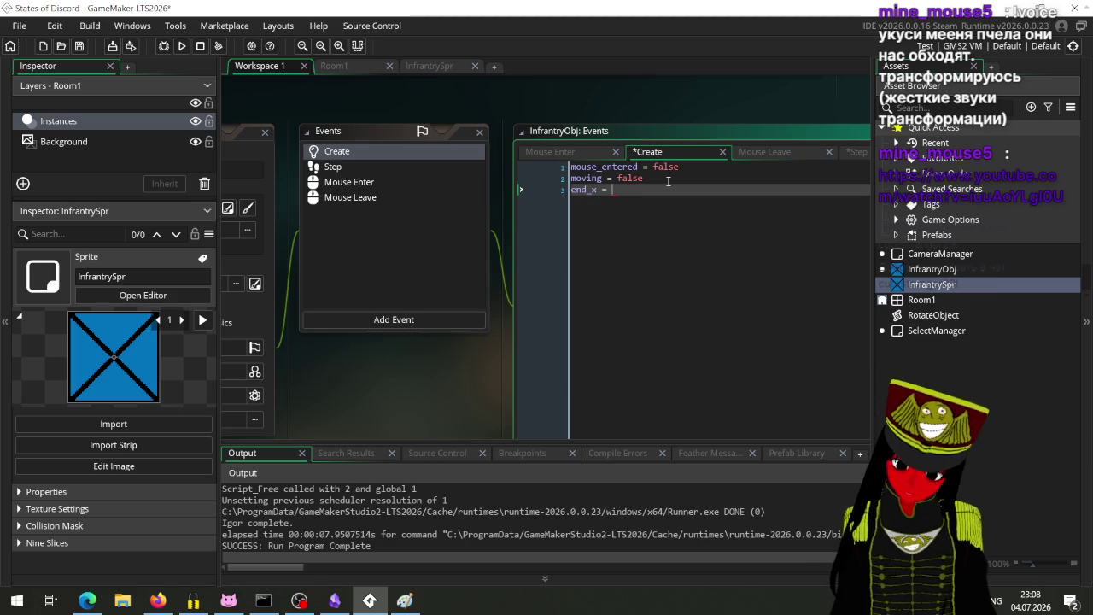
text(noone)
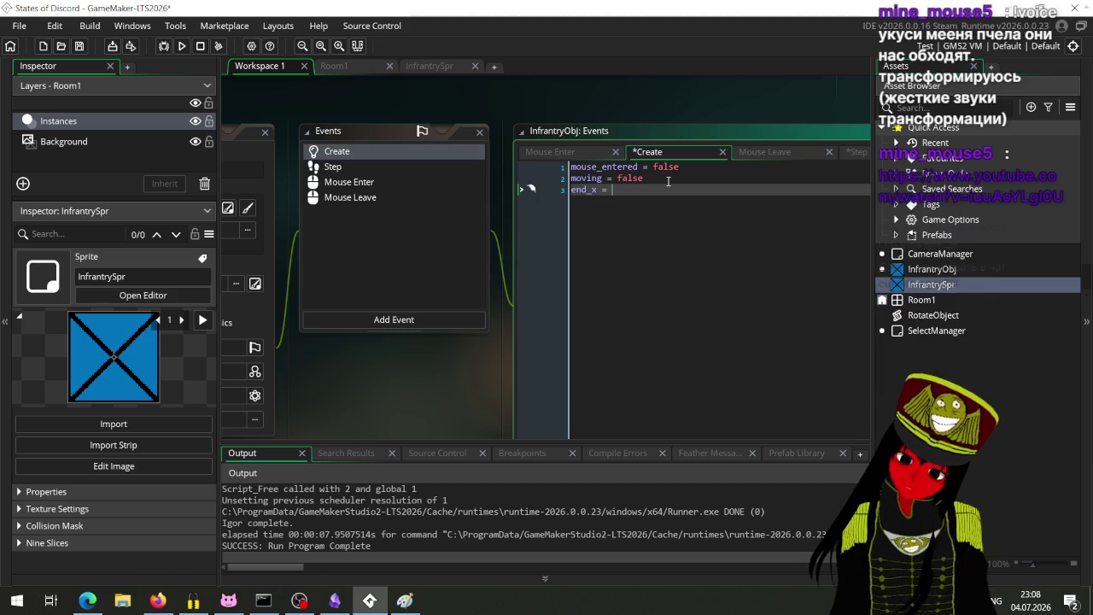
key(Return)
text(en)
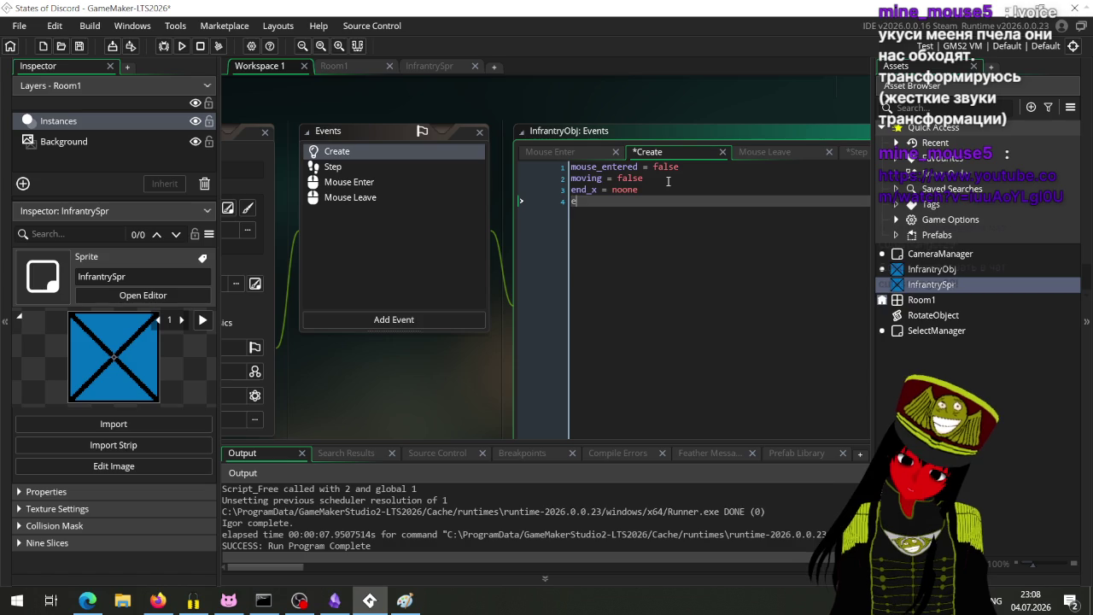
text(d_y)
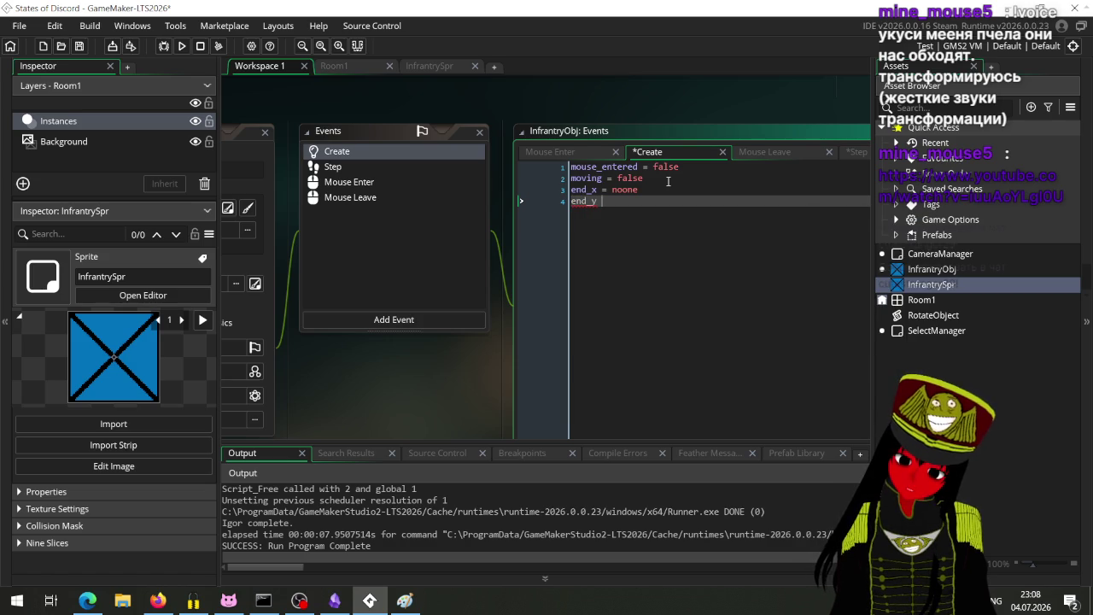
text( = noone)
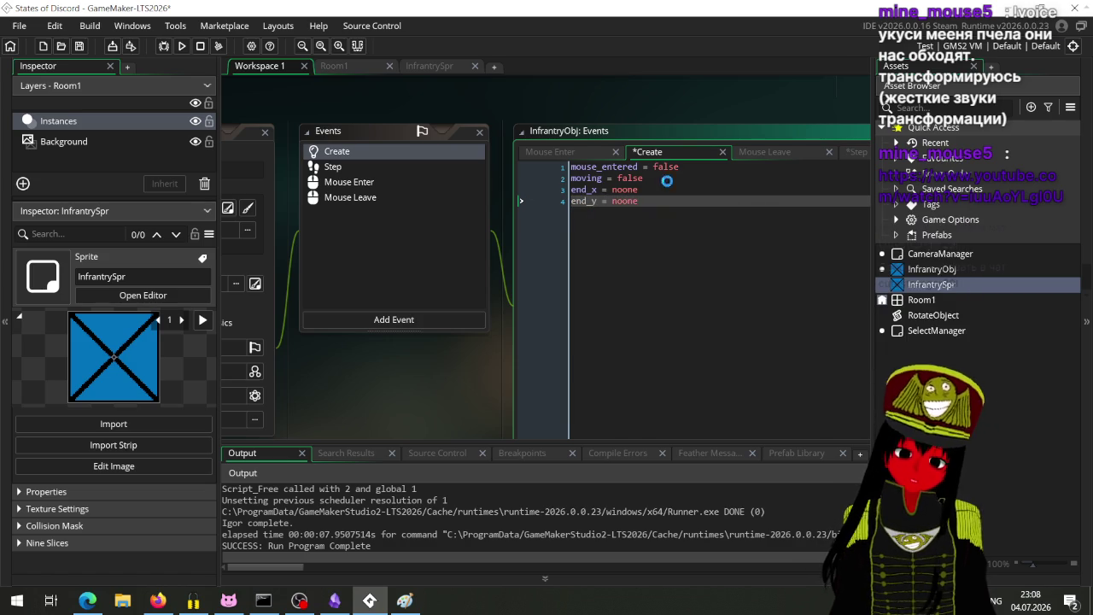
key(ctrl+s)
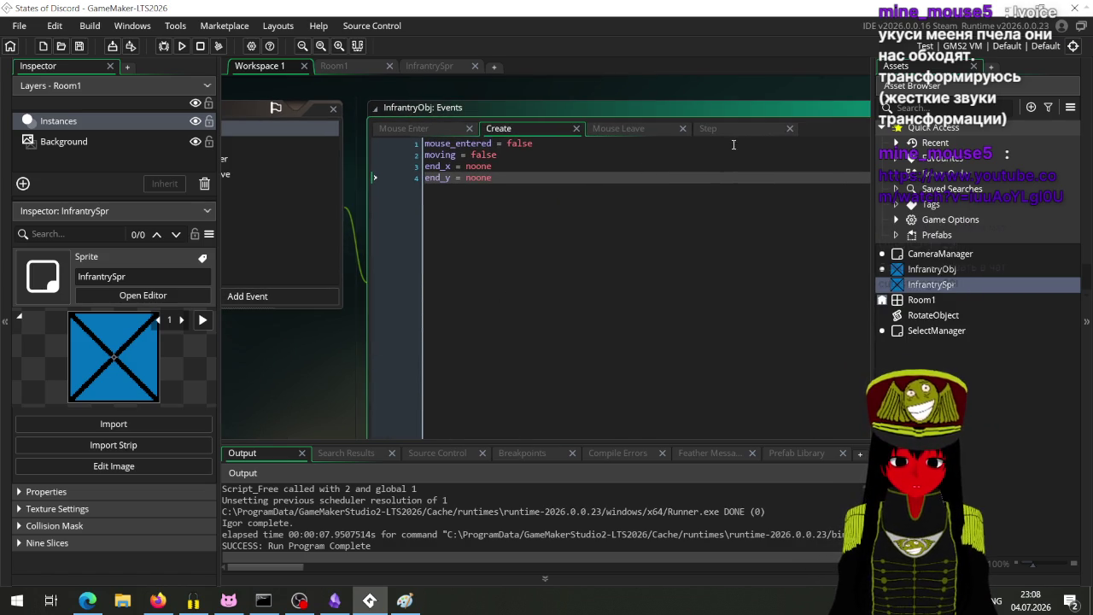
Inside the Step block, write x = lerp(x, end_x, 0.1) and y = lerp(y, end_y, 0.1), then save.
click(713, 128)
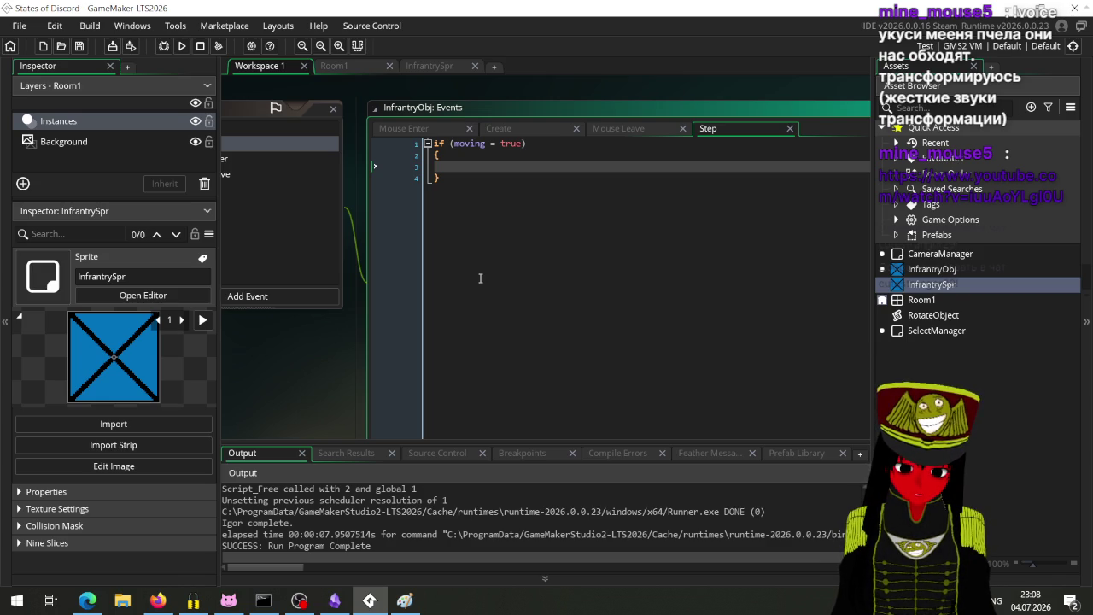
text(x)
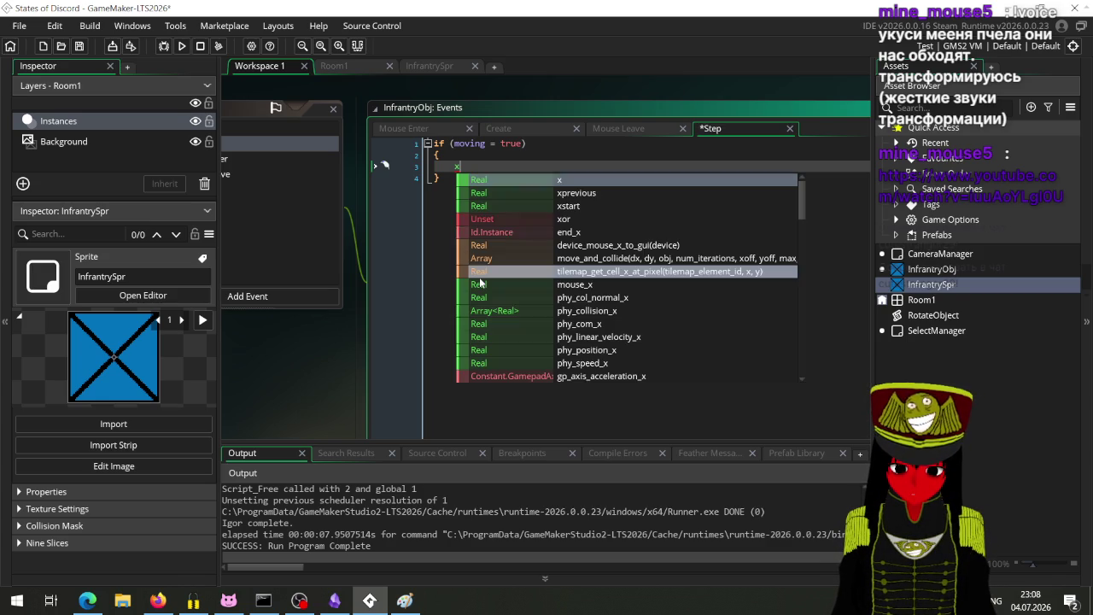
text( = lert)
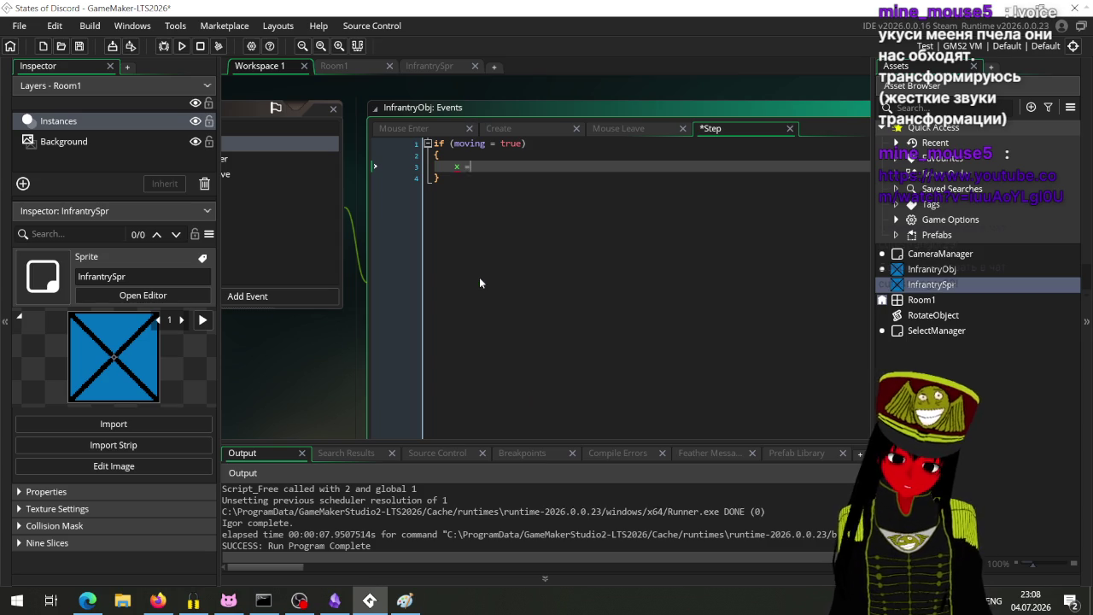
key(BackSpace)
text(p)
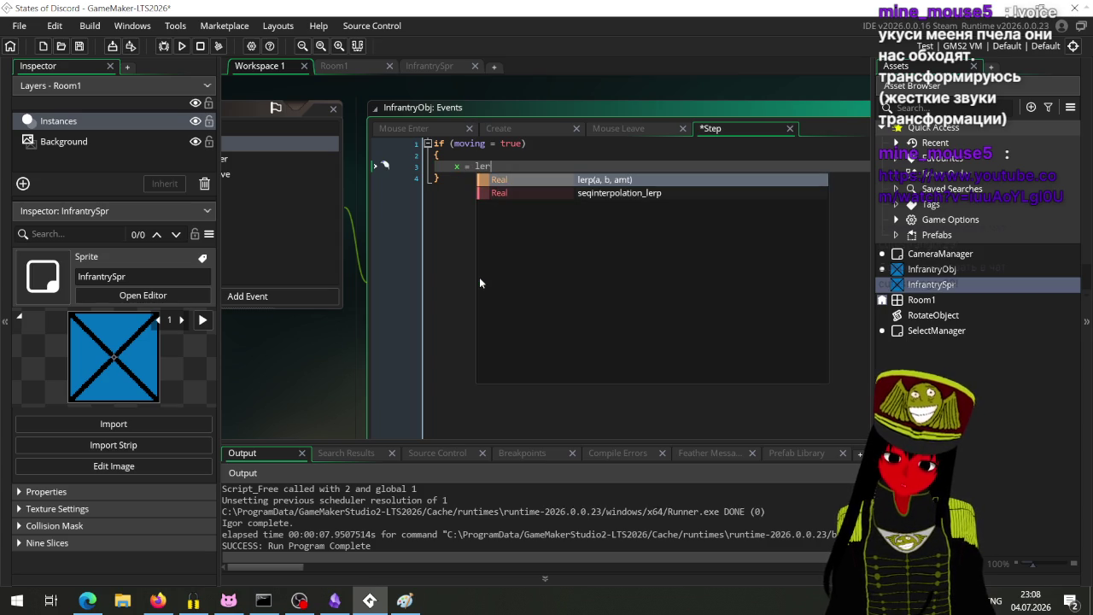
text(()x, )
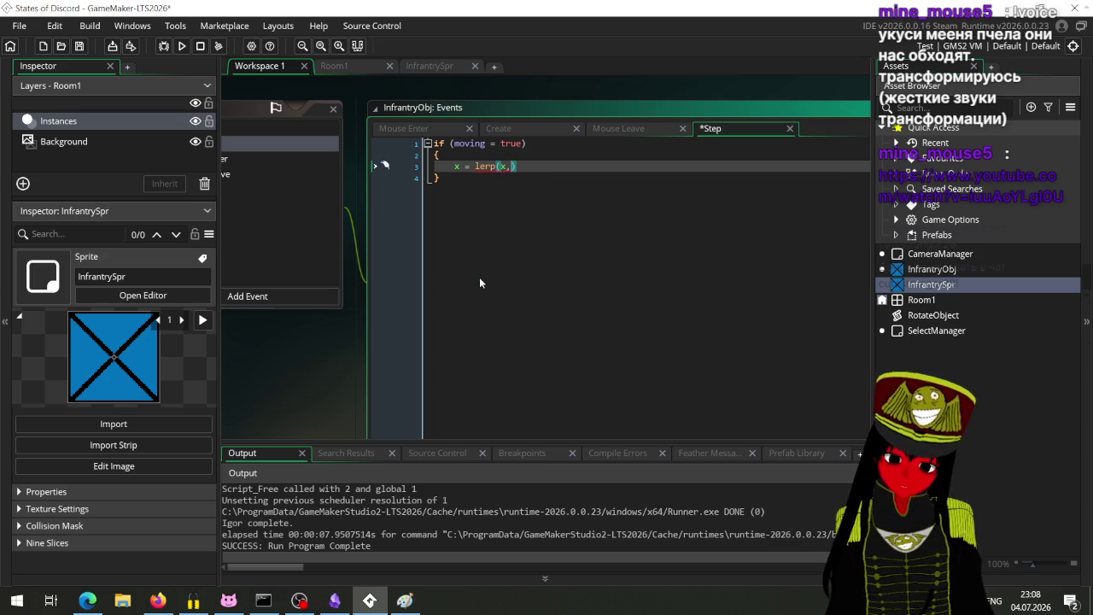
text(end_x)
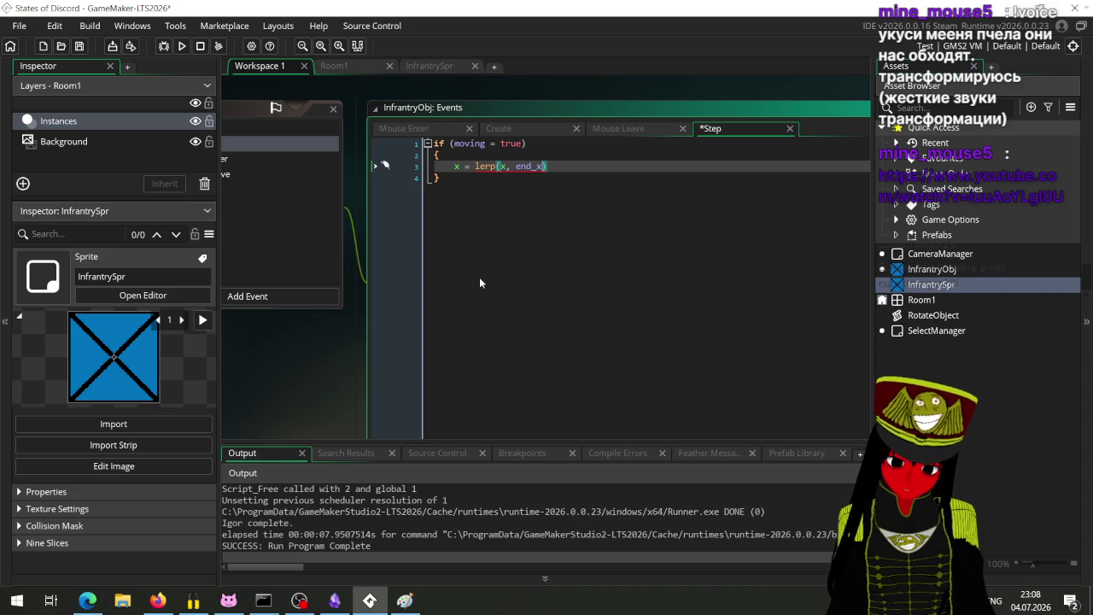
text(, 0)
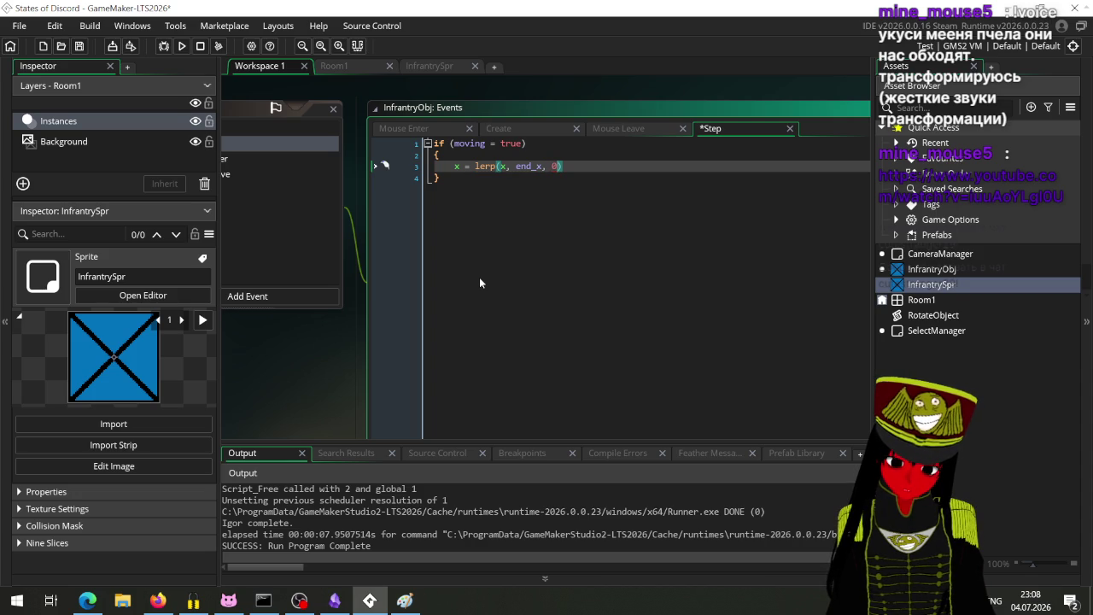
text(.)
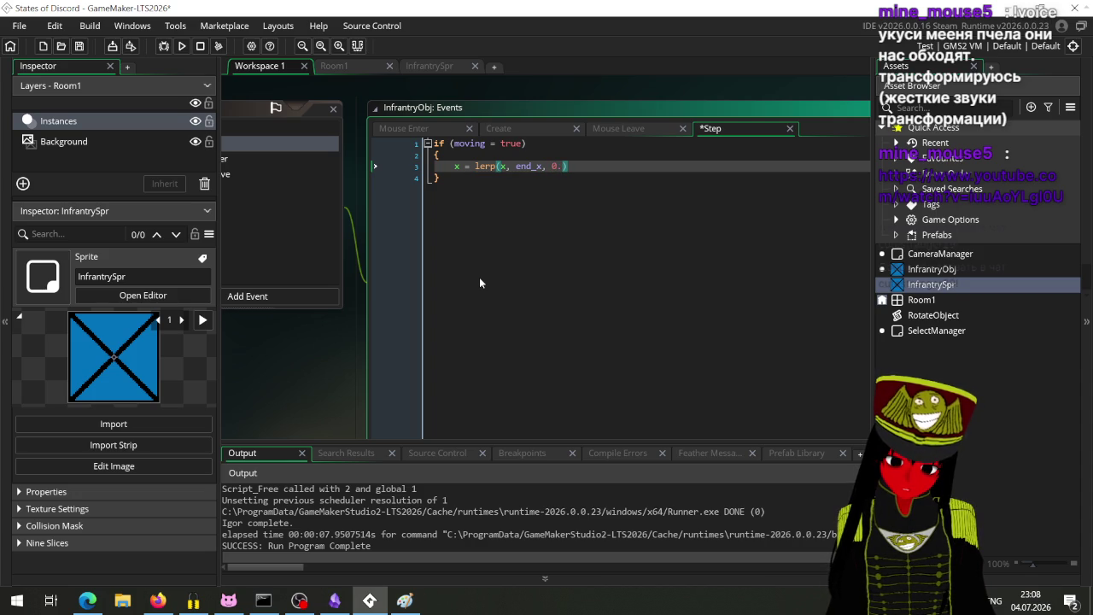
text(1)
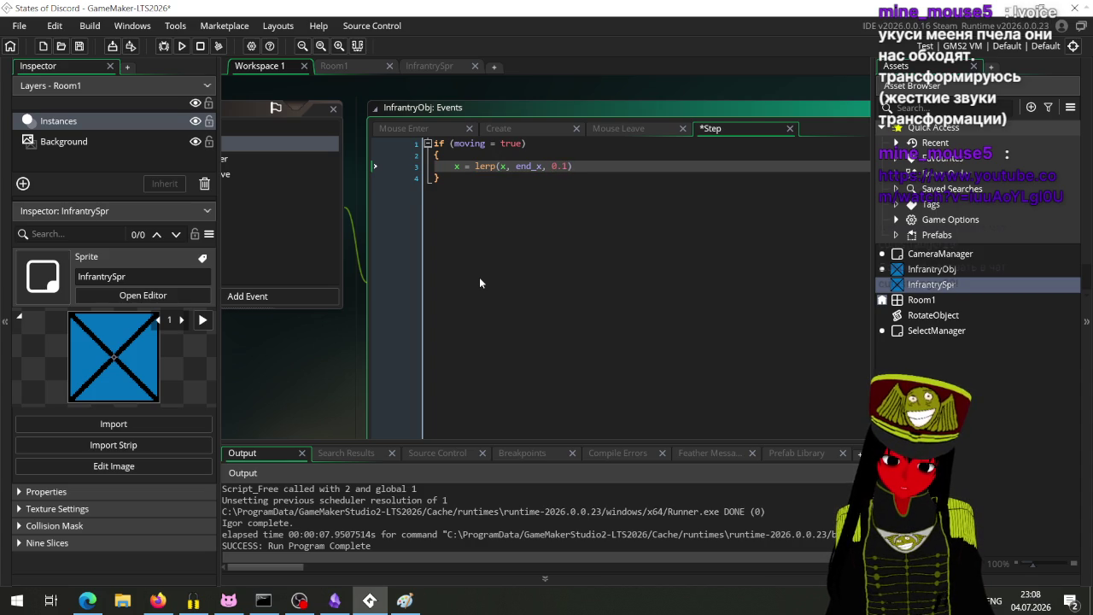
key(Return)
text(y = lerp)
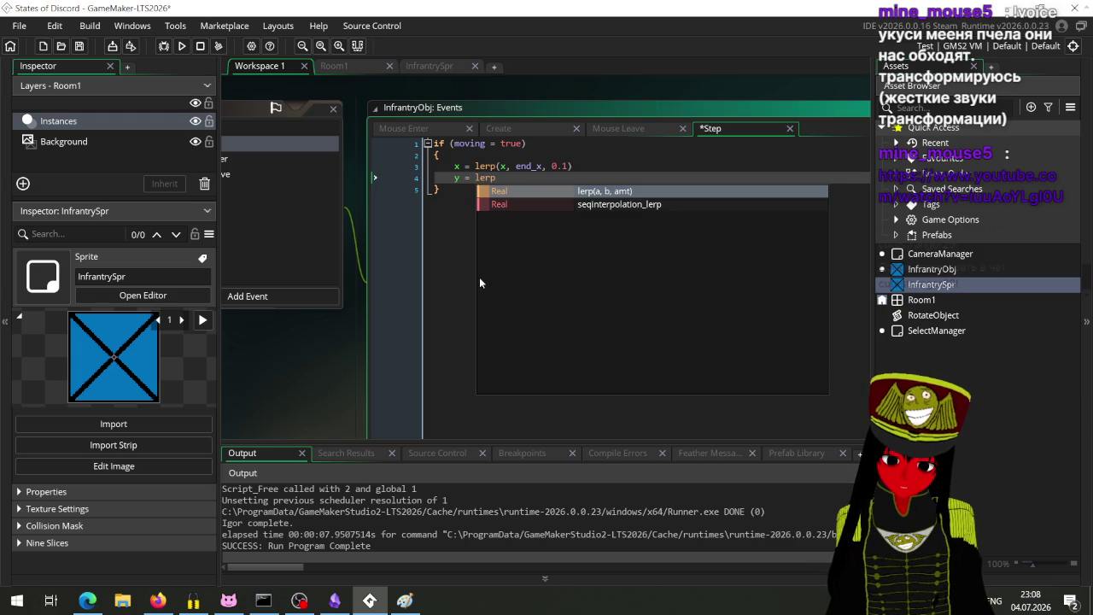
text((y, end_y, 0.1))
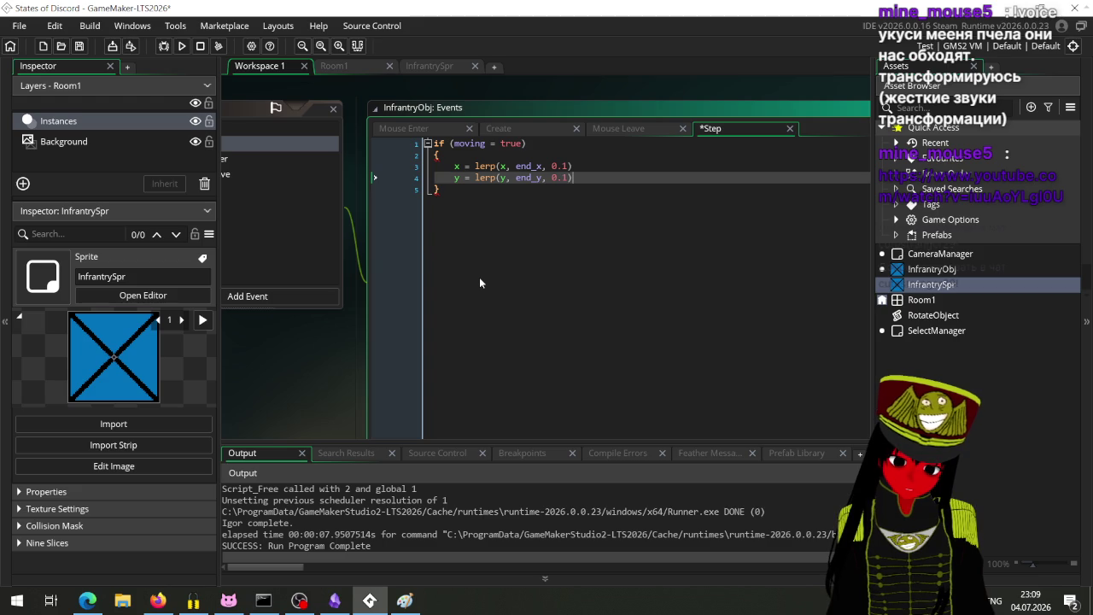
key(ctrl+s)
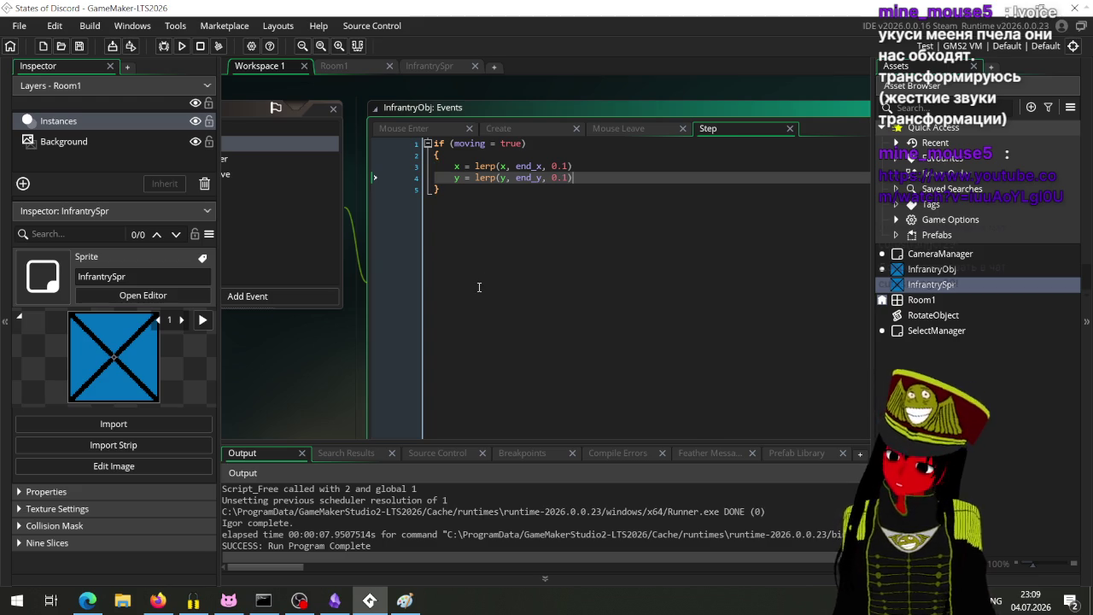
Delete the stray lerp() and the commented-out move_towards_point line in Global Right Pressed.
scroll(311, 398, down, 4)
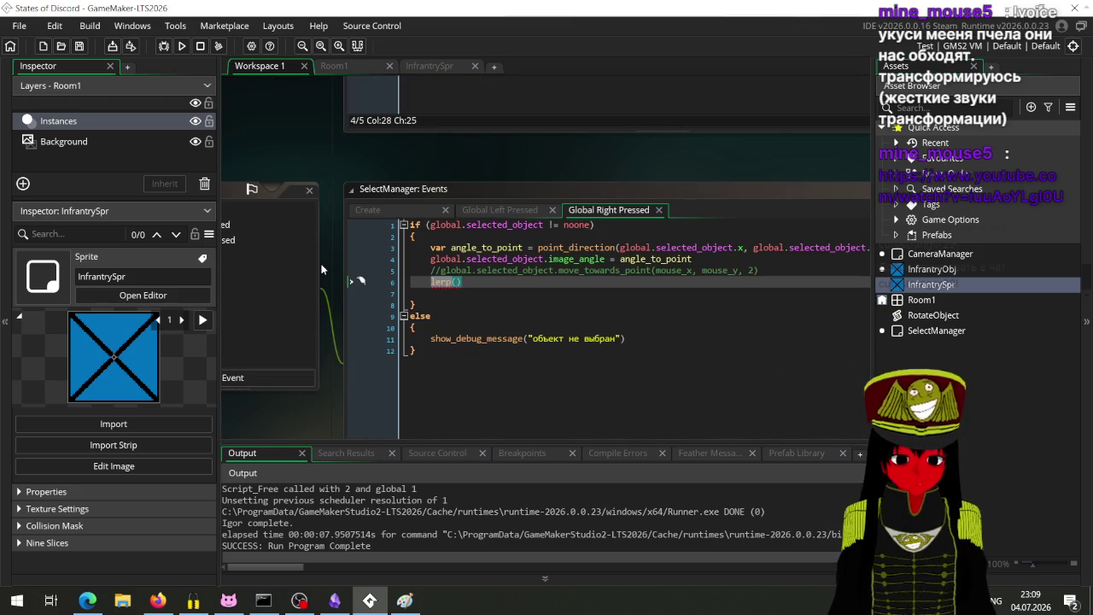
scroll(322, 269, up, 4)
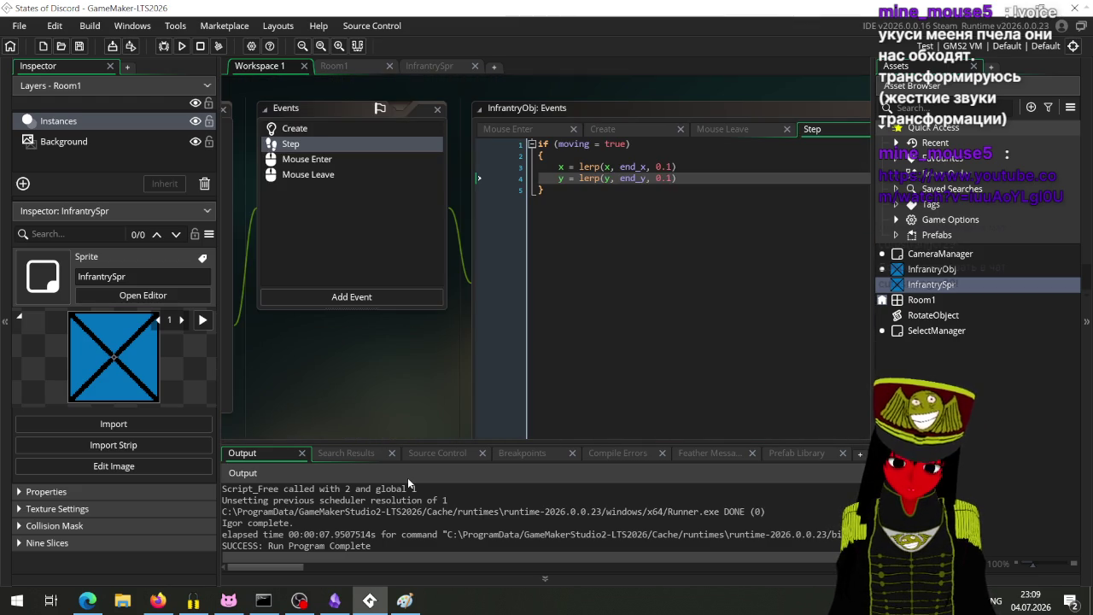
scroll(397, 418, down, 4)
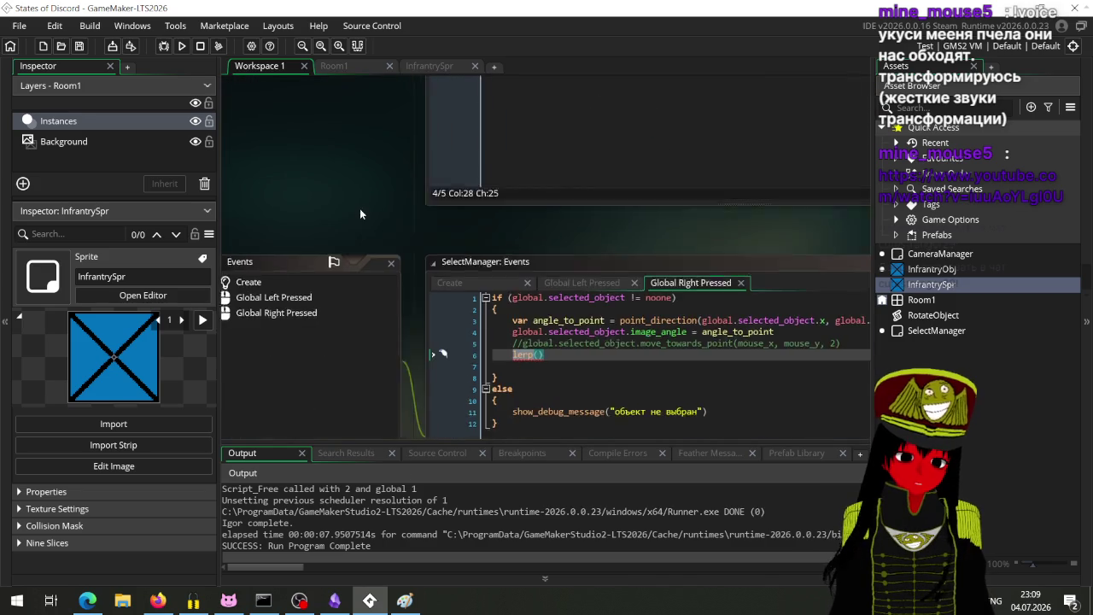
scroll(360, 208, down, 2)
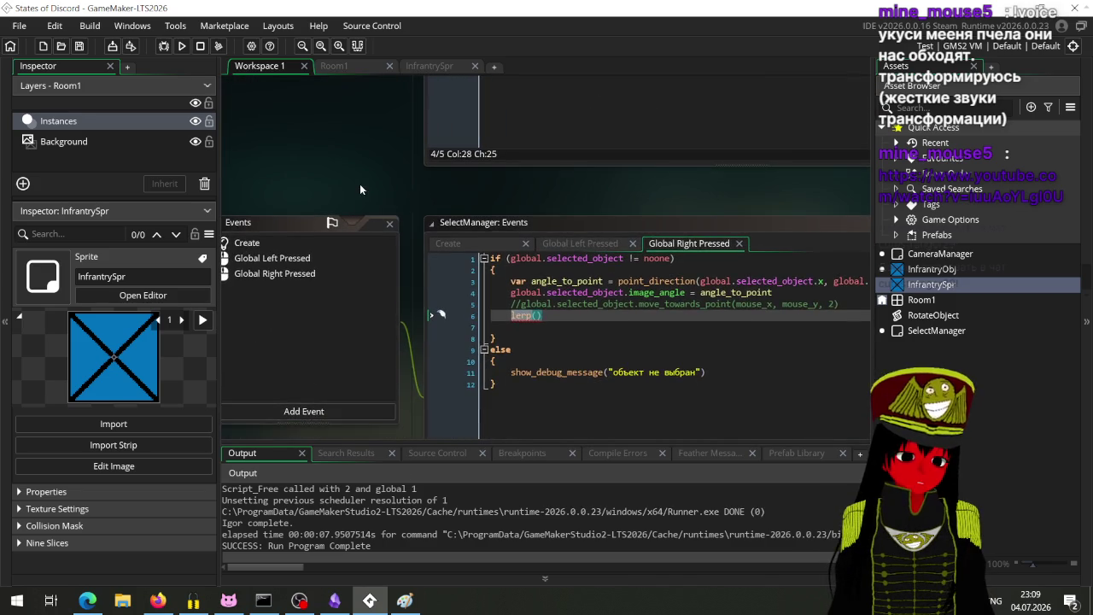
click(545, 321)
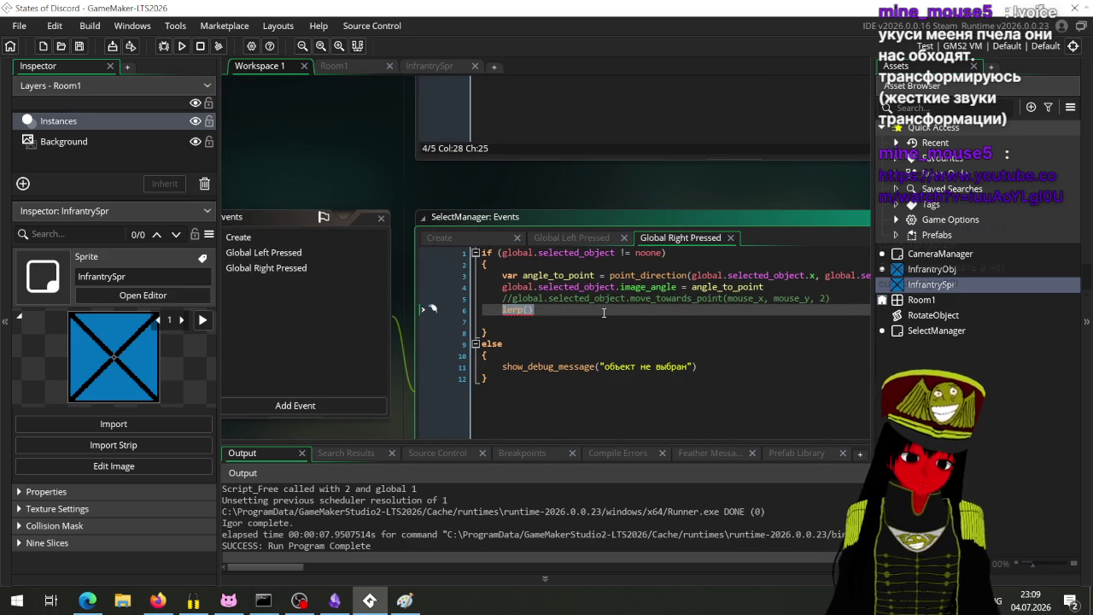
key(BackSpace)
key(Up)
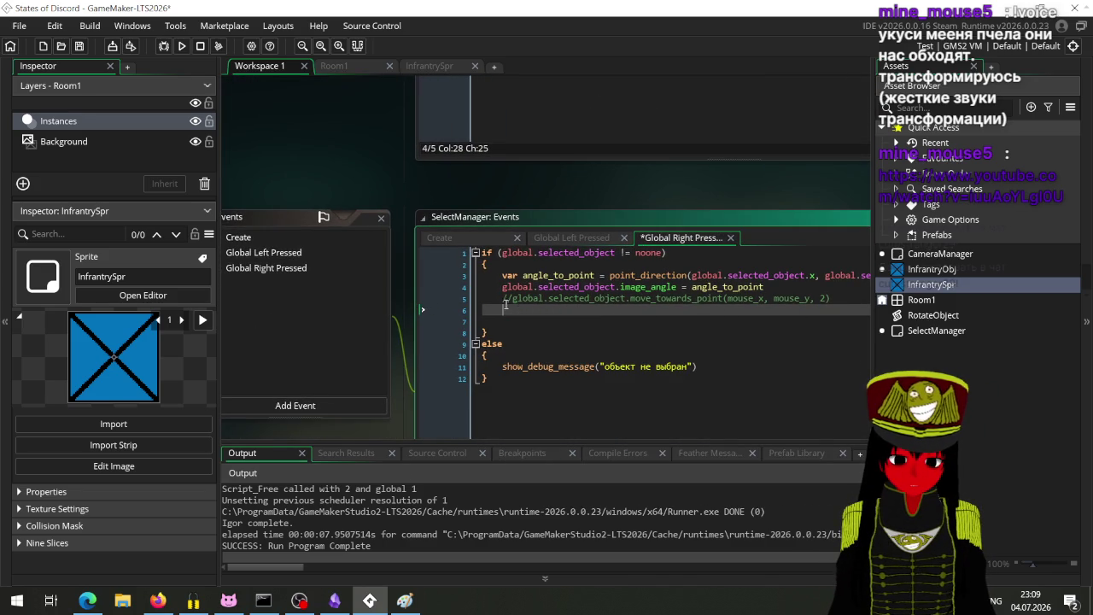
key(ctrl+d)
Write global.selected_object.end_x = mouse_x using autocomplete.
text(global.se)
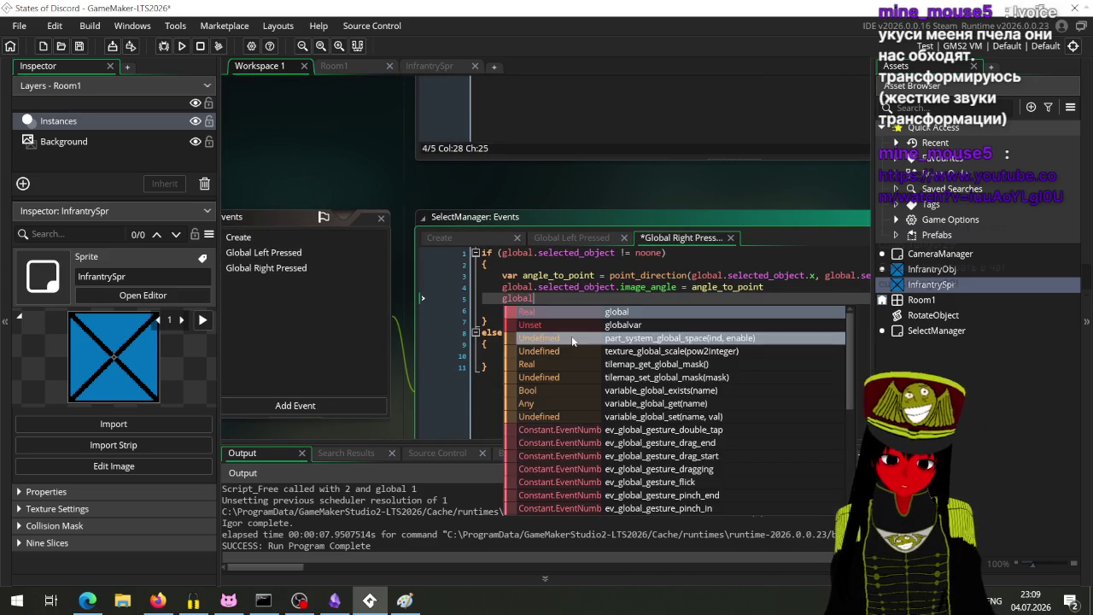
key(Return)
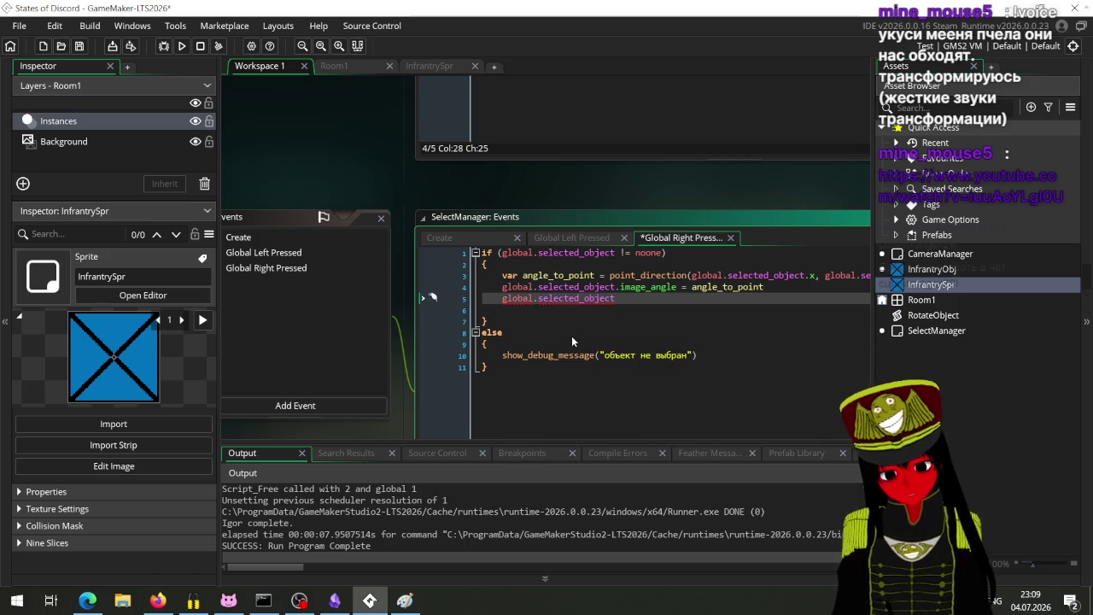
text(.)
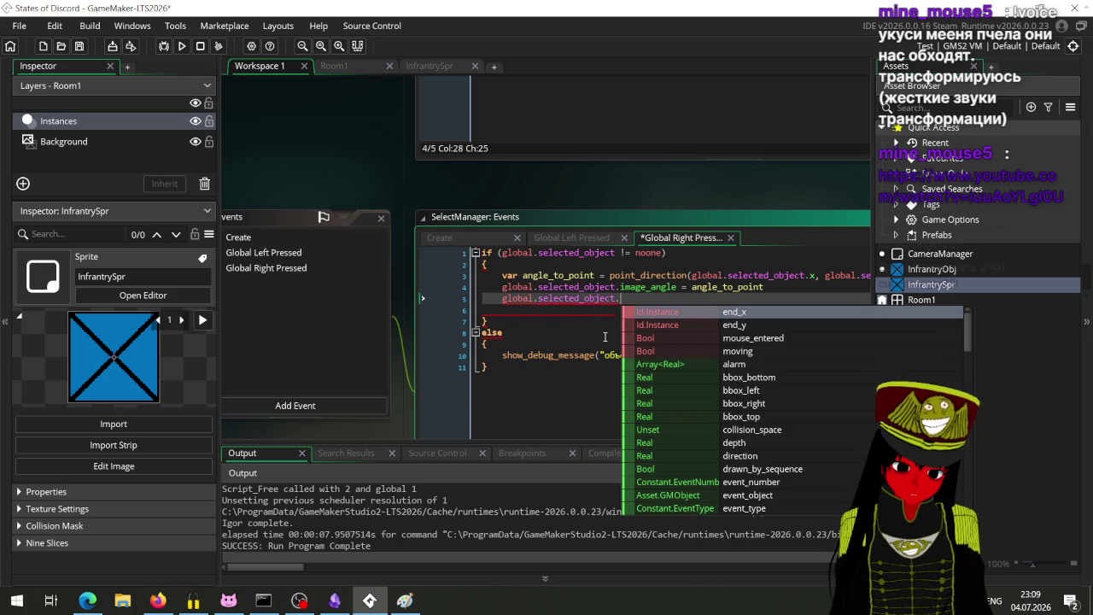
key(Return)
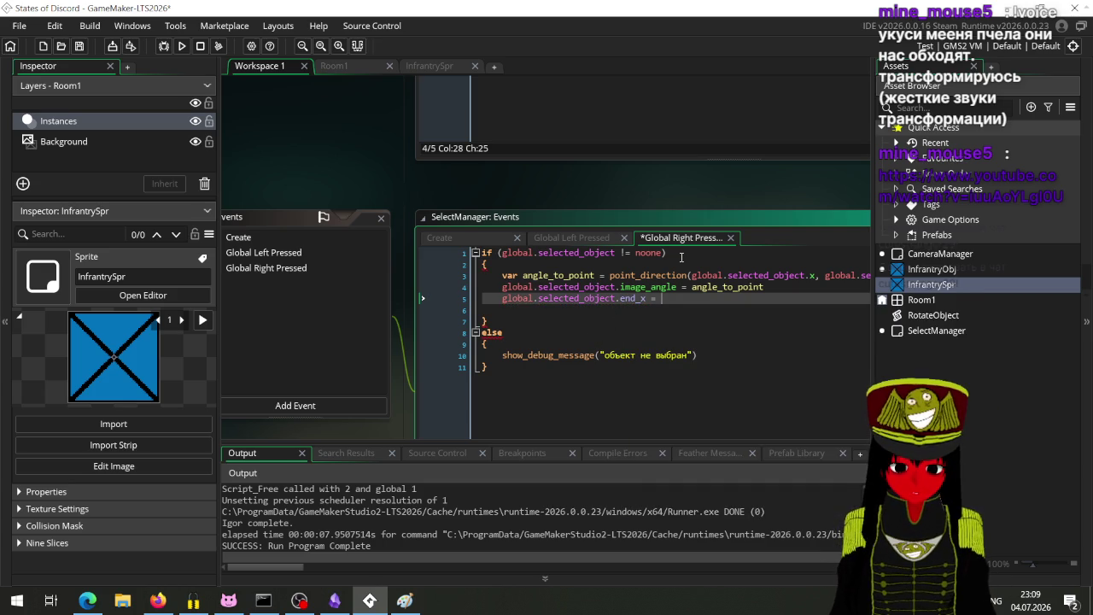
text(mouse)
key(Return)
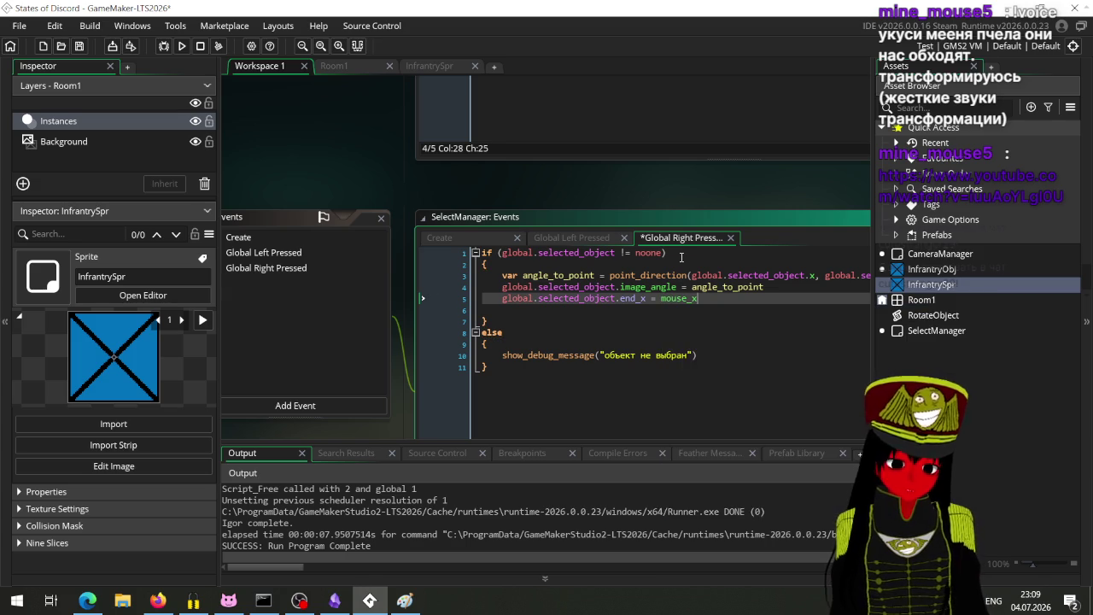
Add matching end_y = mouse_y and global.selected_object.moving = true lines below it.
key(Return)
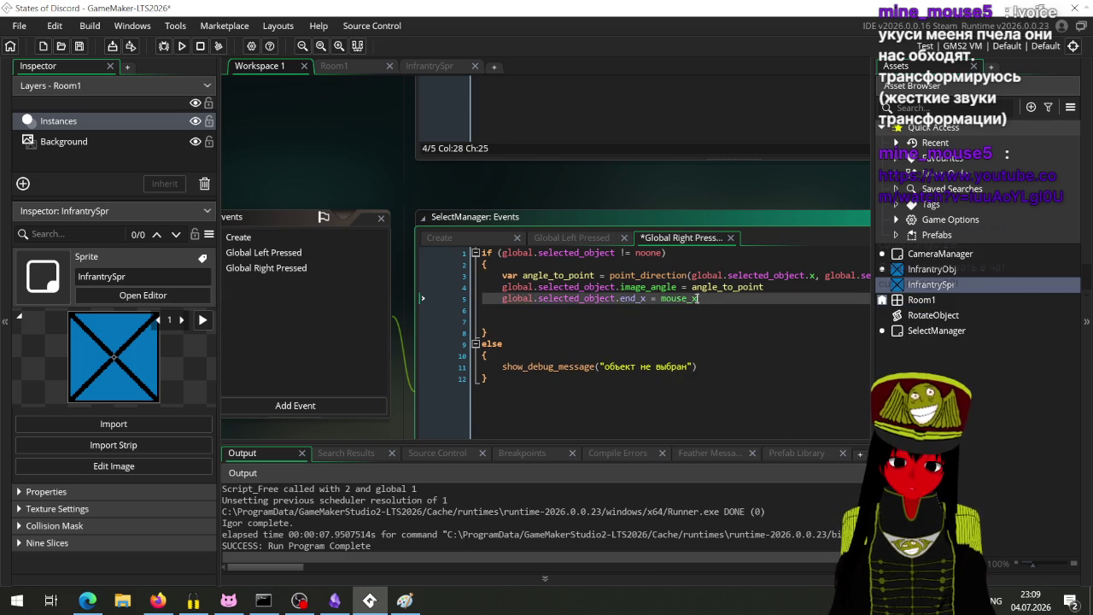
text(global.selected_object.end_x = mouse_x)
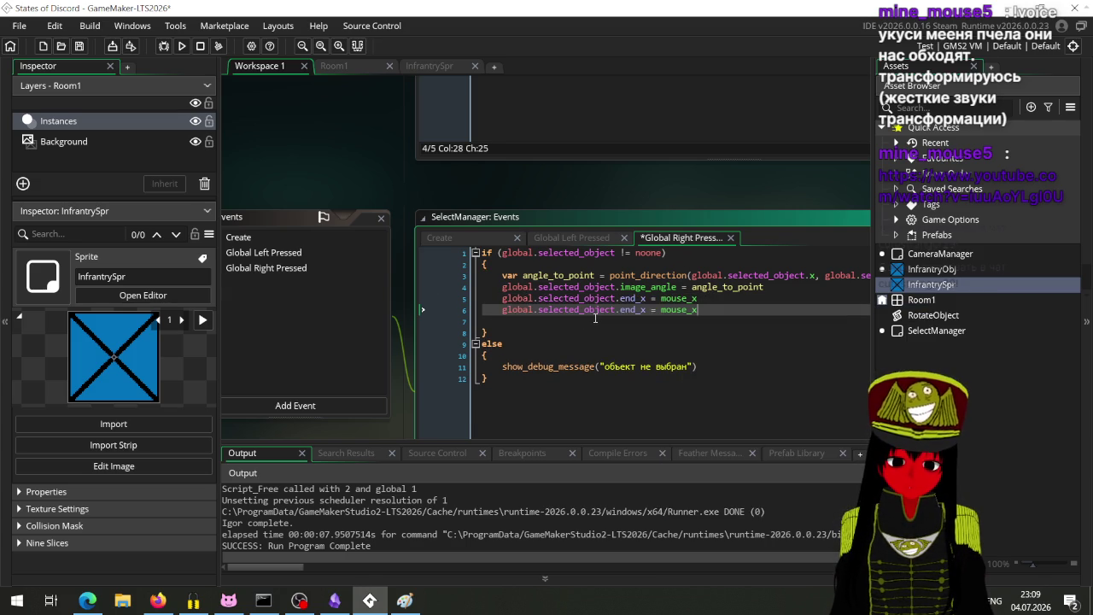
click(647, 310)
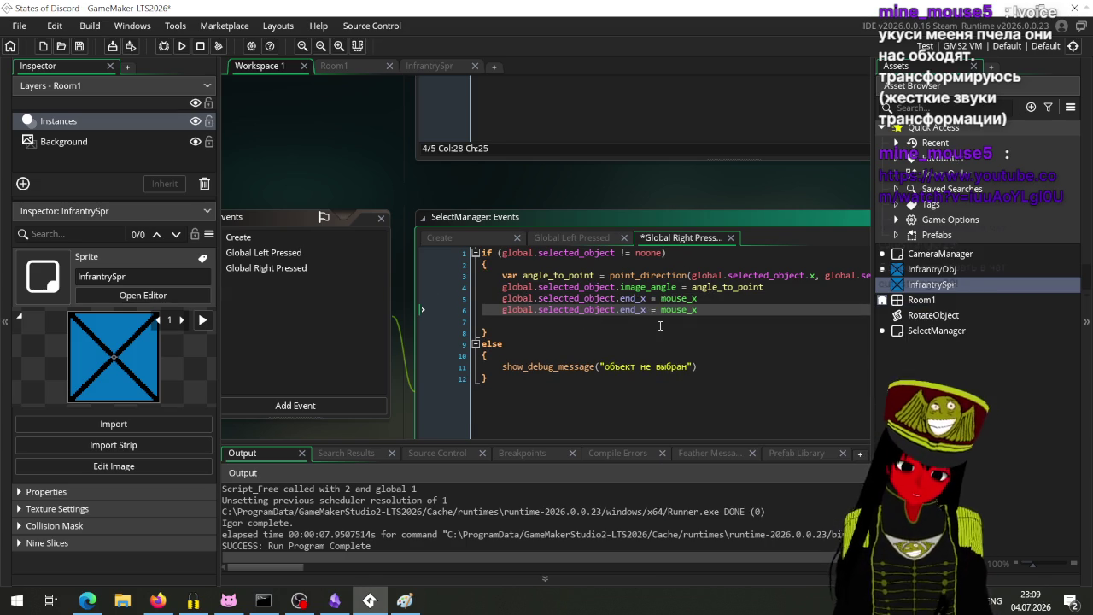
key(BackSpace)
text(y)
key(BackSpace)
text(y)
key(Return)
text(global.selected_object.moving = true)
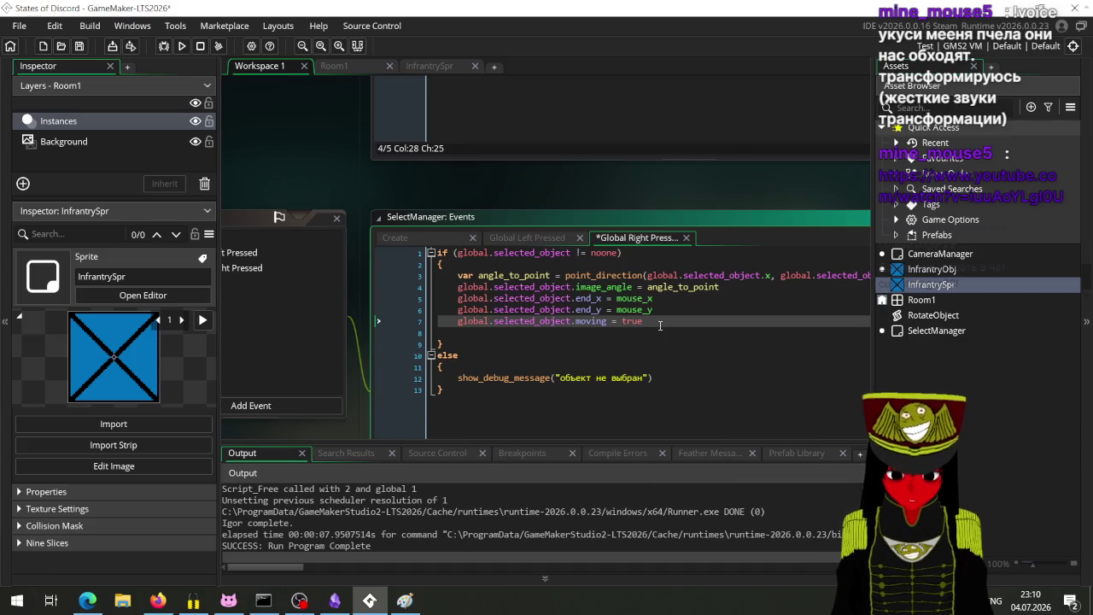
mouse_move(440, 201)
mouse_down()
mouse_move(466, 451)
mouse_move(461, 442)
mouse_up()
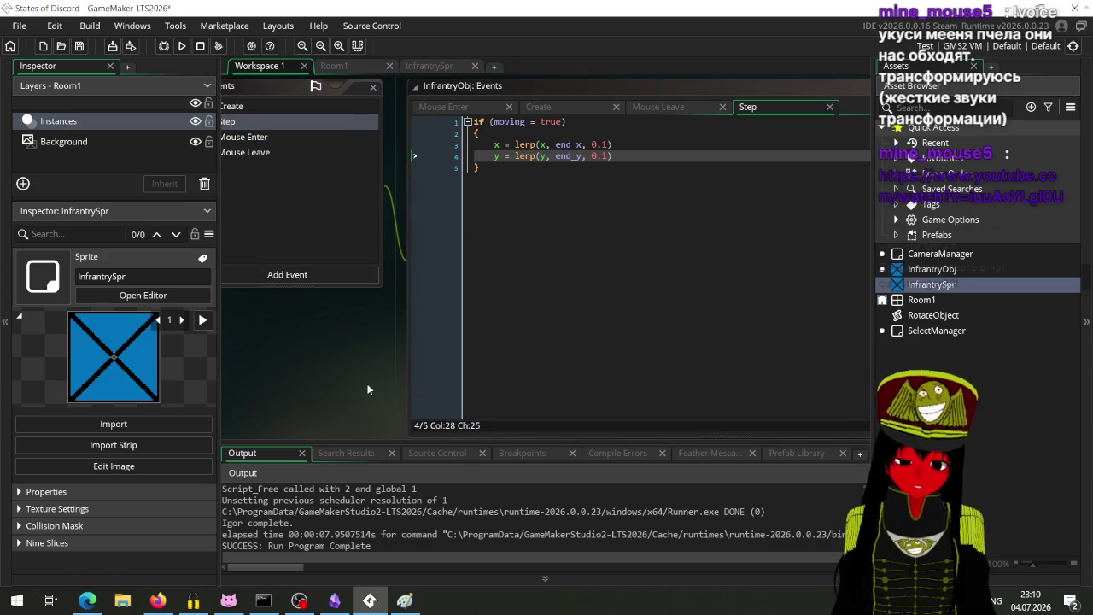
Add if (x == end_x && y == end_y) { moving = false } to the Step event, save, and run with F5.
click(626, 162)
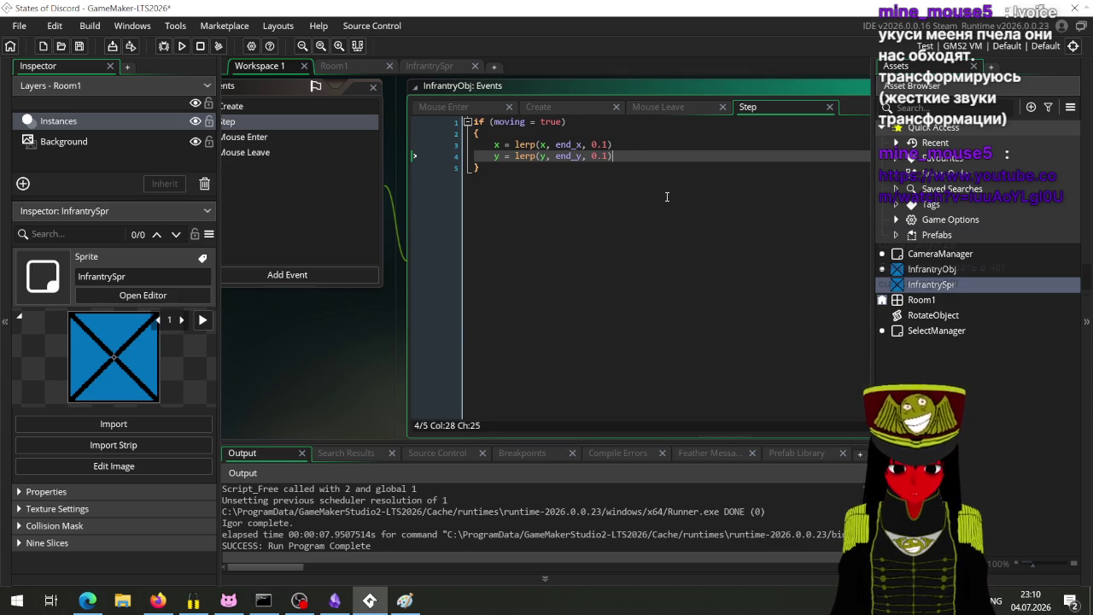
key(Return)
text(if ()
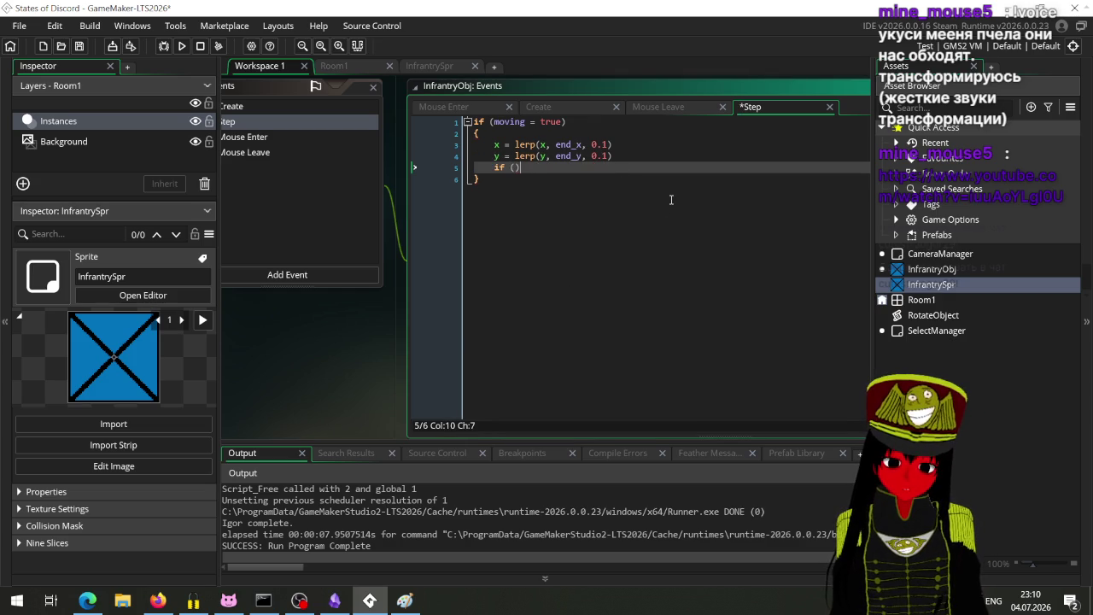
text(x)
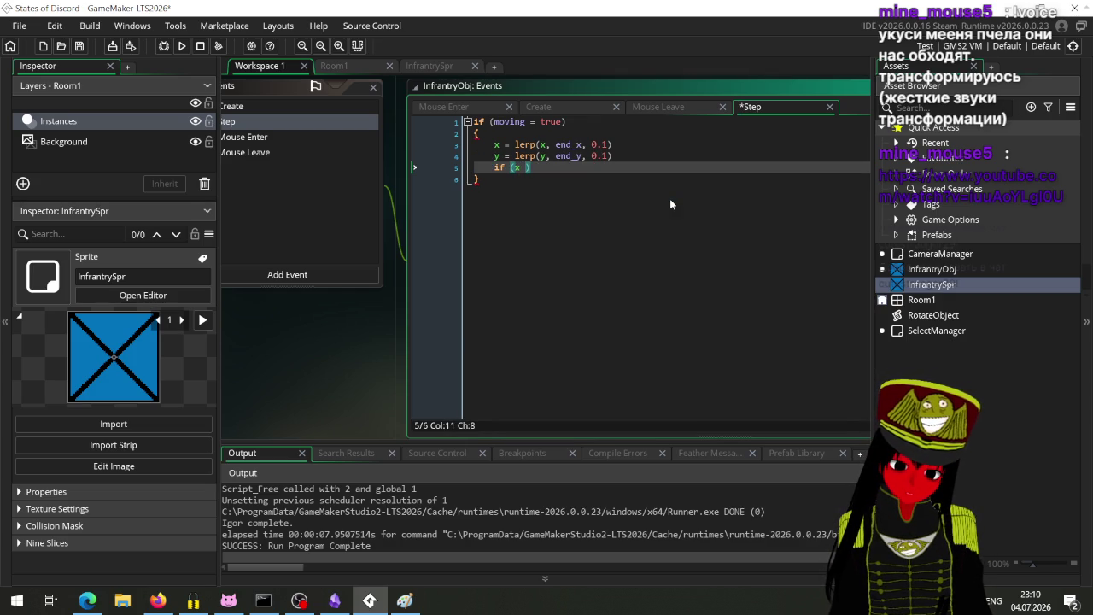
text( == en)
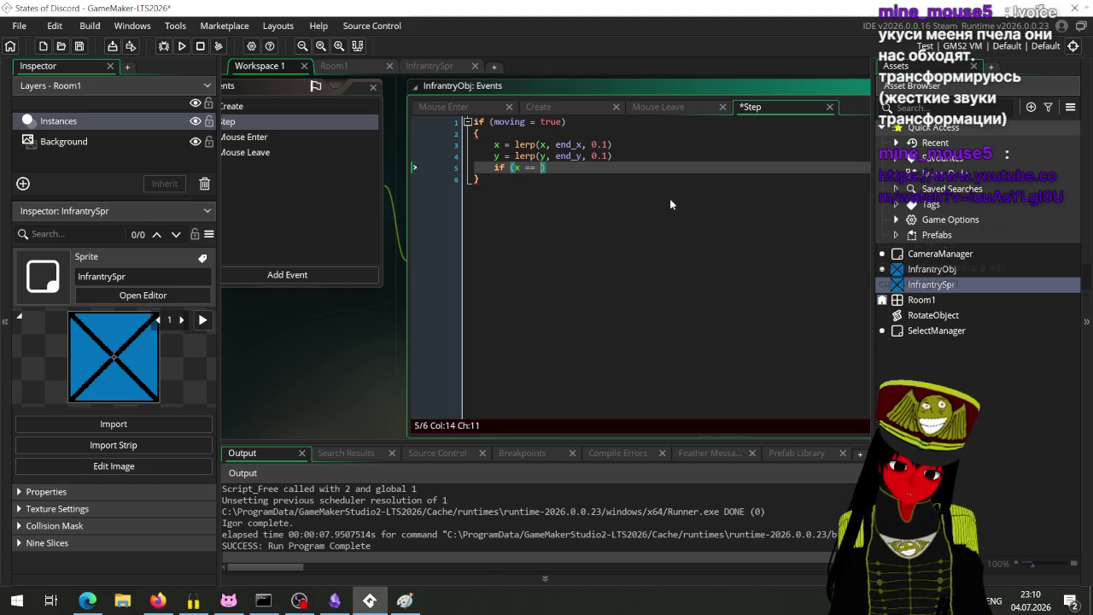
text(d_x && )
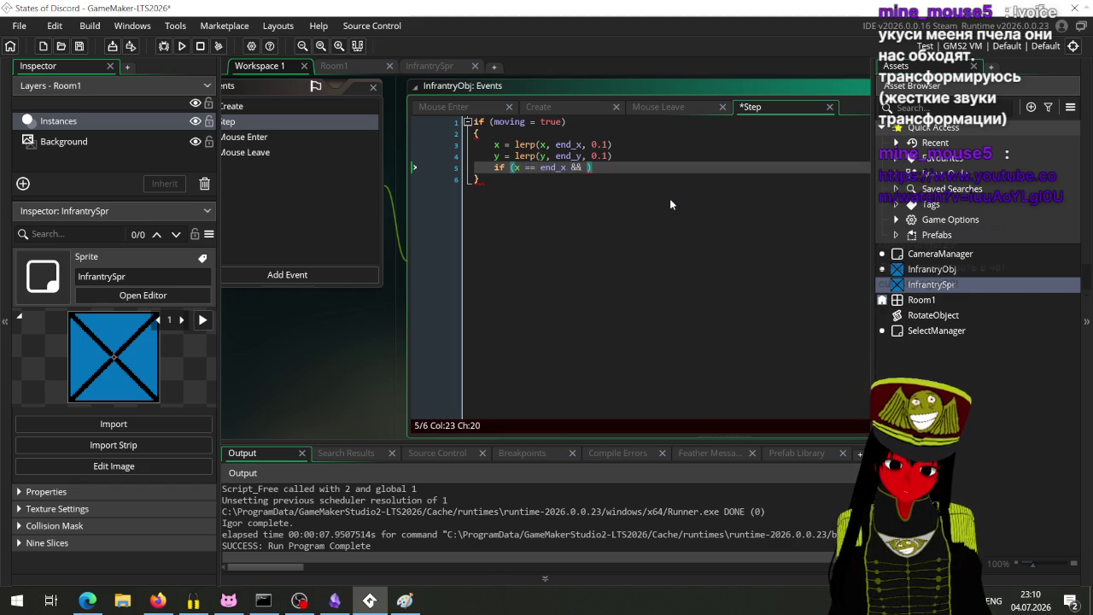
text(y == end_y)
key(End)
key(Return)
text({)
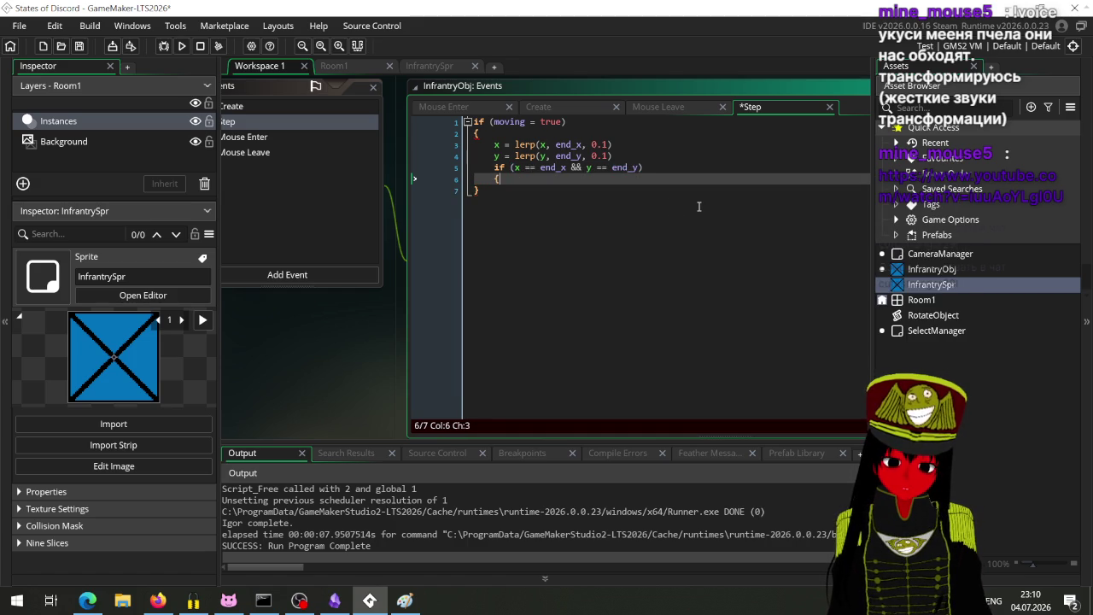
key(Return)
text(})
key(Up)
key(Return)
text(moving = false)
key(ctrl+s)
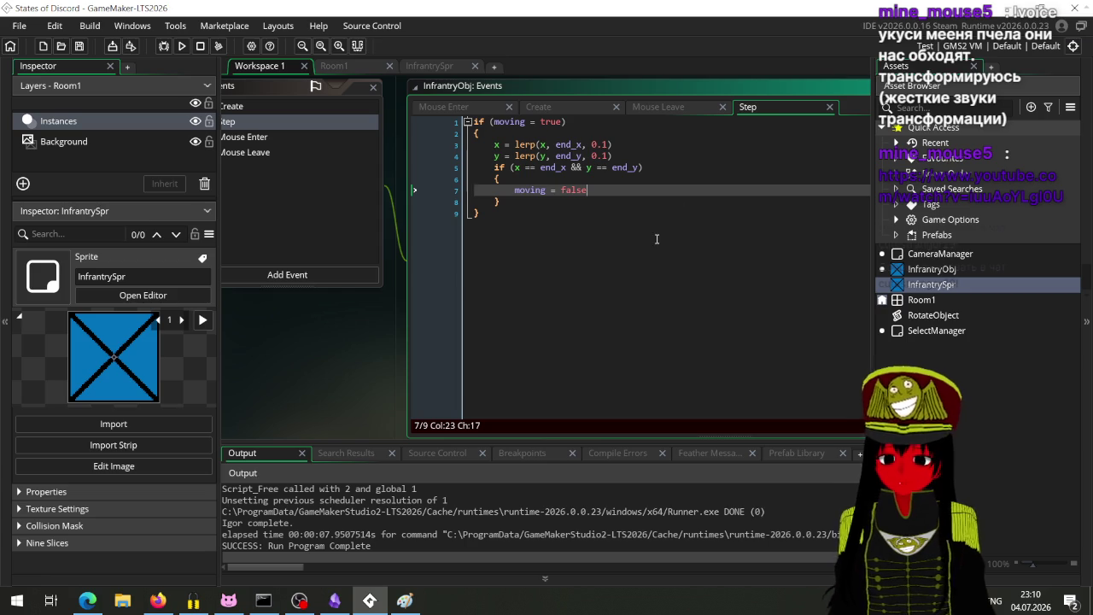
key(F5)
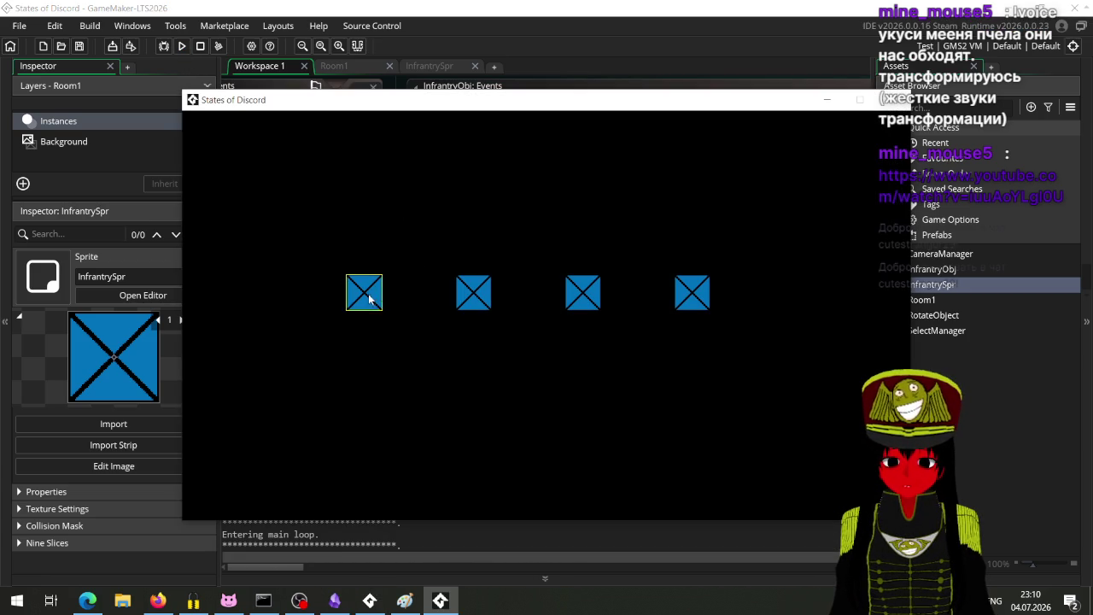
mouse_move(366, 293)
mouse_down()
mouse_move(466, 395)
mouse_move(293, 402)
mouse_move(293, 255)
mouse_up()
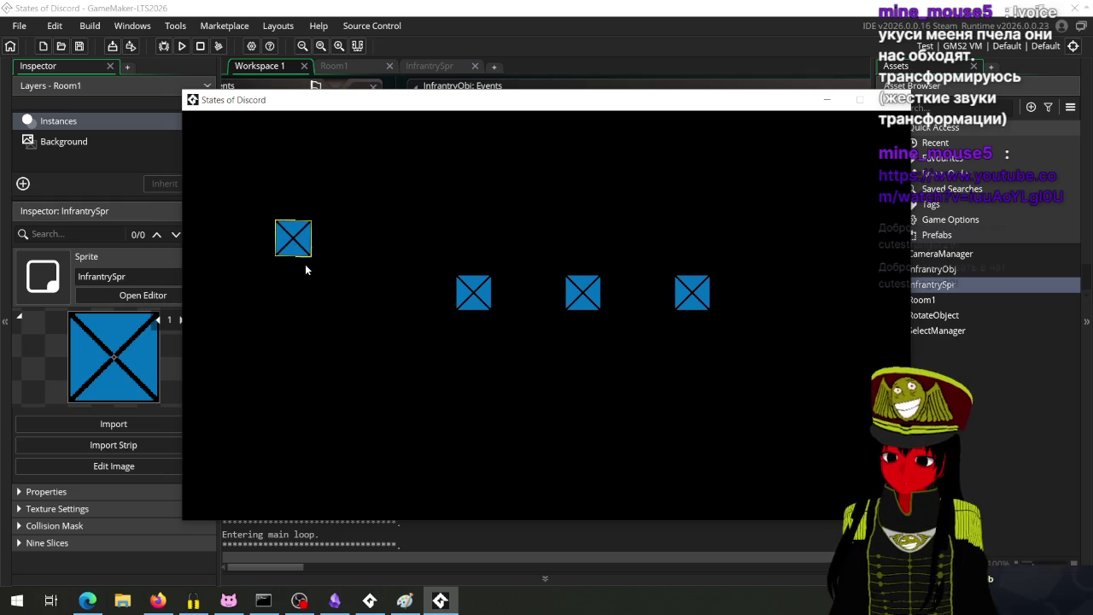
click(664, 191)
mouse_move(671, 255)
mouse_down()
mouse_move(461, 205)
mouse_move(364, 320)
mouse_move(505, 442)
mouse_move(553, 222)
mouse_up()
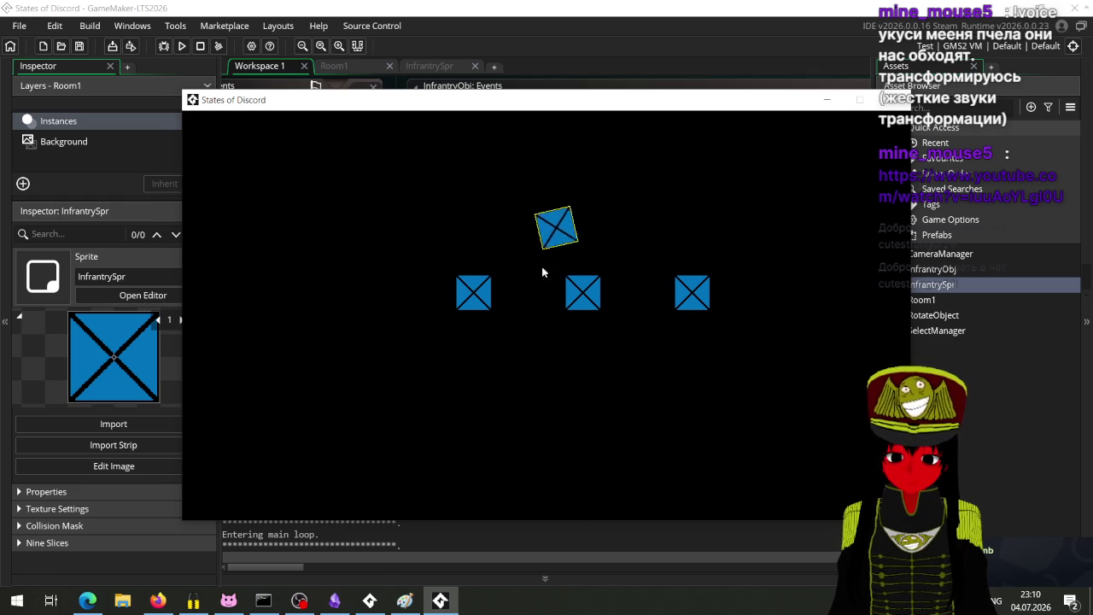
mouse_move(305, 179)
mouse_down()
mouse_move(326, 322)
mouse_move(408, 401)
mouse_up()
mouse_move(473, 293)
mouse_down()
mouse_move(327, 254)
mouse_move(511, 409)
mouse_up()
mouse_move(481, 310)
mouse_down()
mouse_move(432, 193)
mouse_move(332, 290)
mouse_move(332, 247)
mouse_up()
mouse_move(441, 250)
mouse_down()
mouse_move(348, 188)
mouse_move(300, 288)
mouse_move(319, 334)
mouse_move(376, 285)
mouse_move(361, 285)
mouse_move(358, 252)
mouse_move(304, 221)
mouse_move(324, 293)
mouse_move(368, 319)
mouse_move(639, 412)
mouse_move(791, 368)
mouse_move(737, 142)
mouse_move(286, 258)
mouse_move(385, 466)
mouse_move(717, 451)
mouse_up()
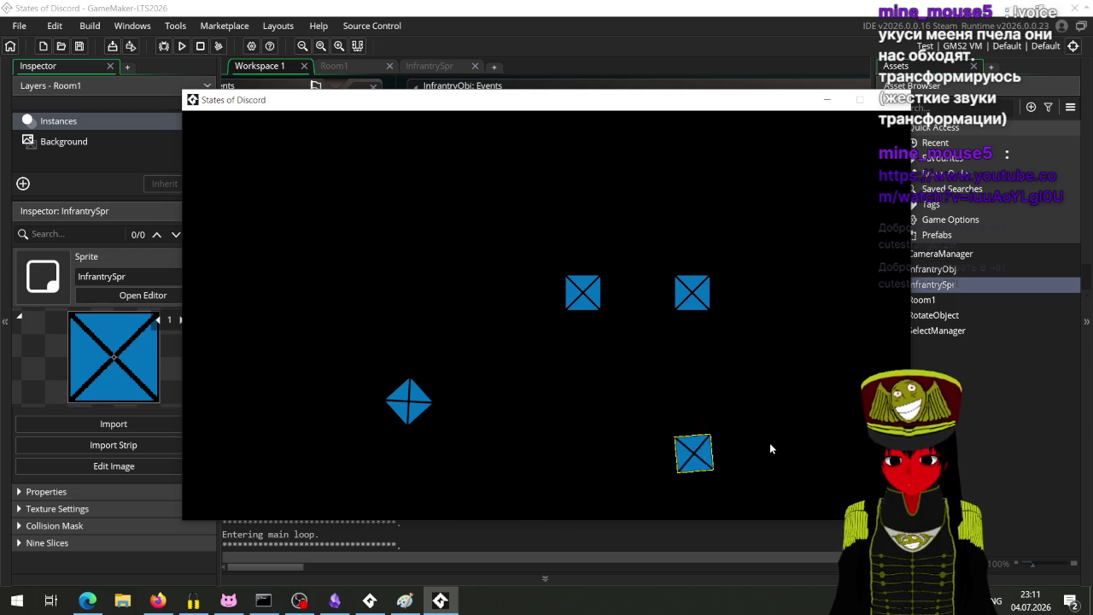
mouse_move(688, 295)
mouse_down()
mouse_move(569, 404)
mouse_move(397, 272)
mouse_move(256, 320)
mouse_move(407, 241)
mouse_move(281, 197)
mouse_move(357, 249)
mouse_move(454, 190)
mouse_up()
mouse_move(588, 271)
mouse_down()
mouse_move(658, 224)
mouse_move(805, 244)
mouse_move(798, 263)
mouse_up()
click(583, 363)
click(355, 269)
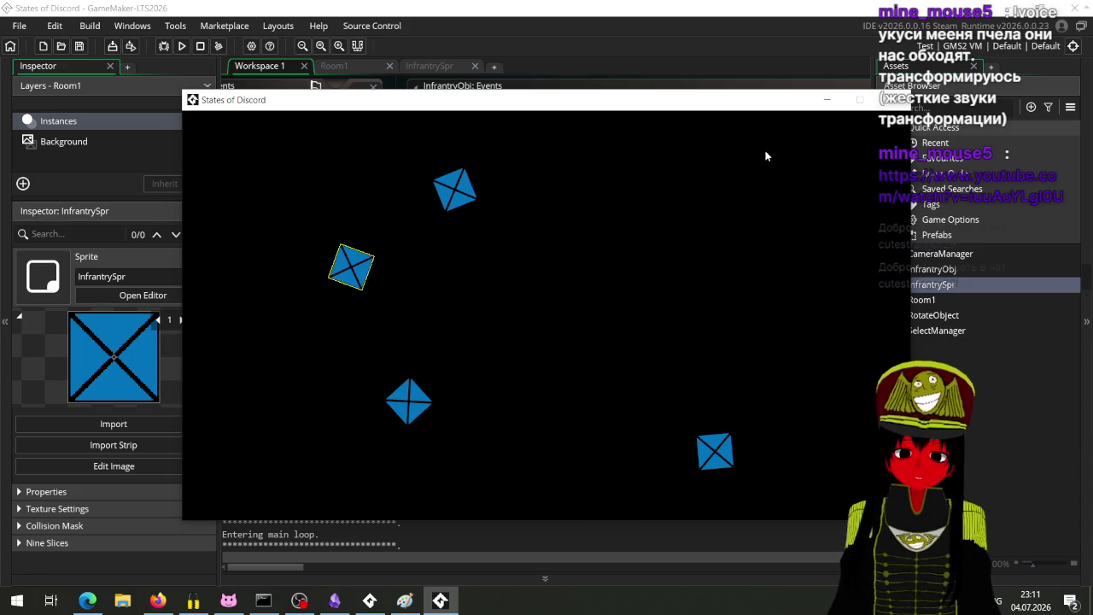
click(894, 101)
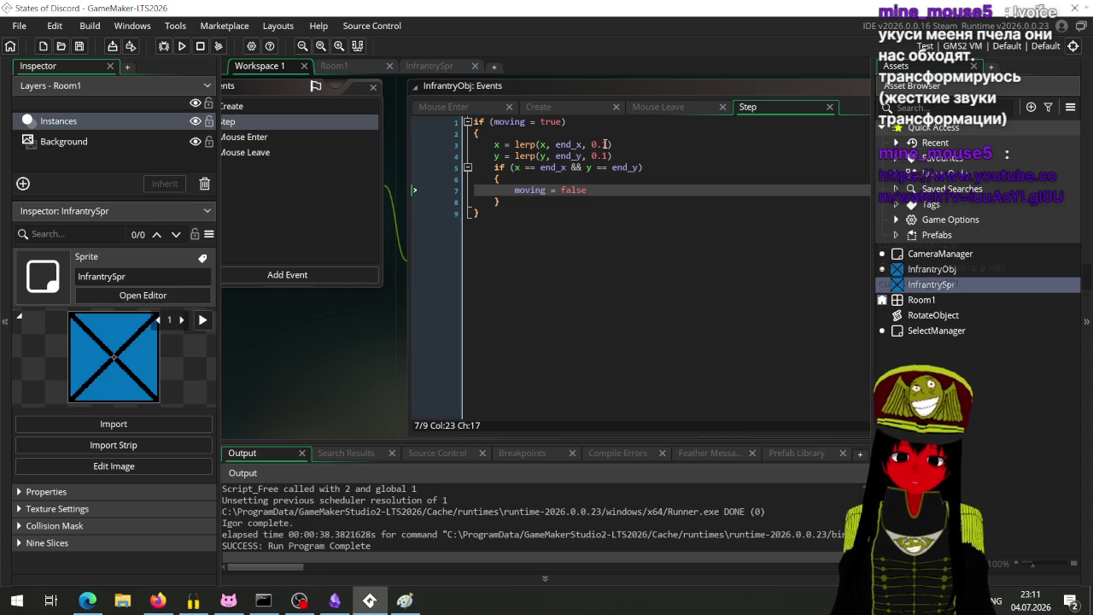
Add moving_speed = 0.01 to InfrantryObj's Create event and save.
scroll(546, 197, up, 2)
mouse_move(354, 388)
mouse_down()
mouse_move(436, 355)
mouse_move(394, 341)
mouse_up()
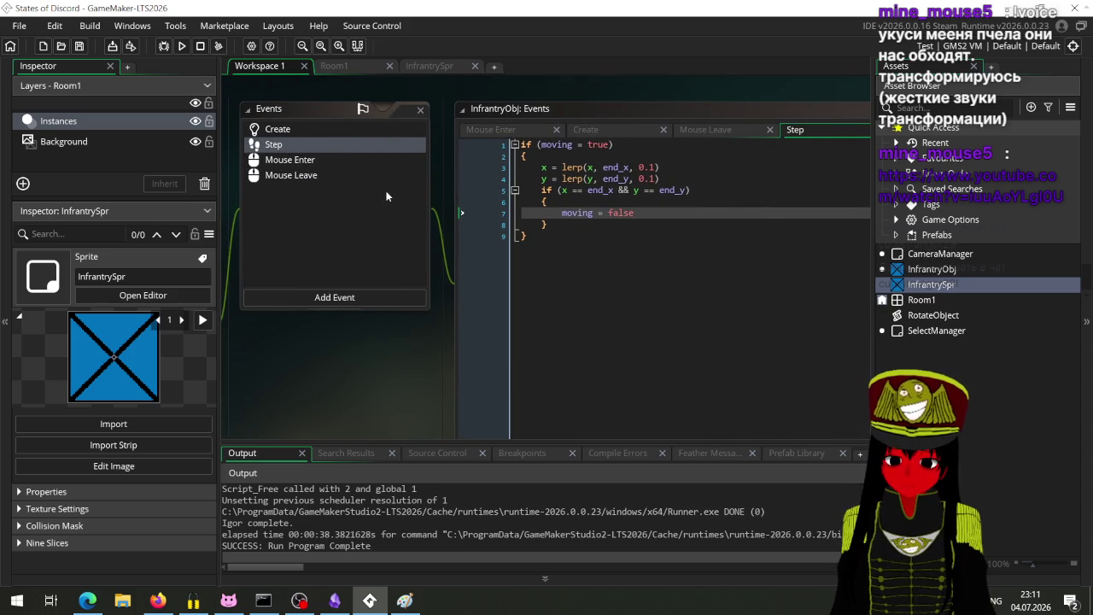
click(294, 130)
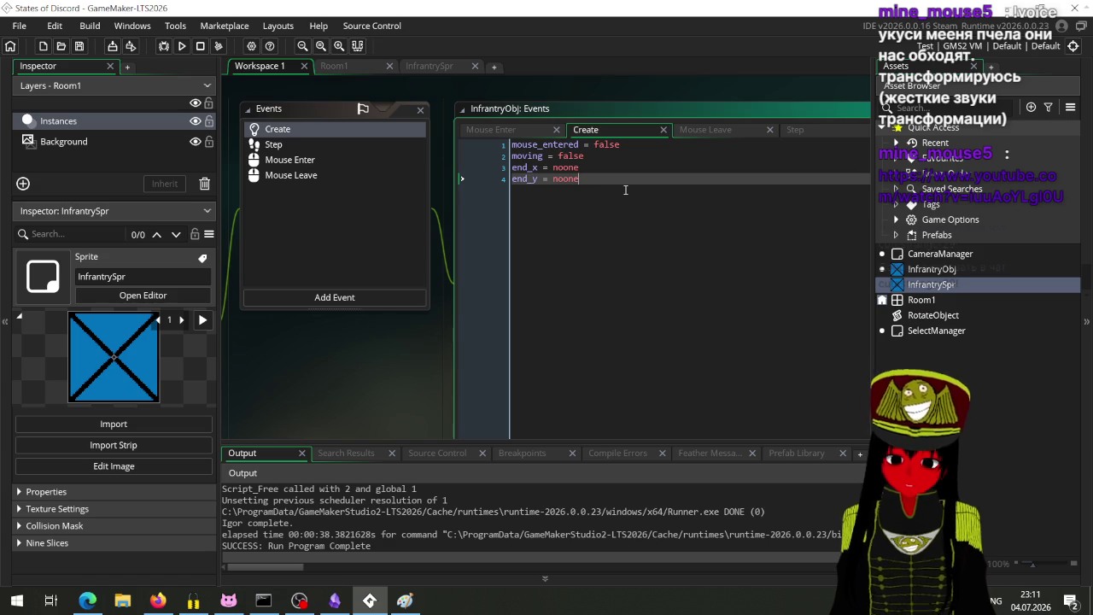
key(Return)
text(k)
key(BackSpace)
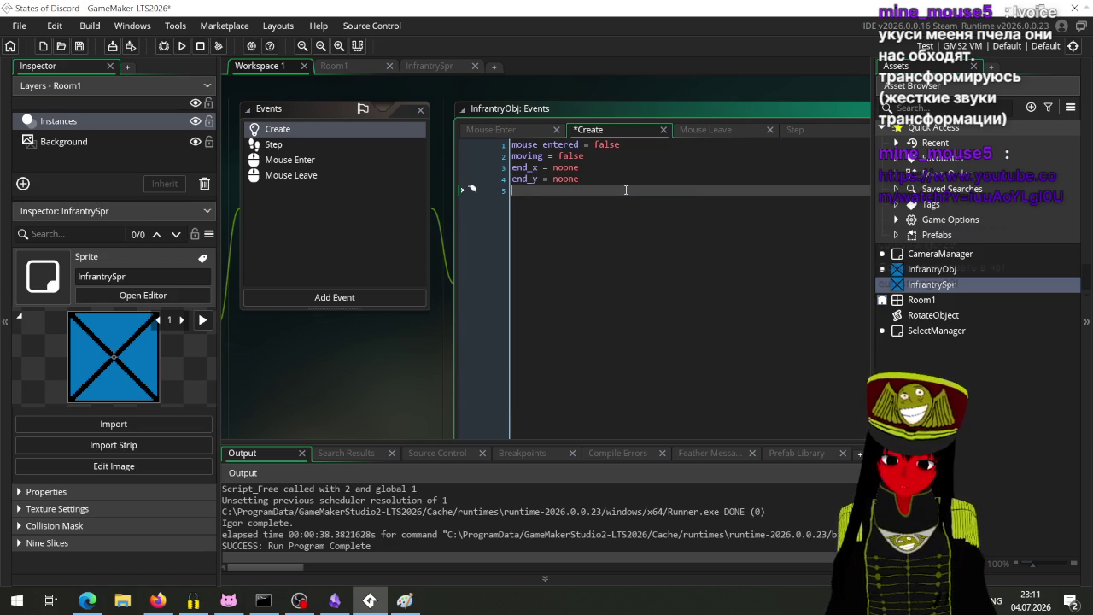
text(m)
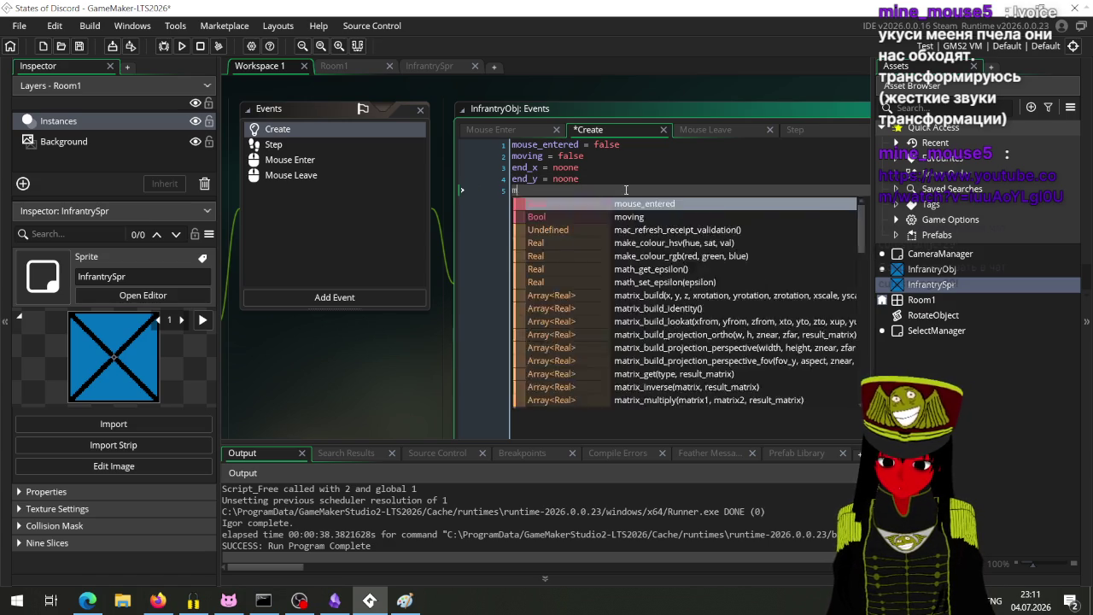
text(oving_speed)
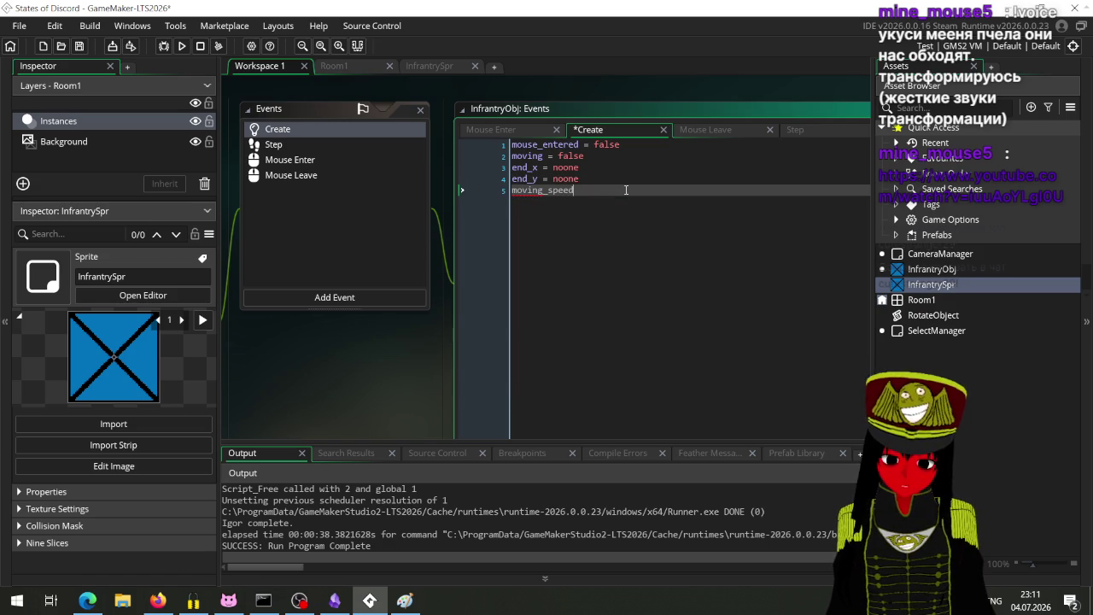
text( = 0.)
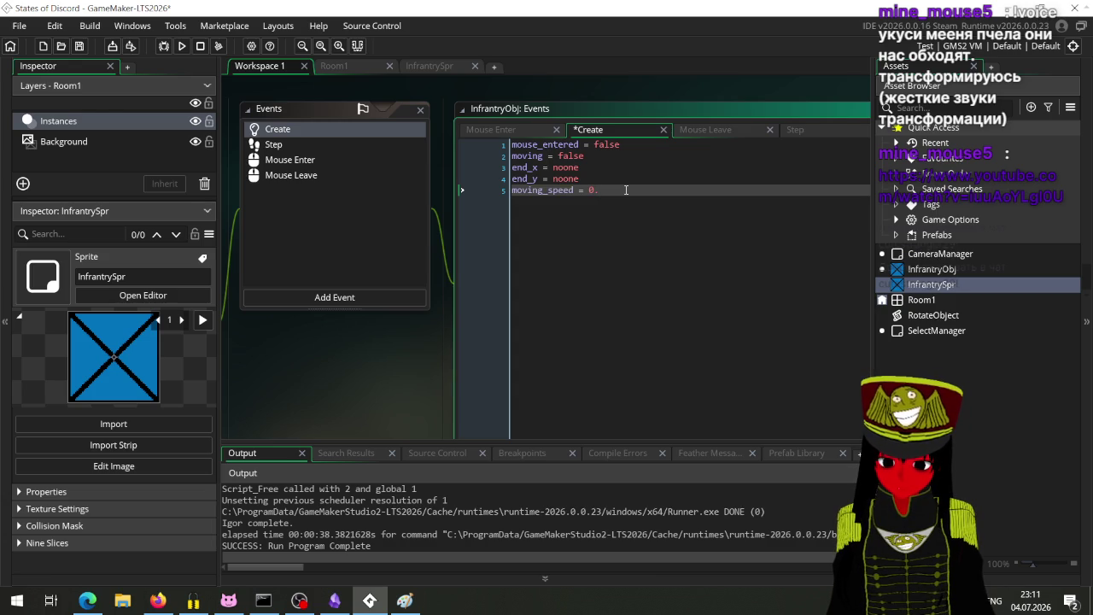
key(ctrl+s)
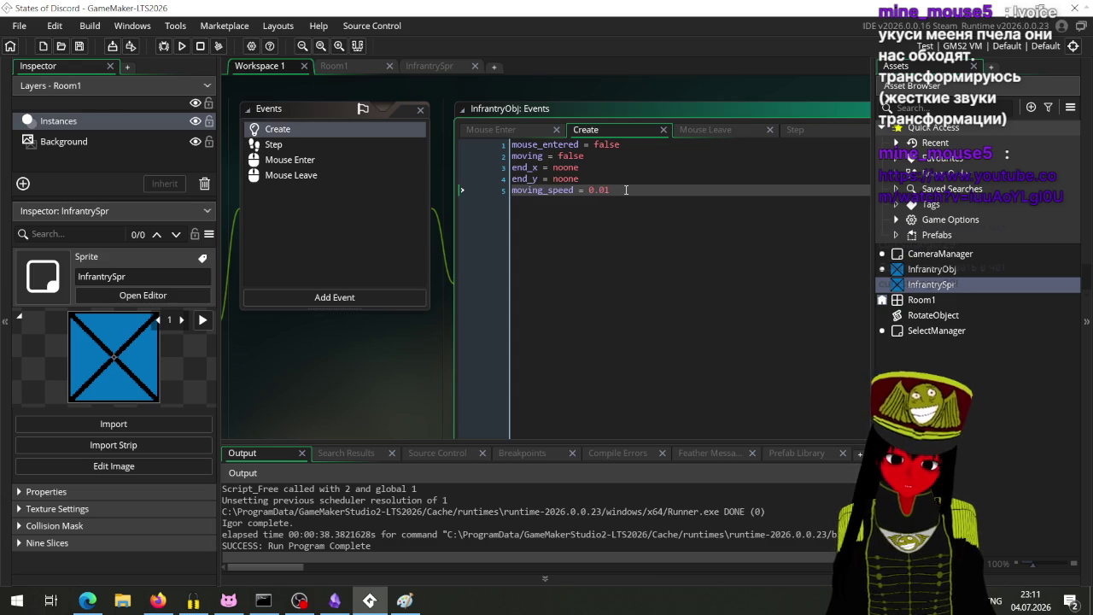
Replace 0.1 with moving_speed in both Step lerp calls, save, and start a test run.
click(813, 132)
click(651, 167)
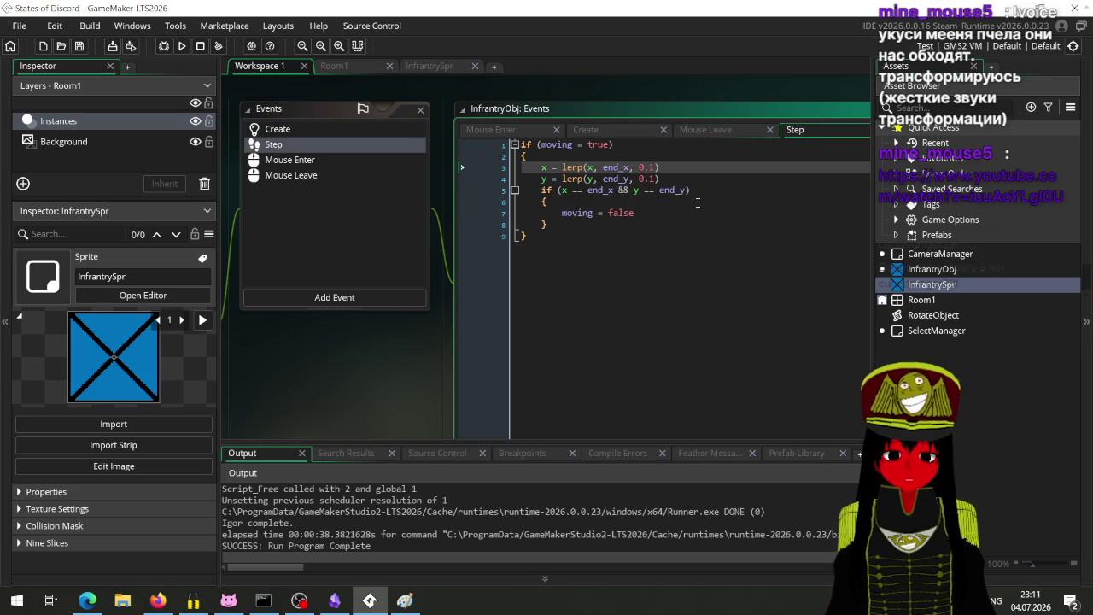
key(BackSpace)
key(BackSpace)
key(BackSpace)
text(movi)
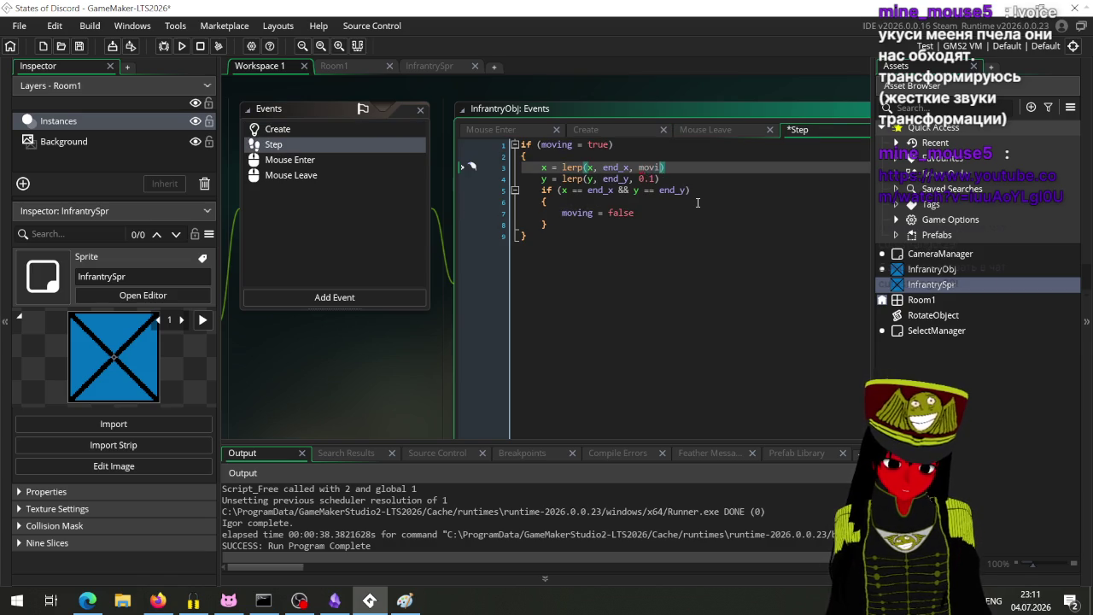
key(Down)
key(Return)
key(Down)
key(BackSpace)
key(BackSpace)
key(BackSpace)
text(movin)
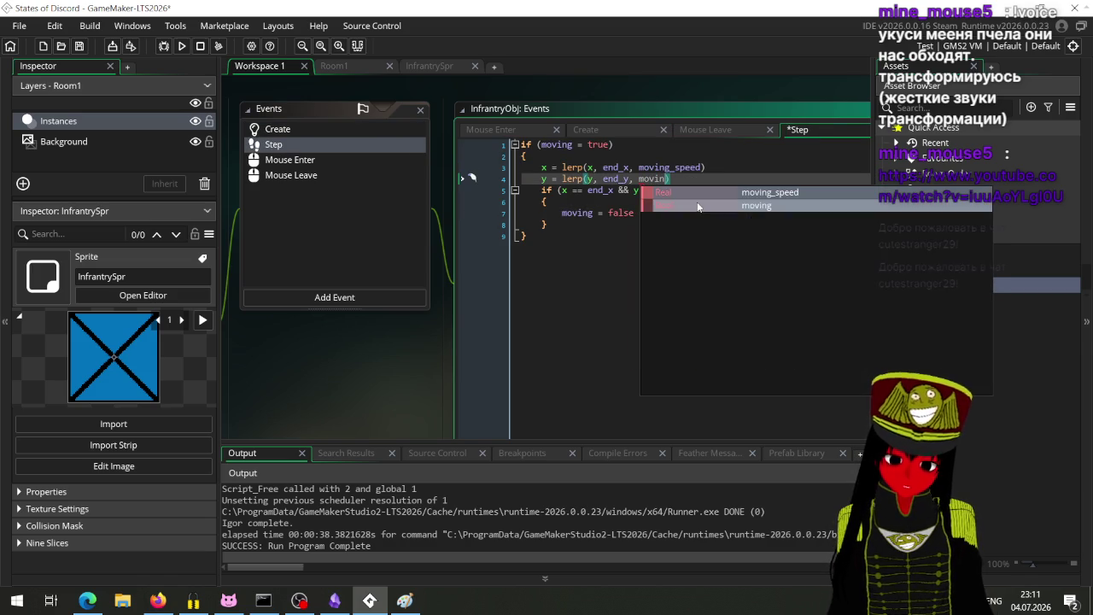
key(Return)
key(ctrl+s)
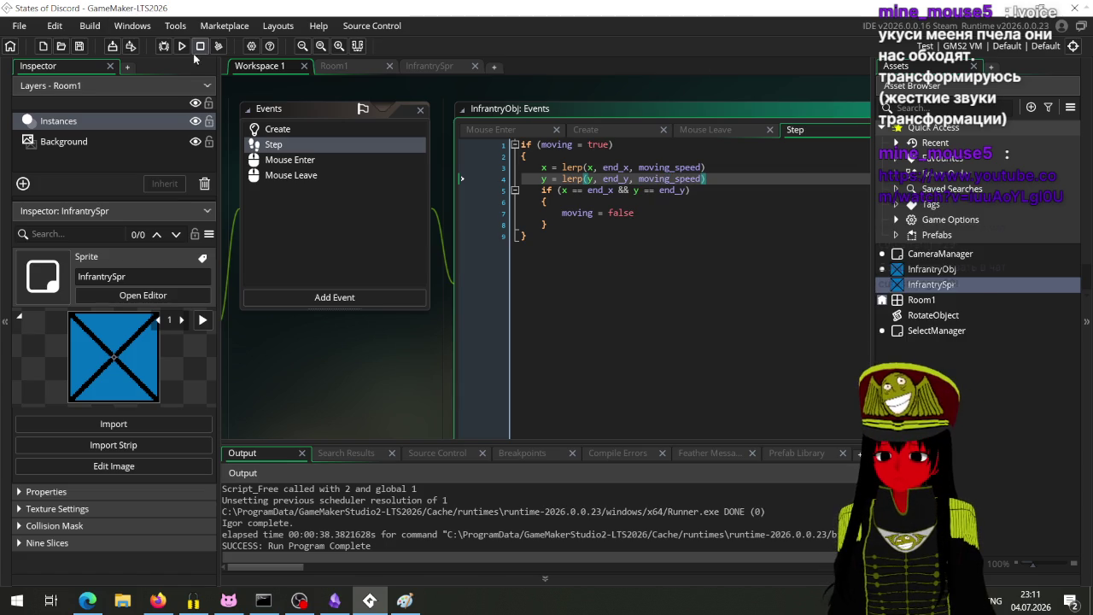
click(182, 46)
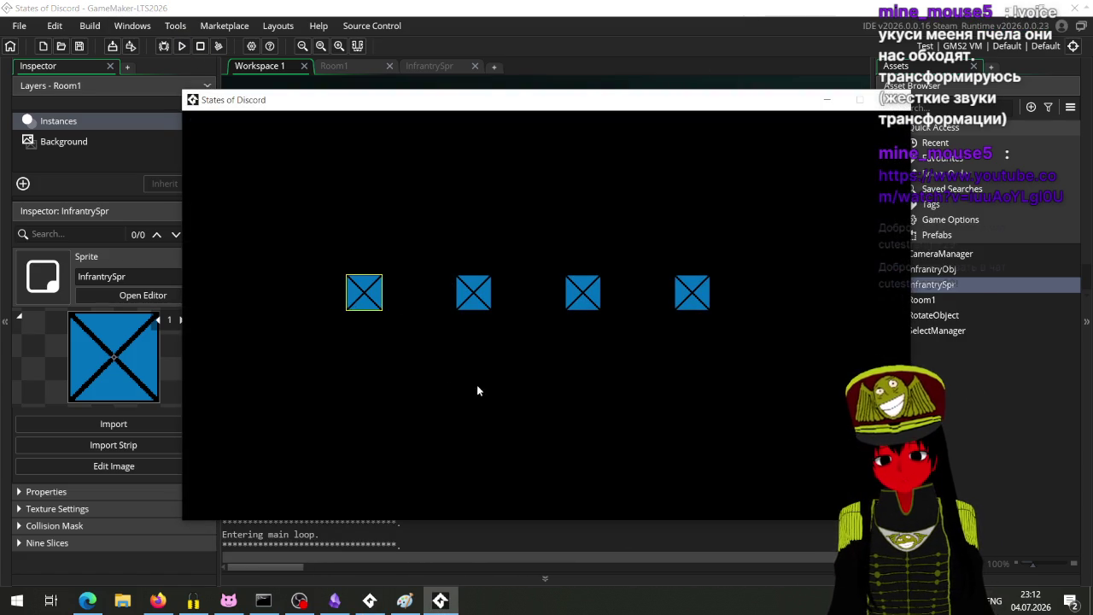
Test one right-click move, close the game, and change moving_speed to 0.06 in Create.
right_click(476, 390)
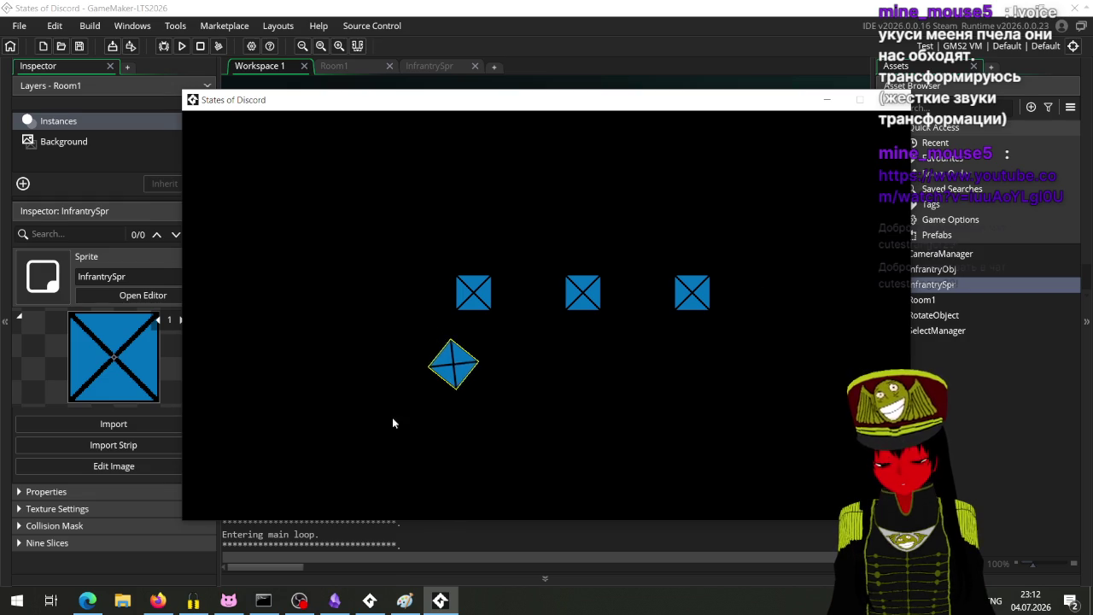
click(892, 99)
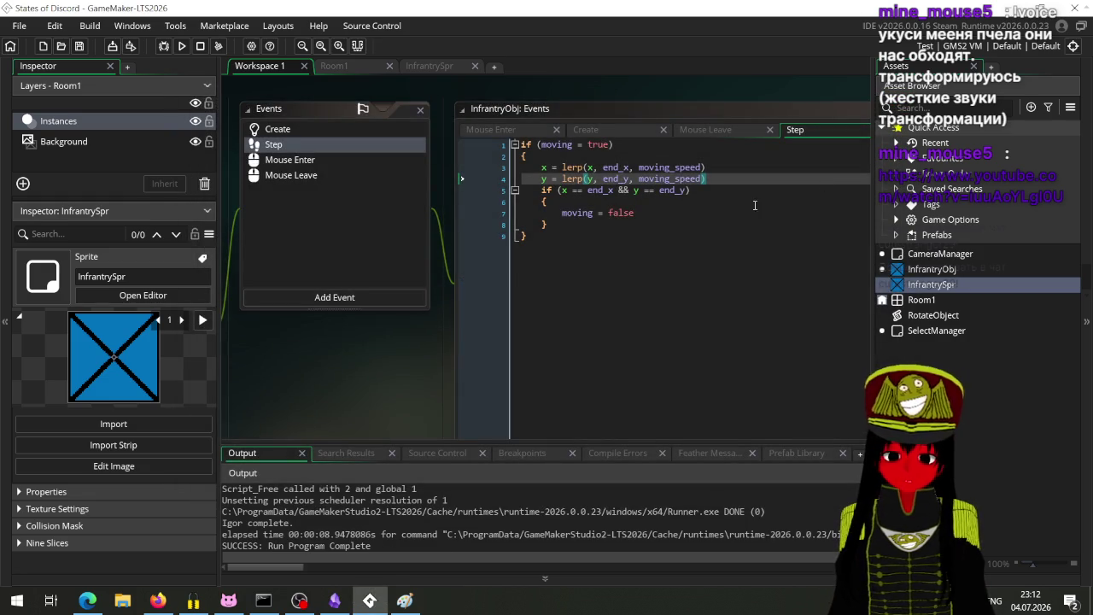
click(515, 132)
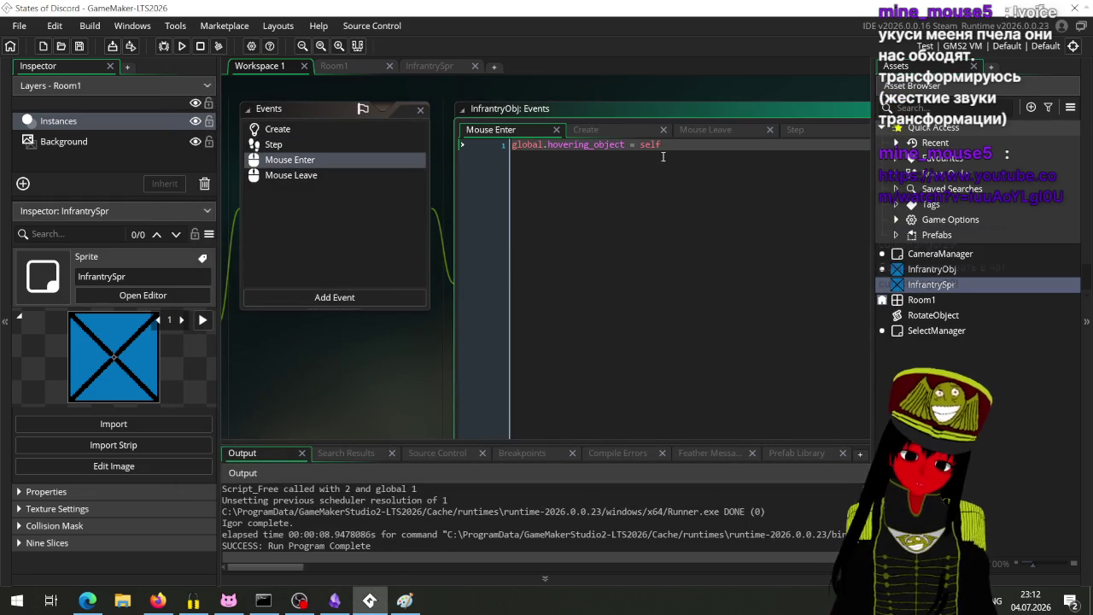
click(366, 145)
click(365, 129)
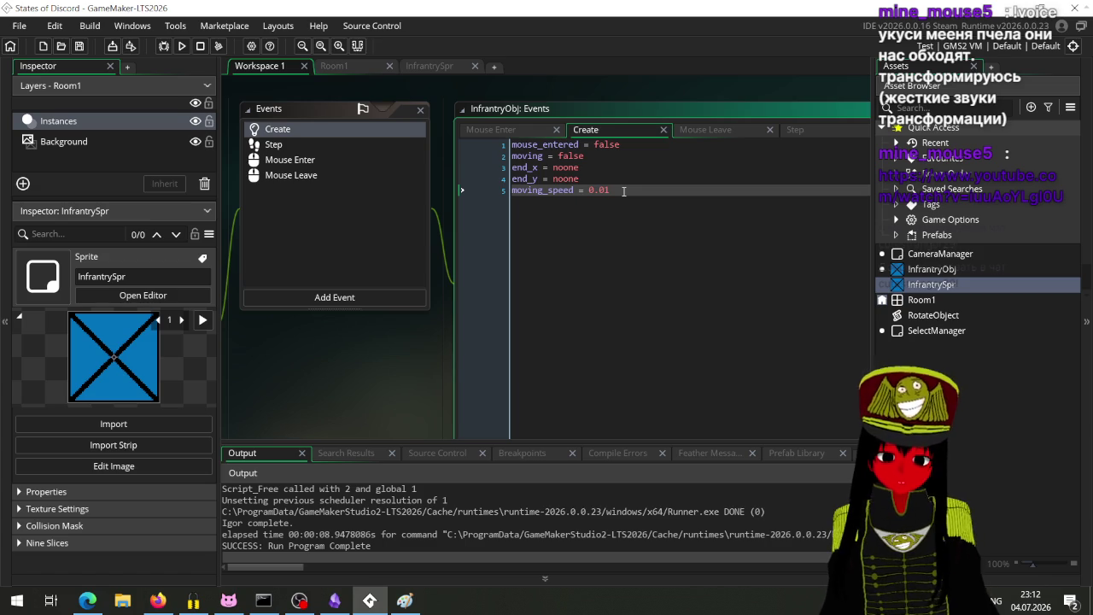
key(BackSpace)
text(6)
key(ctrl+s)
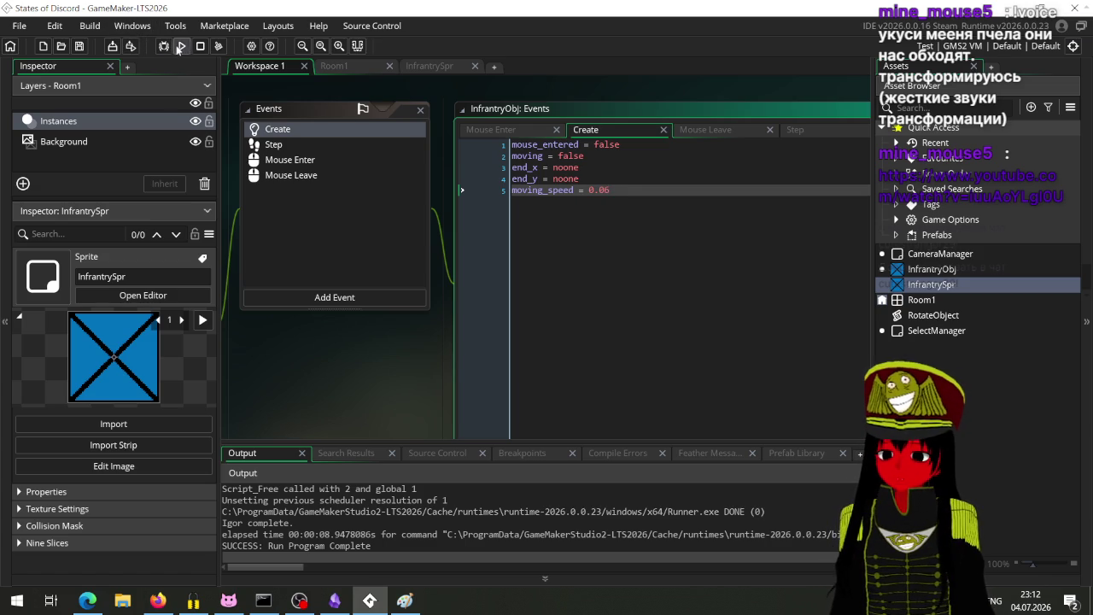
Run the game, select a unit, right-click many points to test the faster glide, then close it.
click(182, 45)
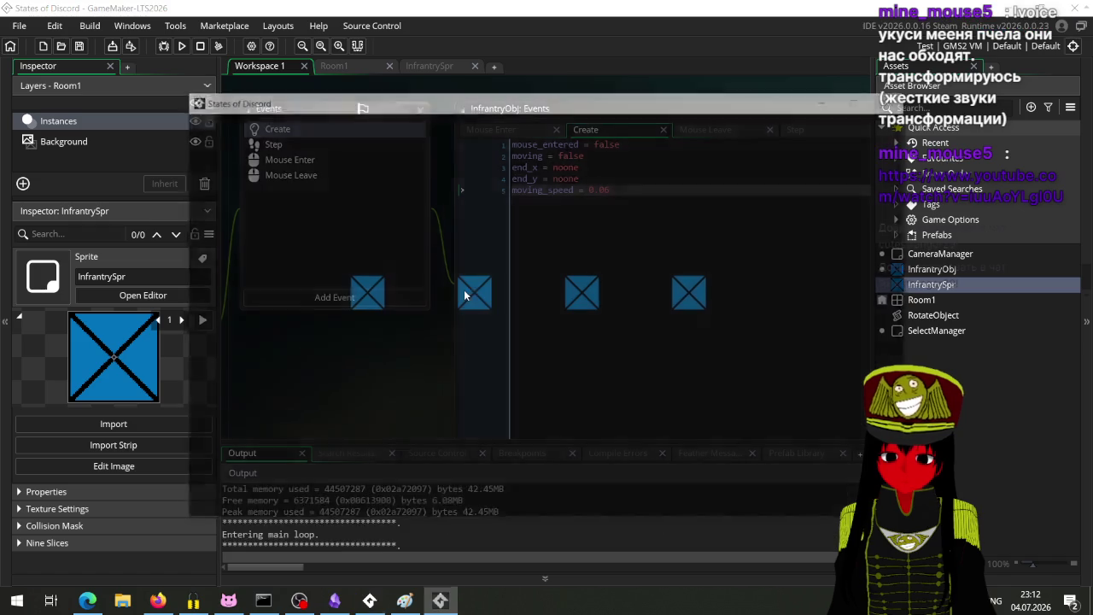
click(402, 373)
click(288, 376)
right_click(258, 211)
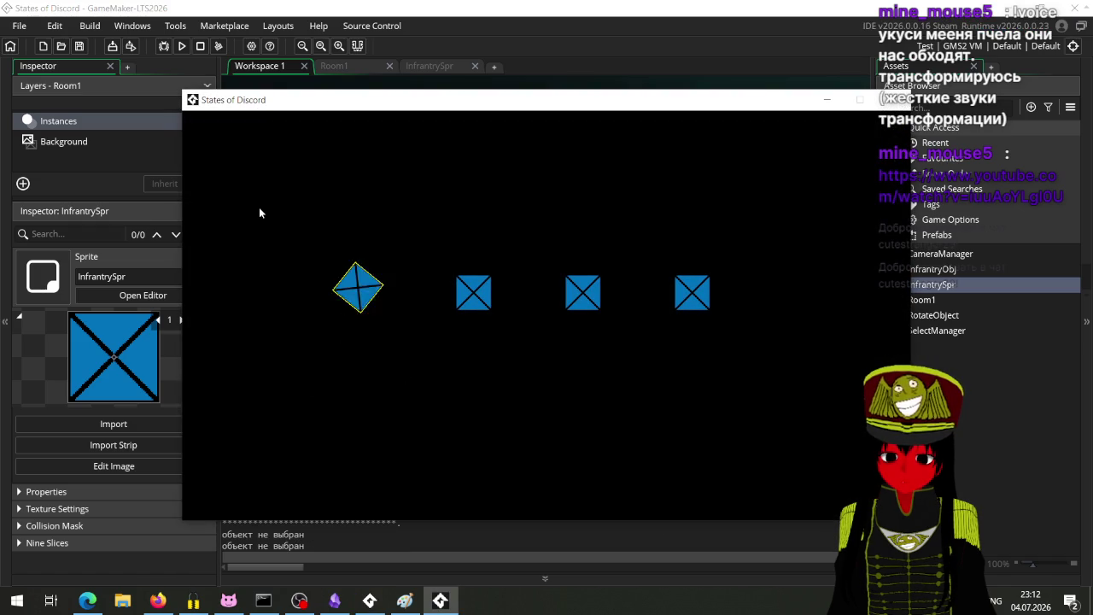
right_click(383, 392)
right_click(671, 437)
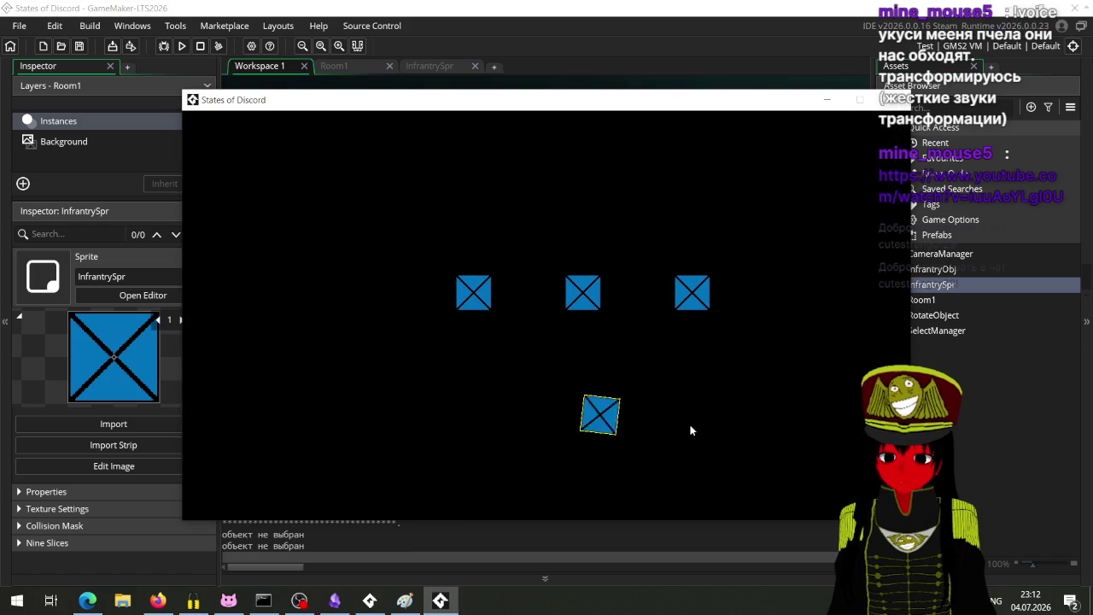
right_click(818, 286)
right_click(602, 192)
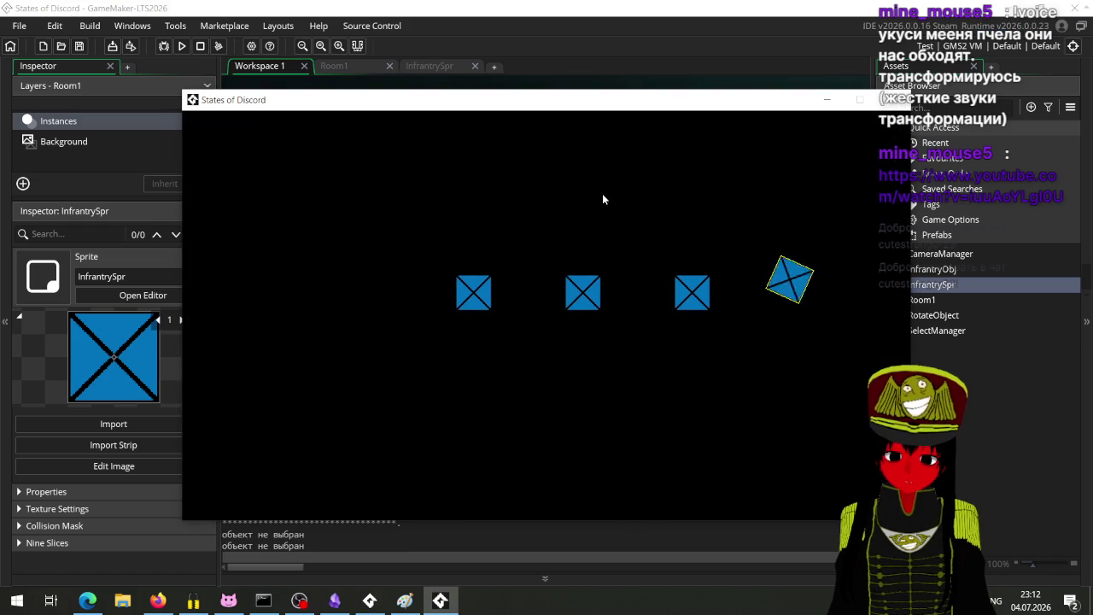
right_click(338, 194)
right_click(317, 398)
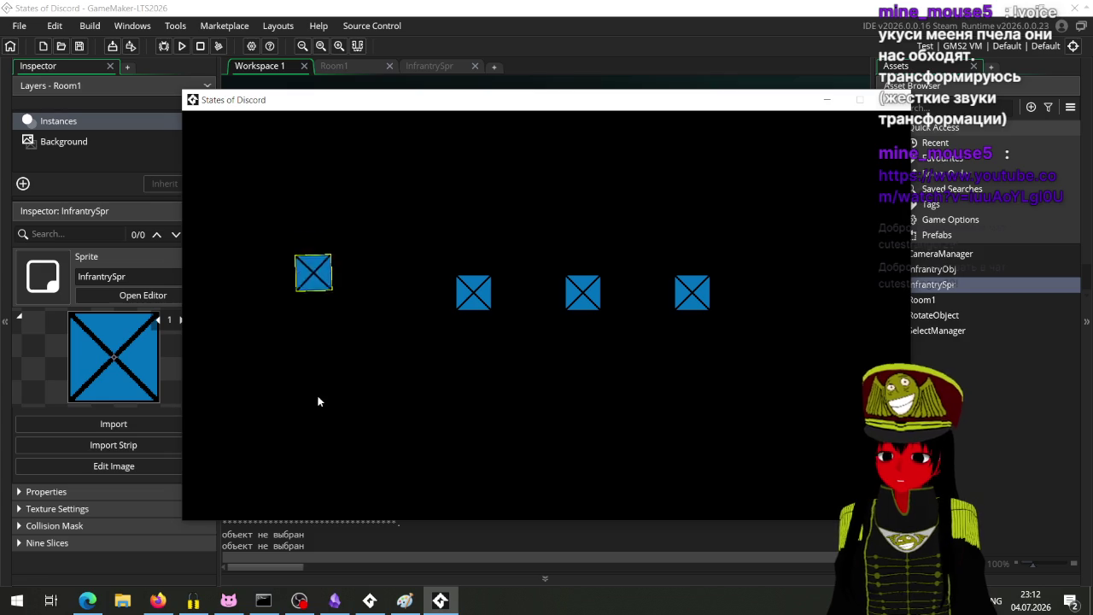
right_click(822, 373)
right_click(801, 257)
right_click(319, 220)
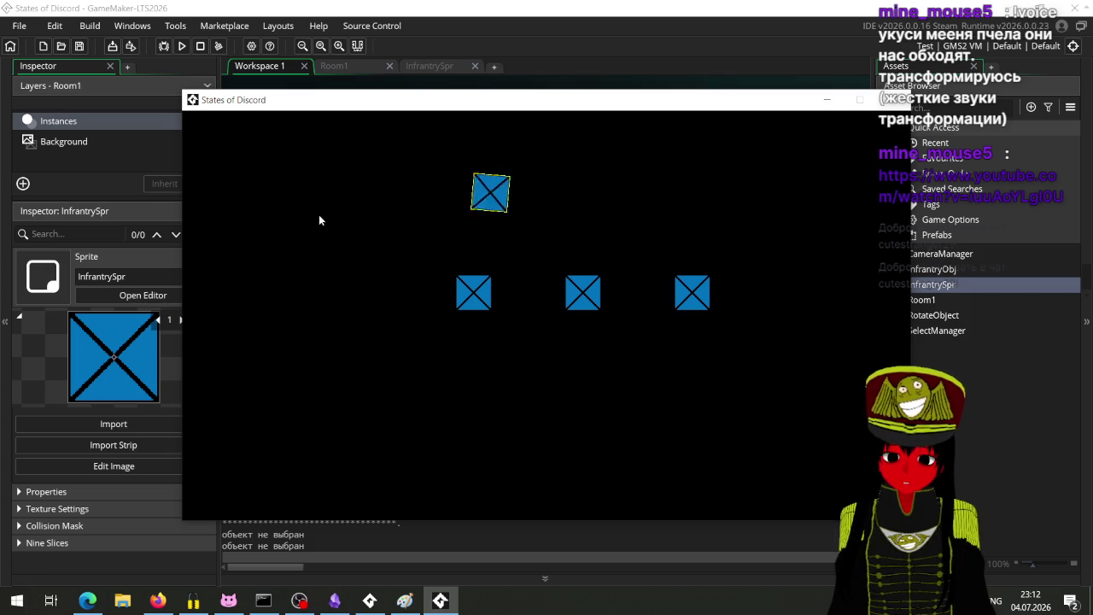
right_click(319, 375)
right_click(793, 429)
right_click(760, 323)
right_click(325, 221)
right_click(320, 380)
right_click(815, 417)
right_click(806, 274)
right_click(240, 153)
right_click(285, 382)
click(893, 103)
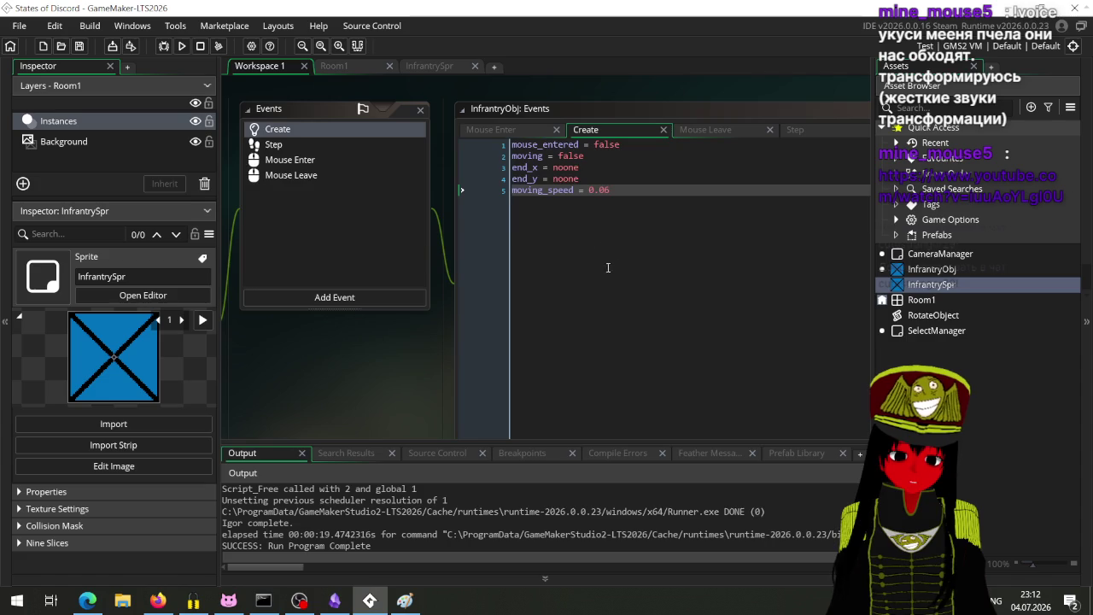
Change moving_speed to 0.2 and test-run by sending a selected unit to several points.
click(631, 197)
key(BackSpace)
key(BackSpace)
text(2)
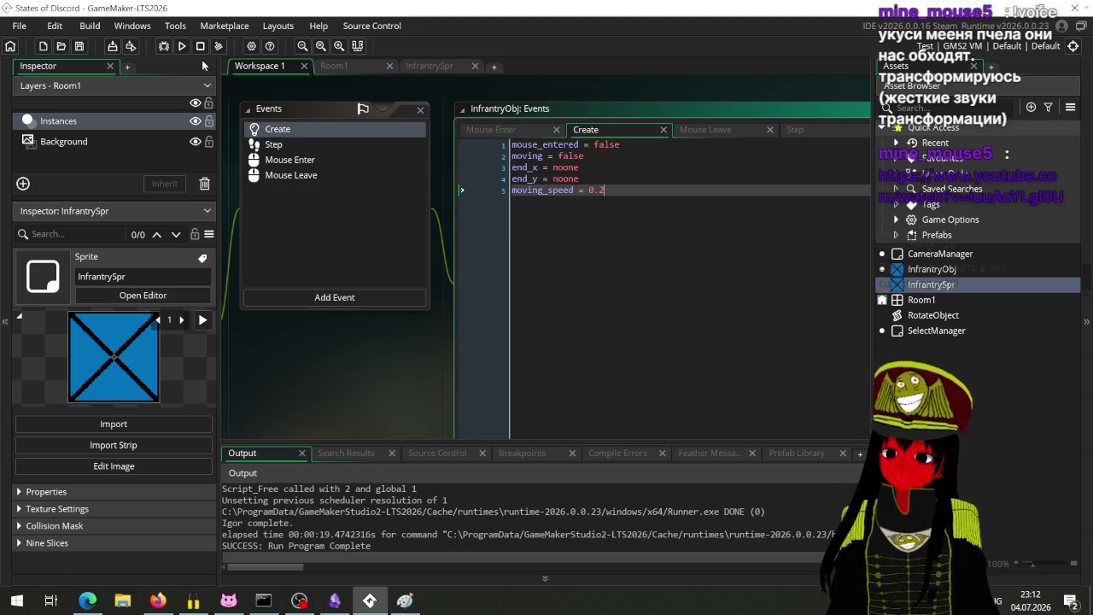
click(182, 47)
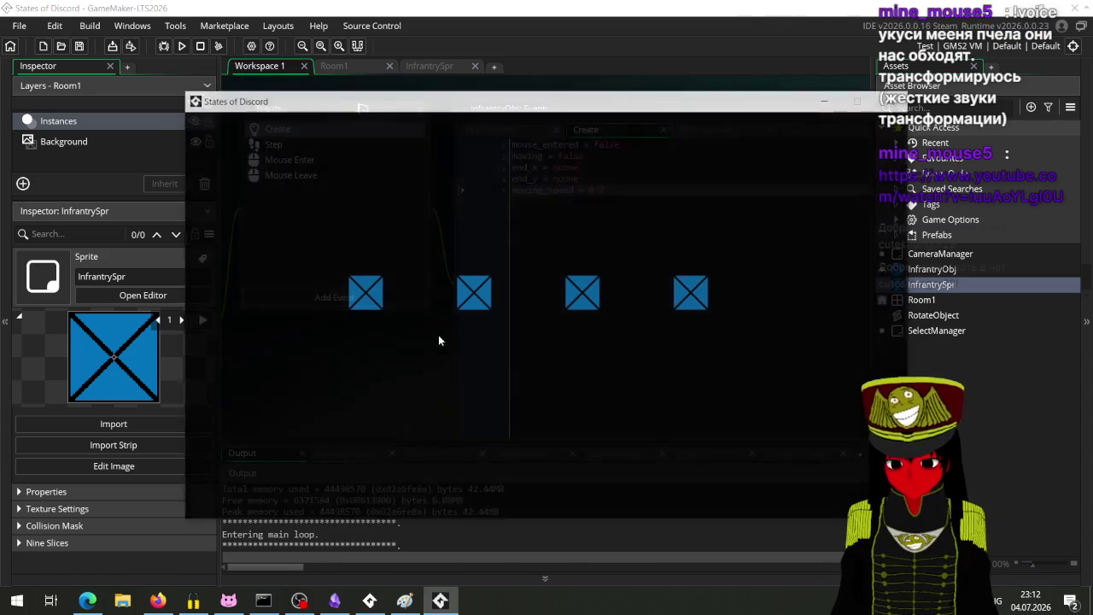
click(361, 295)
click(309, 378)
click(464, 311)
click(491, 398)
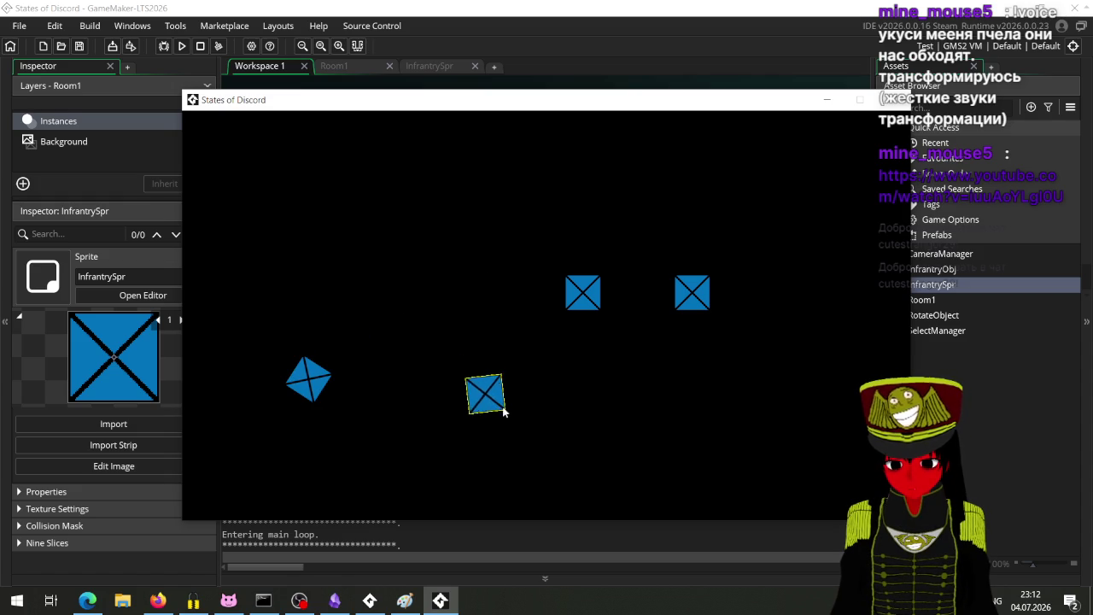
click(892, 100)
Lower moving_speed to 0.1 and run the game again.
click(612, 210)
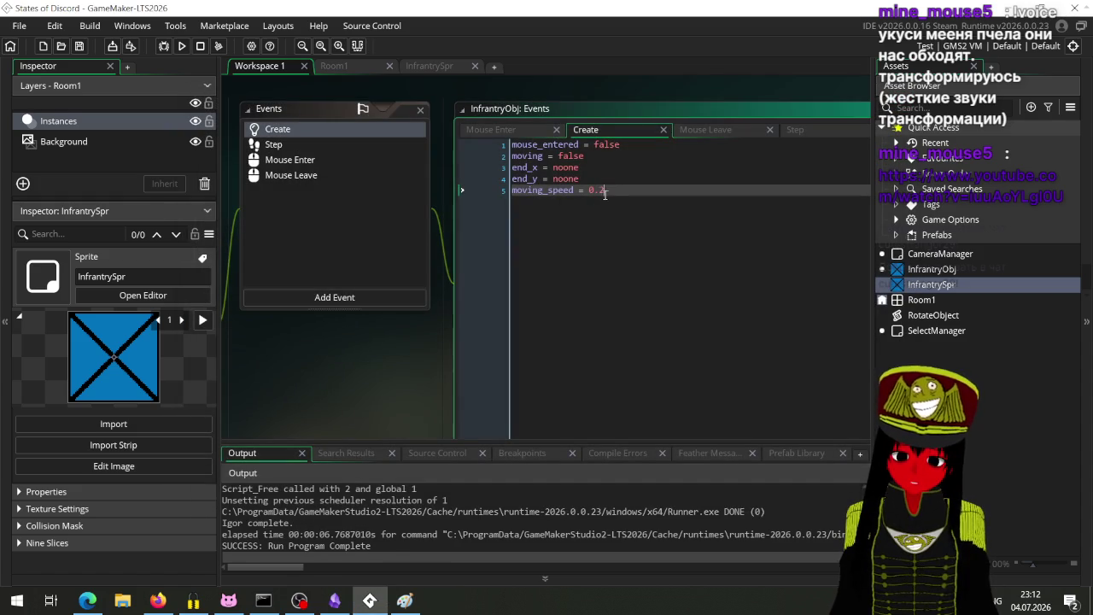
key(BackSpace)
text(1)
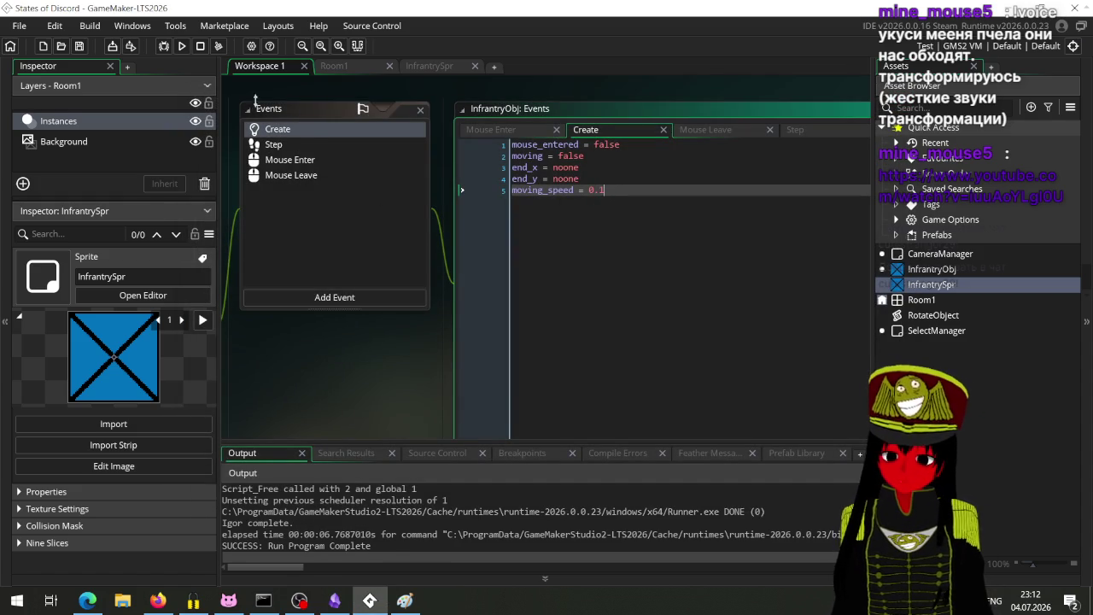
click(181, 47)
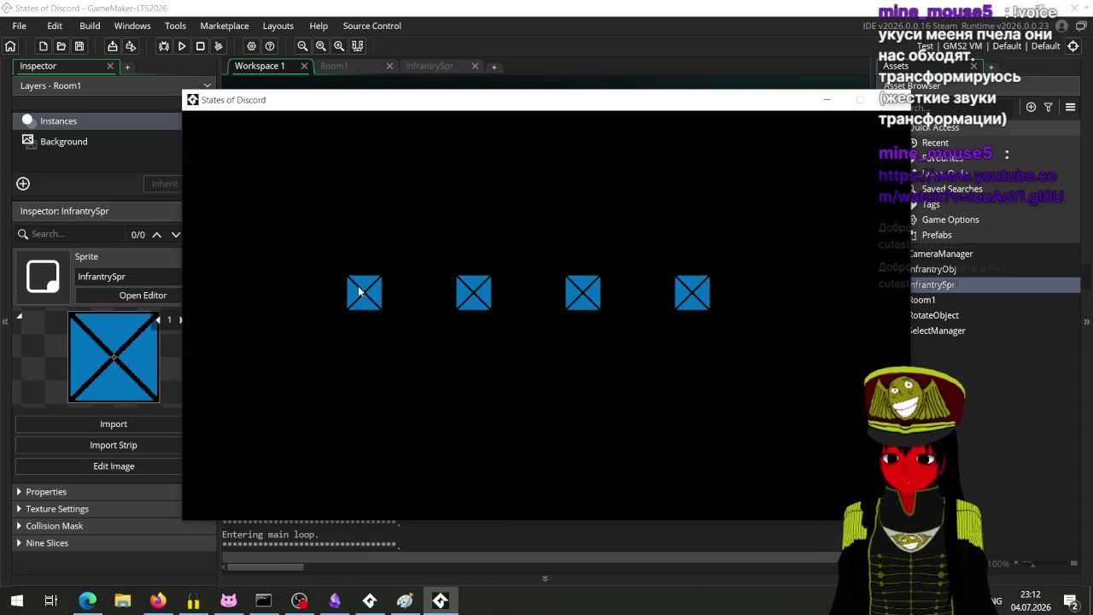
Test the slower glide by sending the unit back and forth, then view the Step event code.
click(359, 291)
click(342, 408)
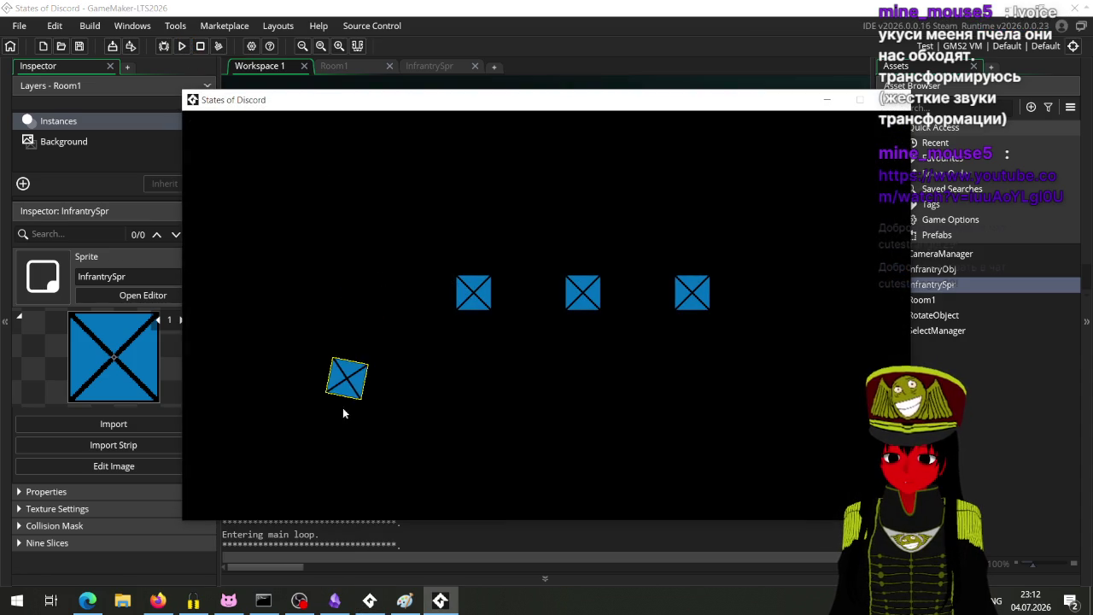
click(779, 409)
click(208, 394)
click(837, 424)
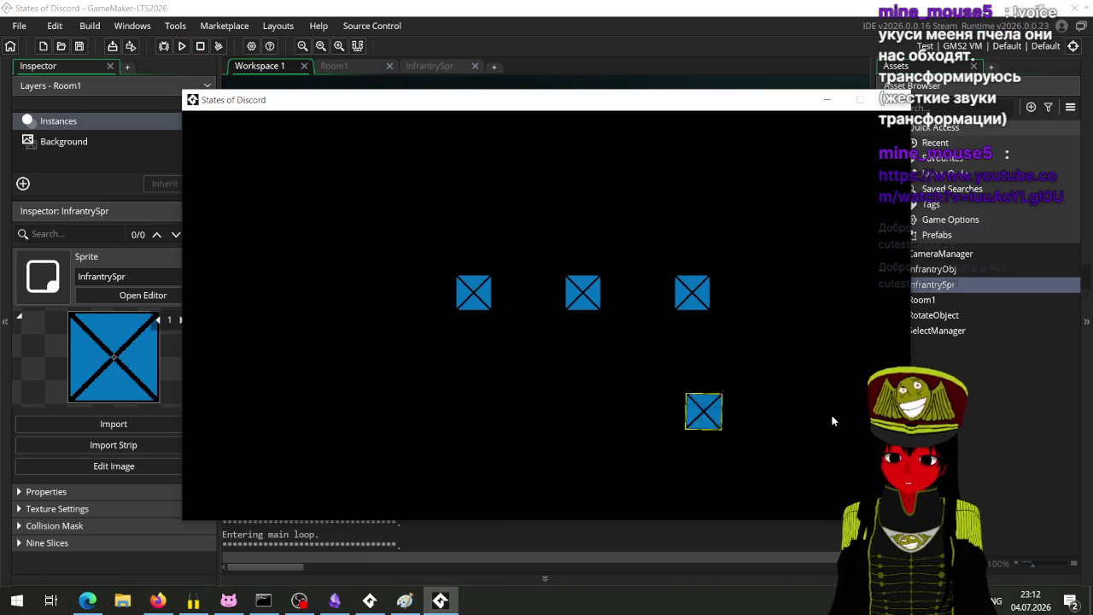
click(248, 423)
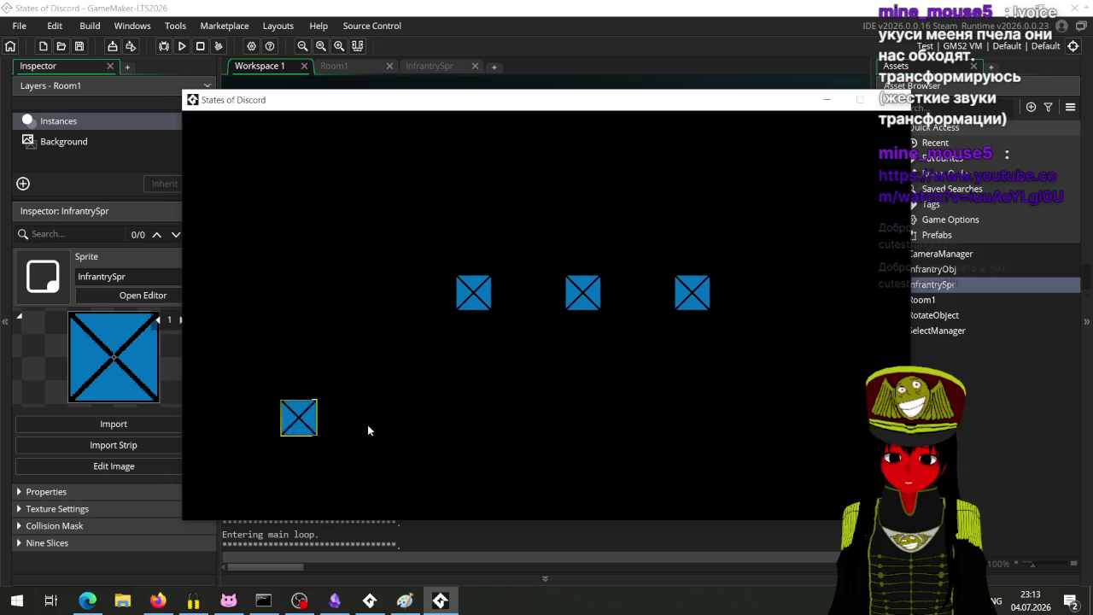
click(786, 403)
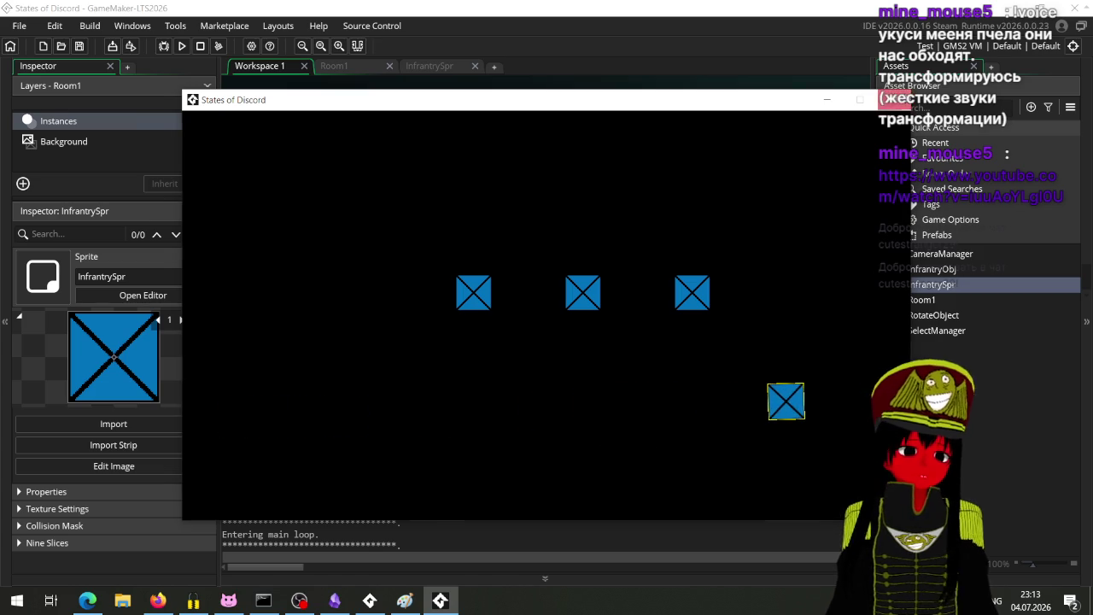
click(893, 100)
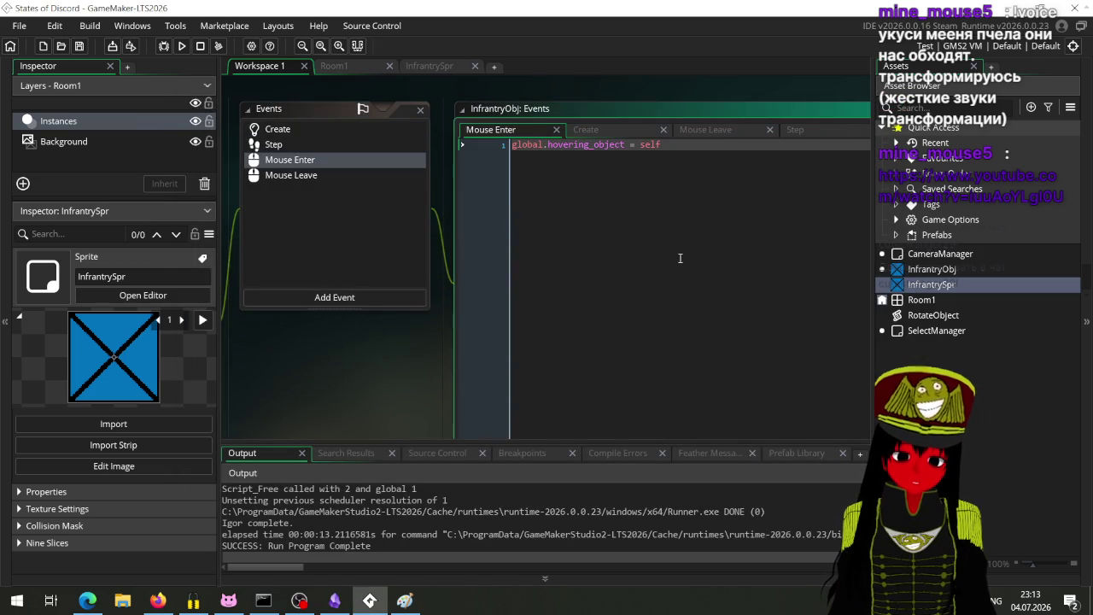
click(602, 130)
click(799, 130)
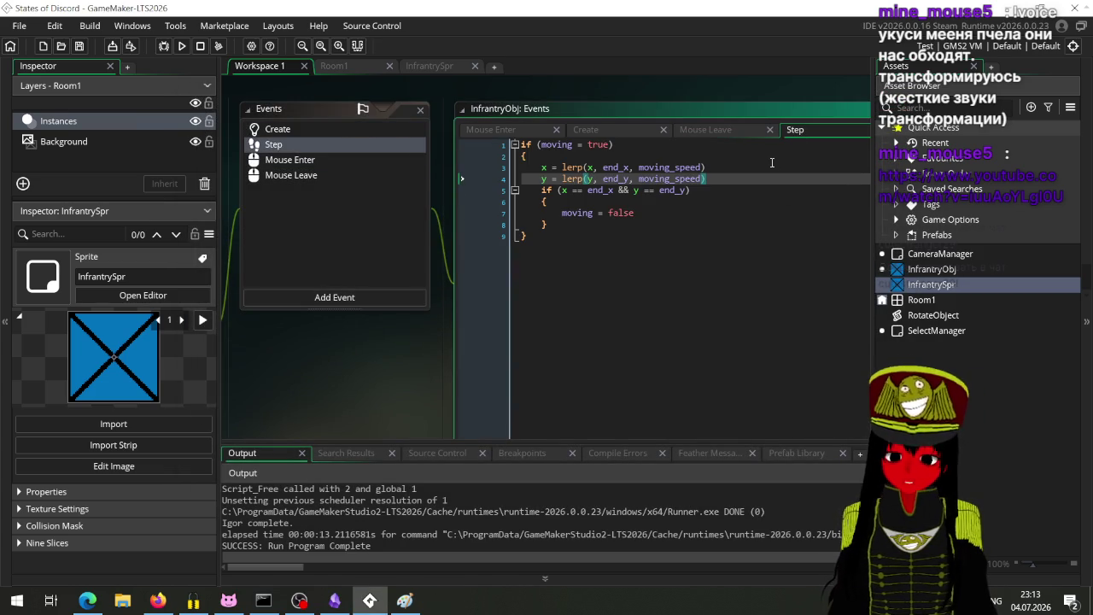
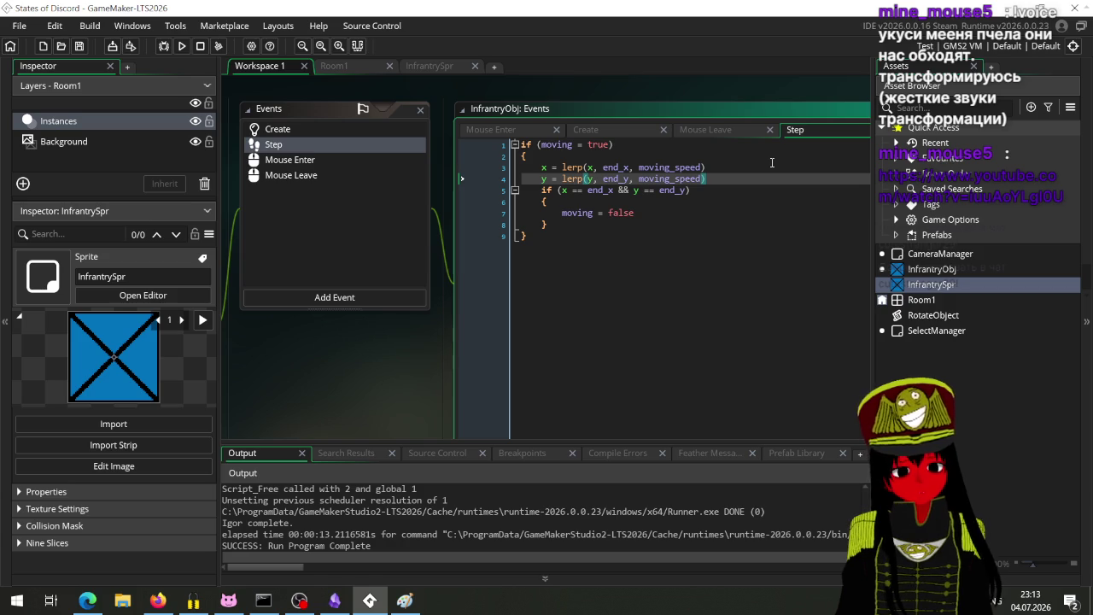
Review the YouTube 'What is Lerp?' video page in Firefox, then return to GameMaker.
click(152, 603)
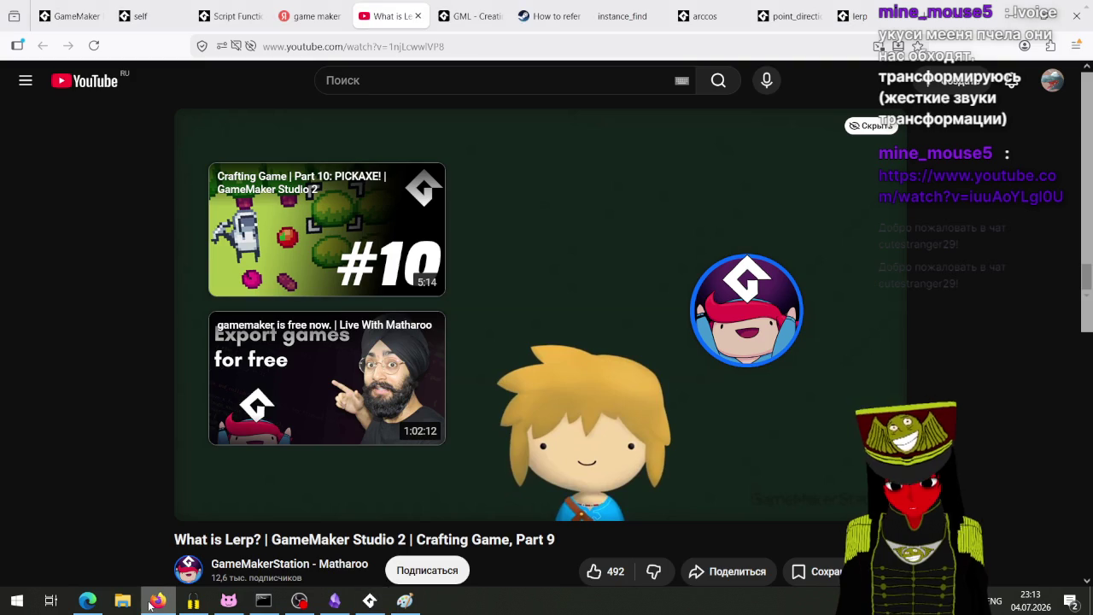
scroll(410, 426, down, 3)
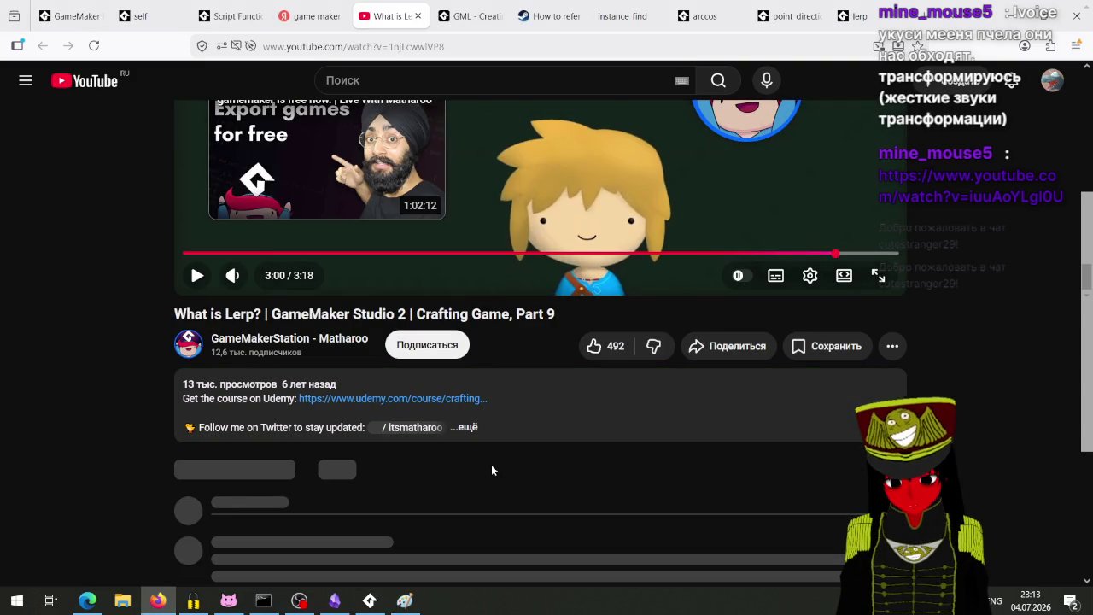
scroll(491, 475, up, 3)
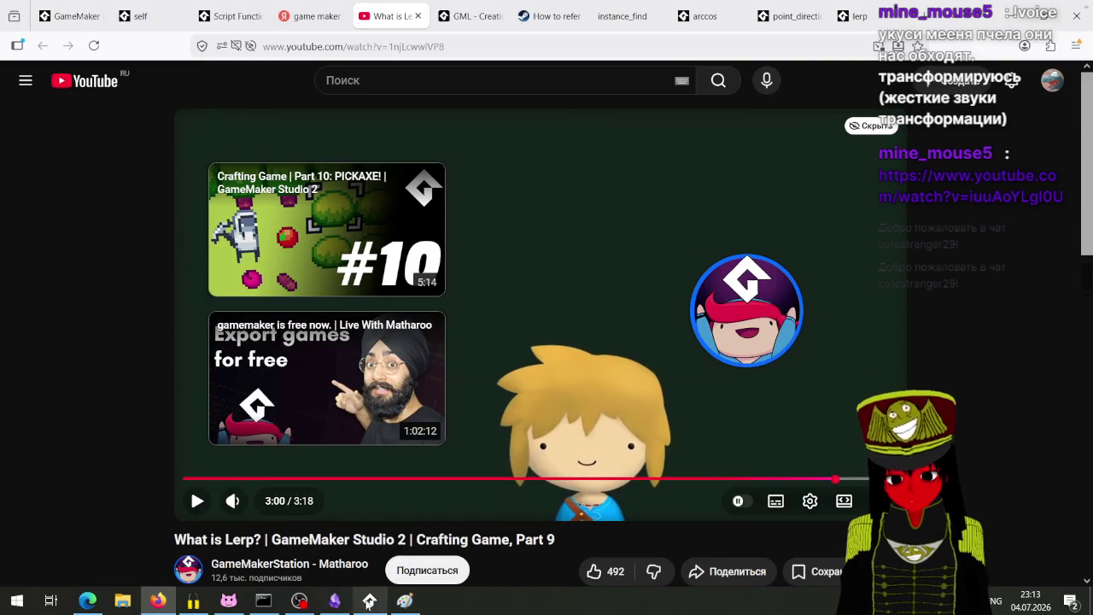
mouse_move(367, 605)
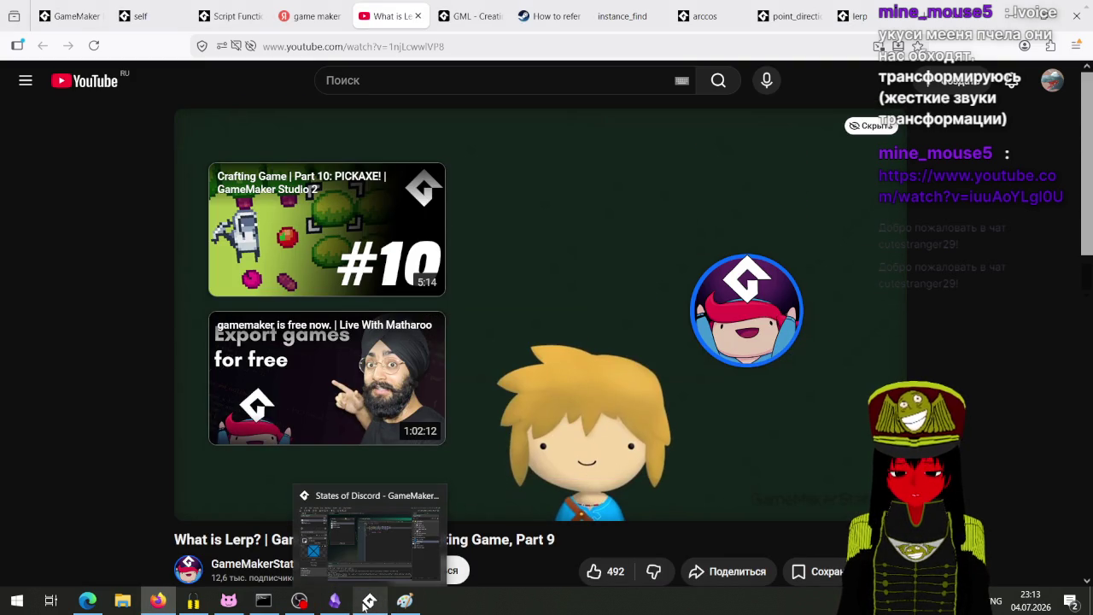
click(364, 605)
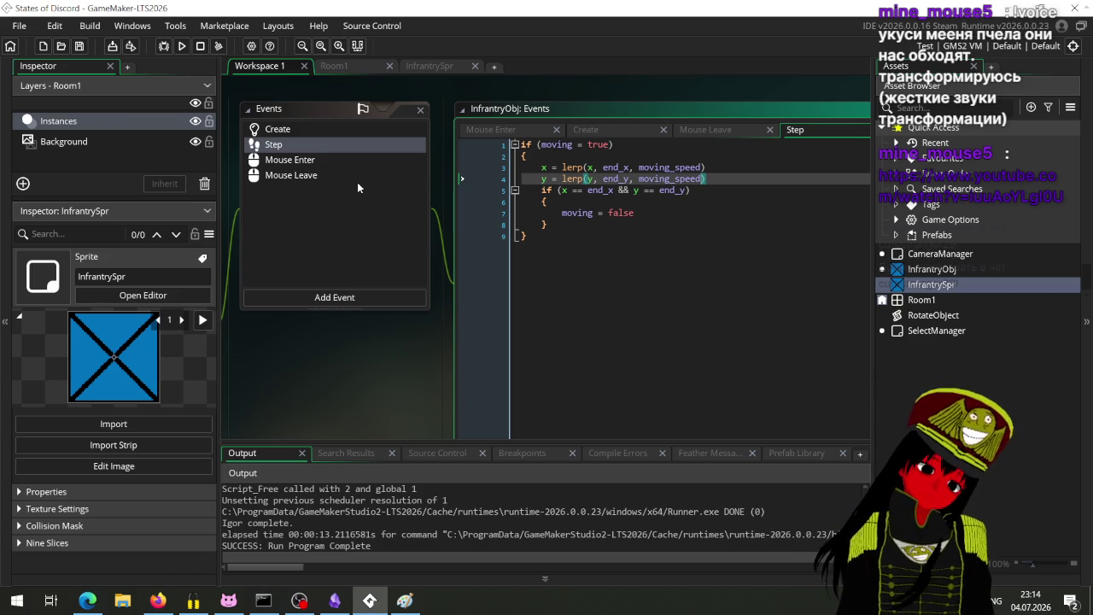
click(157, 602)
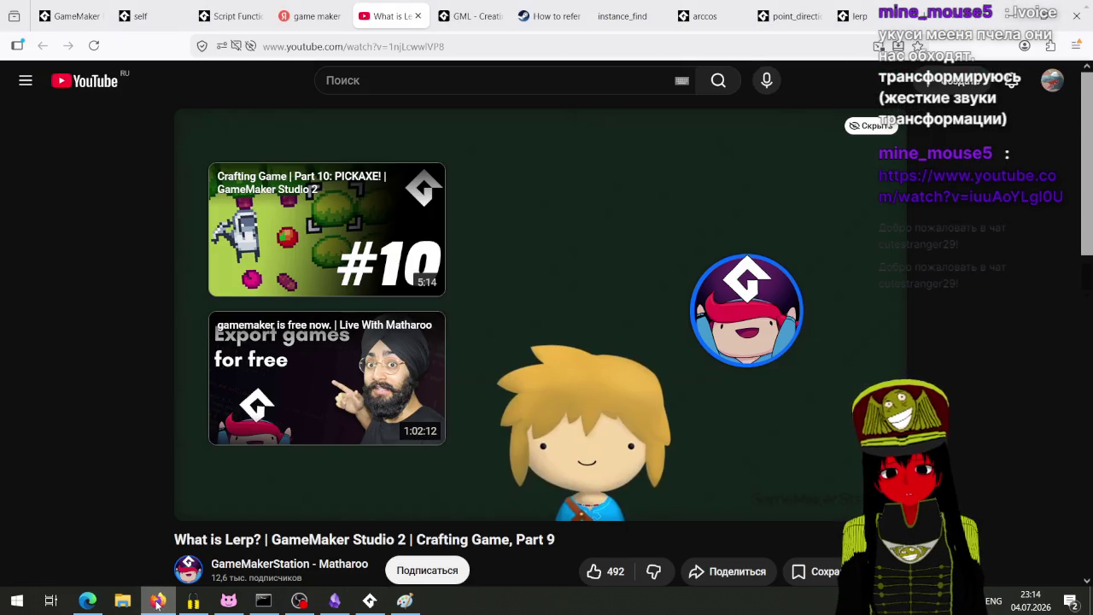
Browse the 'game maker lerp' Yandex results and the instance_find manual page, then edit the query.
click(312, 16)
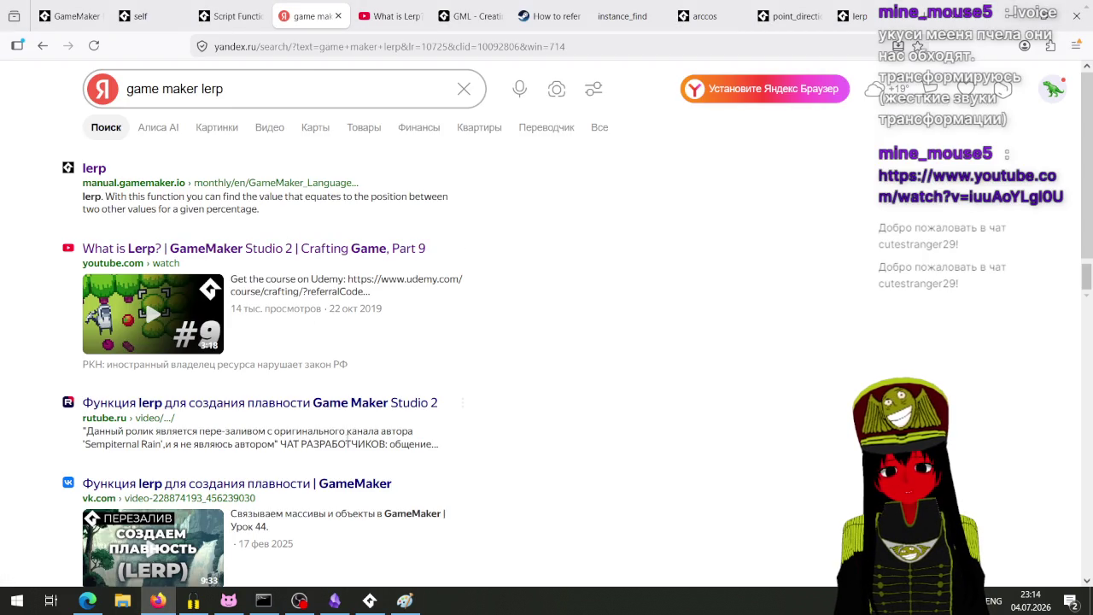
scroll(342, 410, down, 6)
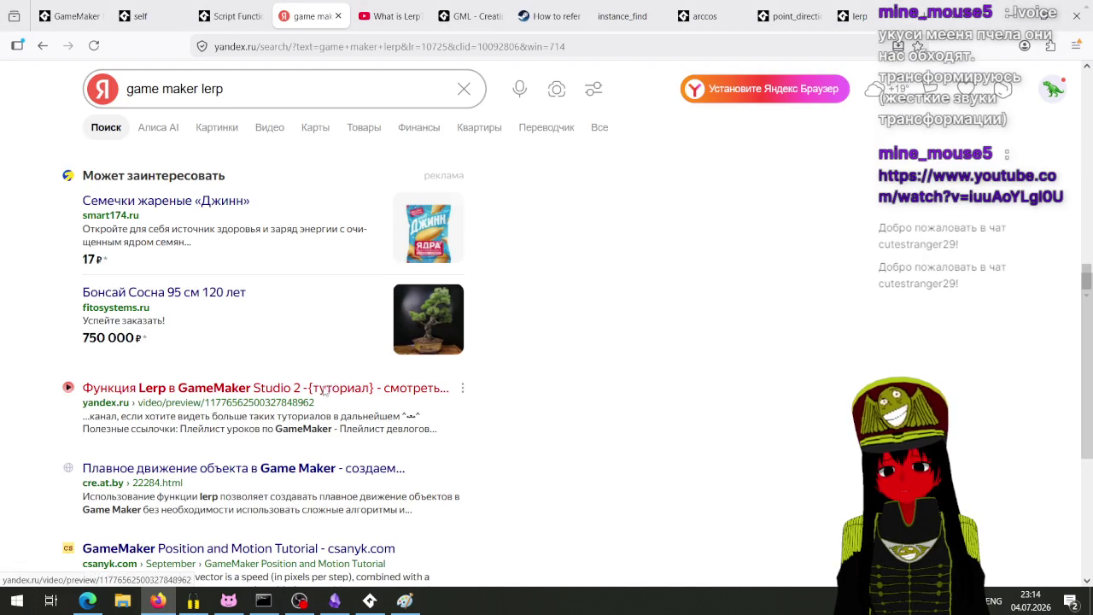
scroll(325, 391, up, 5)
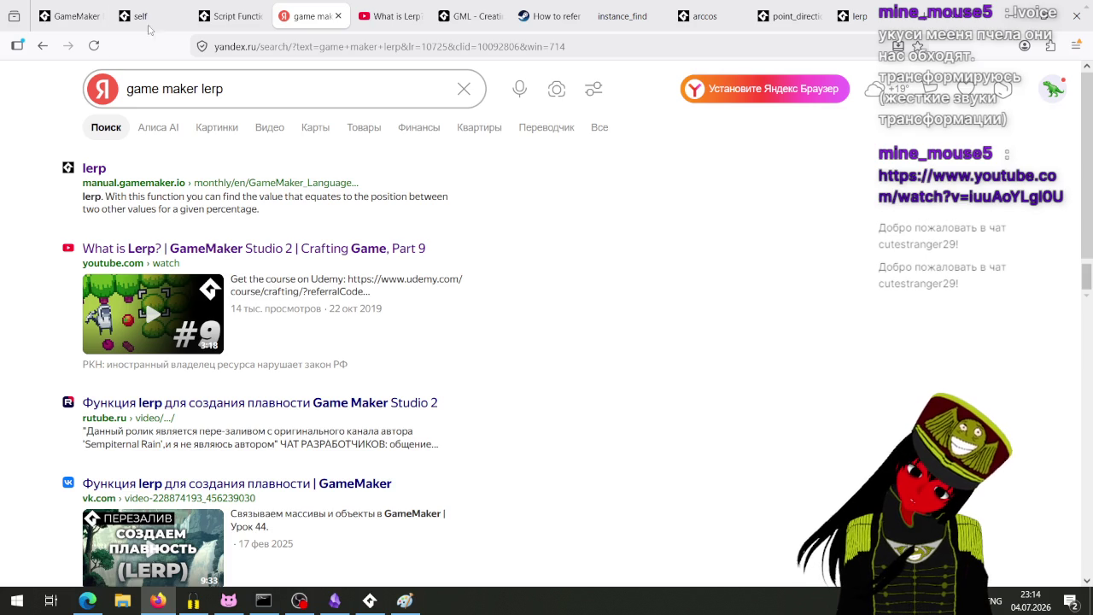
click(636, 9)
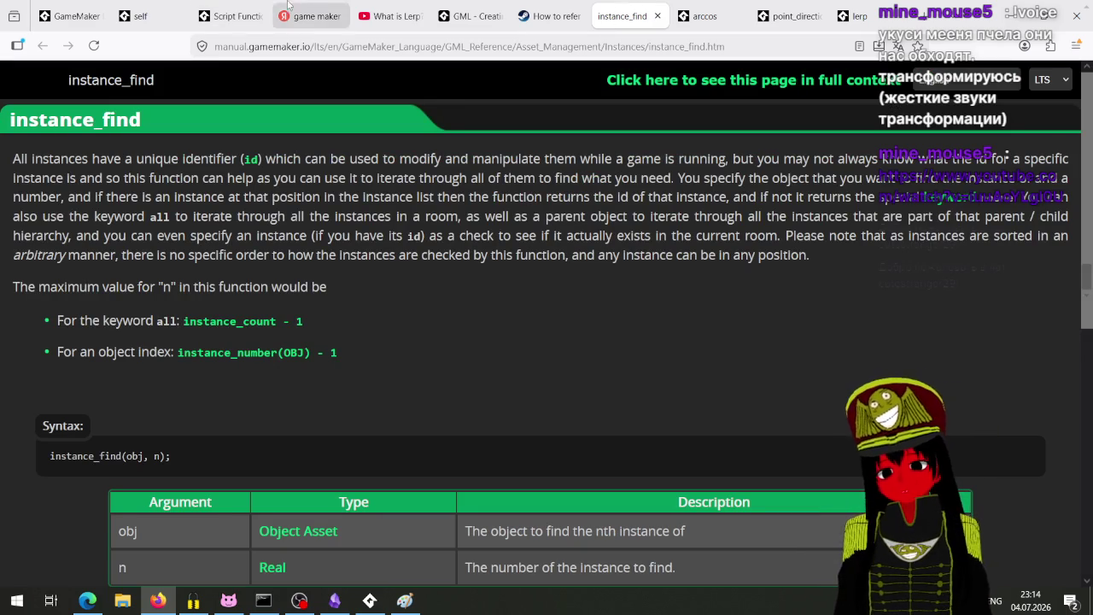
click(309, 16)
click(275, 86)
Search Yandex for 'game maker lerp от расстояния'.
text(jn)
key(BackSpace)
key(BackSpace)
key(alt+shift)
text(от расстояния)
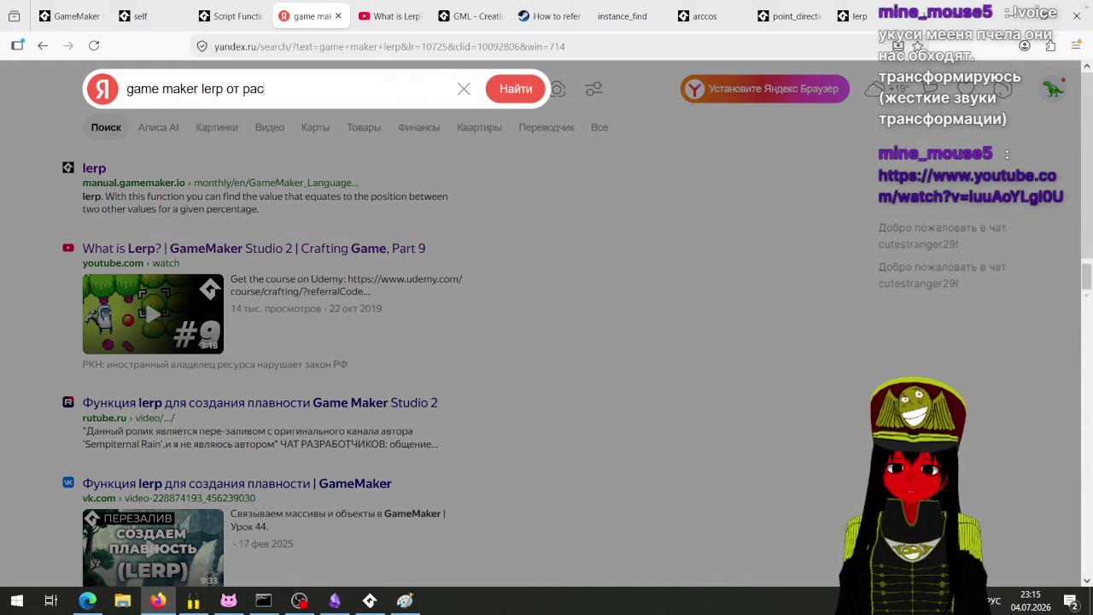
key(Return)
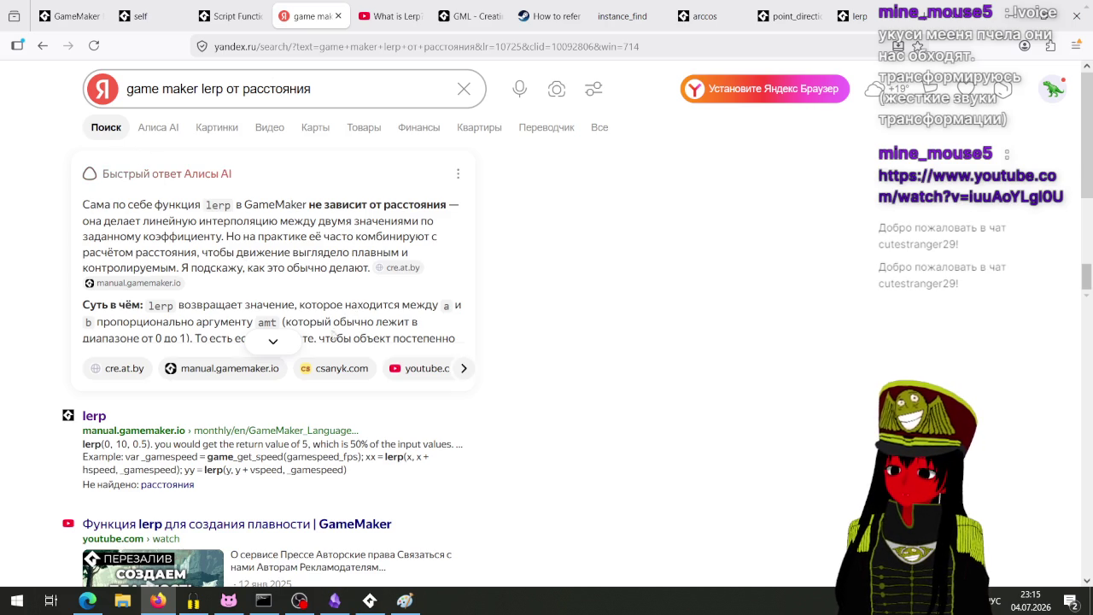
Expand the AI answer and read its point_distance lerp code example.
click(272, 342)
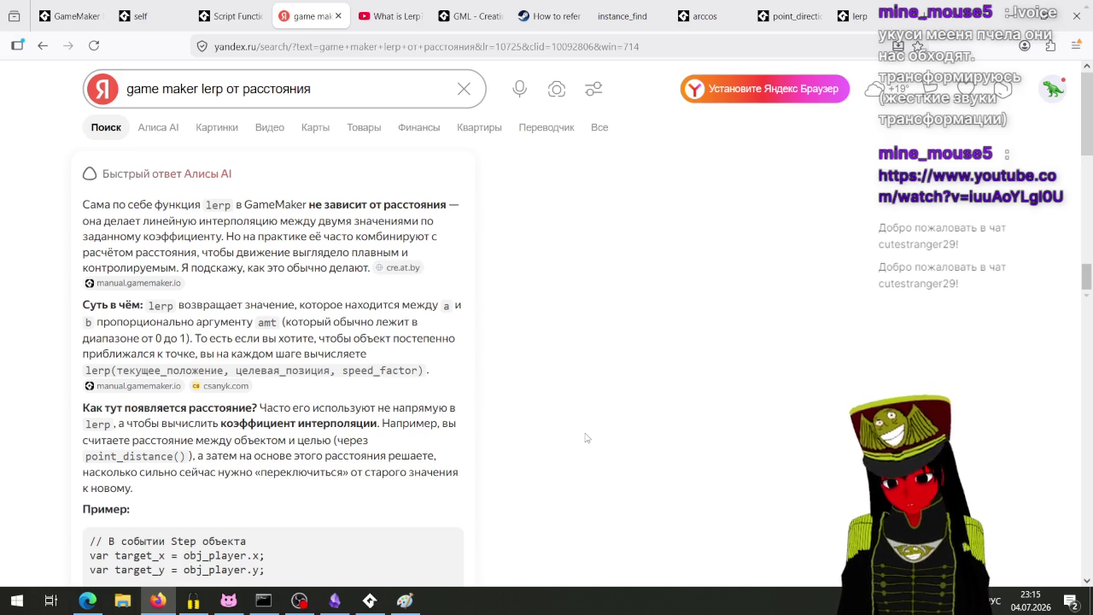
scroll(616, 392, down, 2)
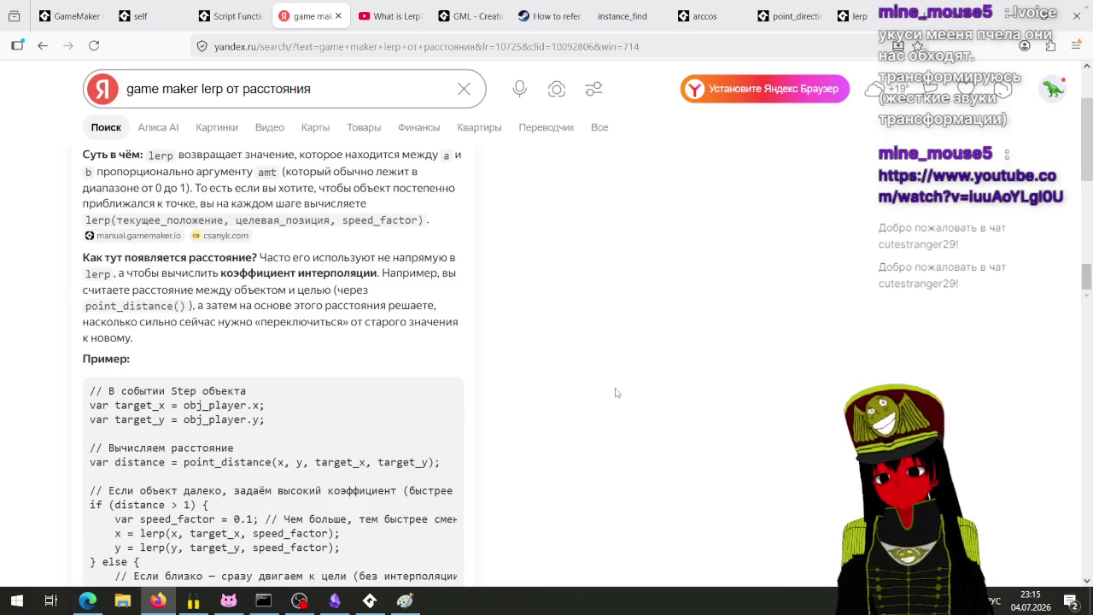
scroll(617, 393, down, 2)
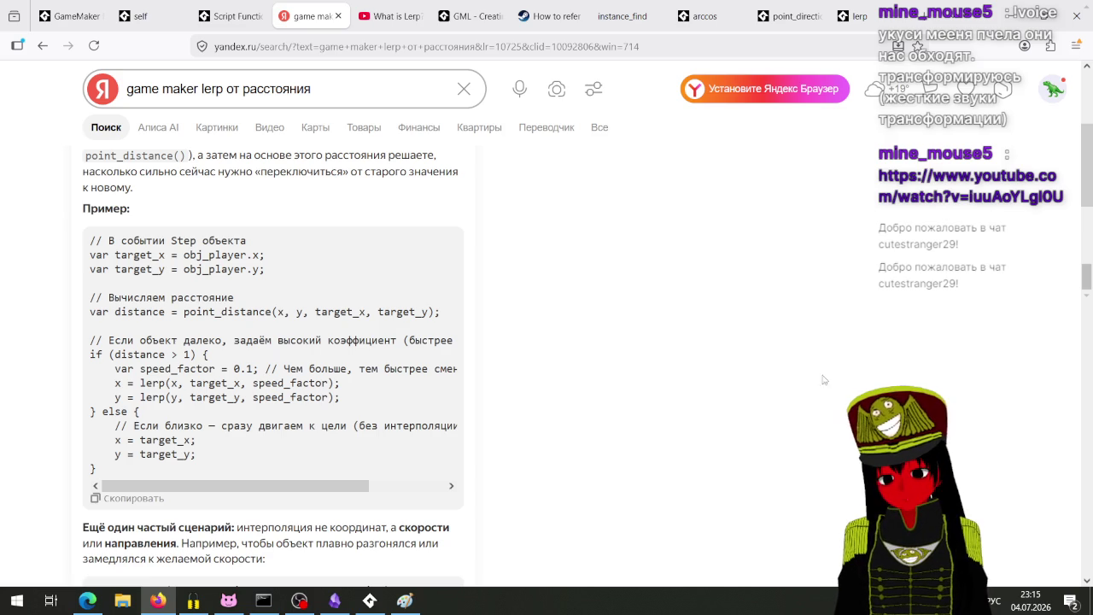
scroll(586, 369, down, 1)
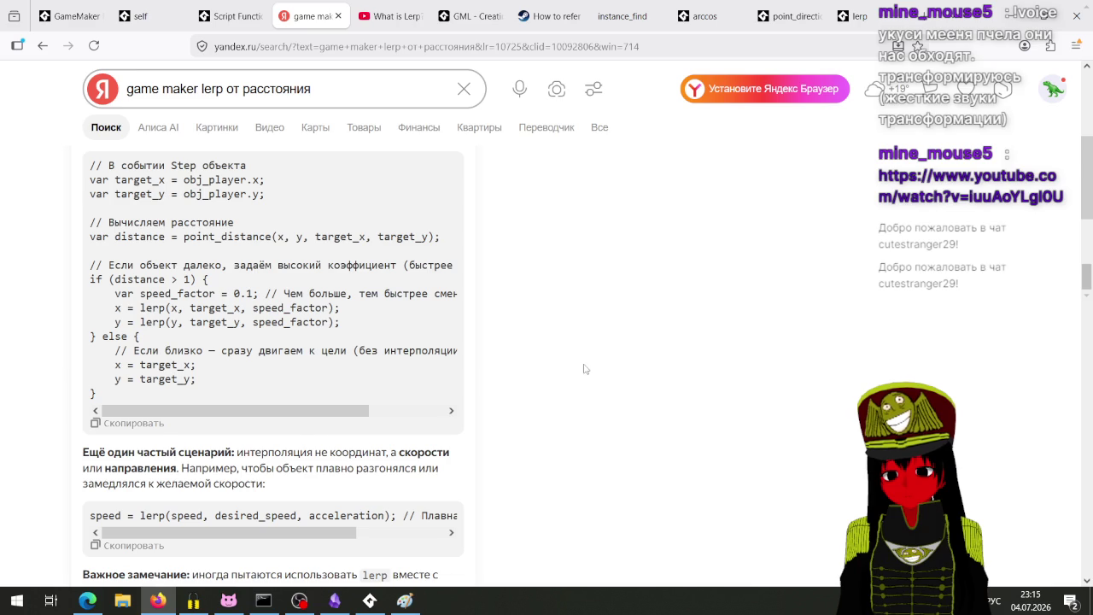
scroll(264, 422, right, 2)
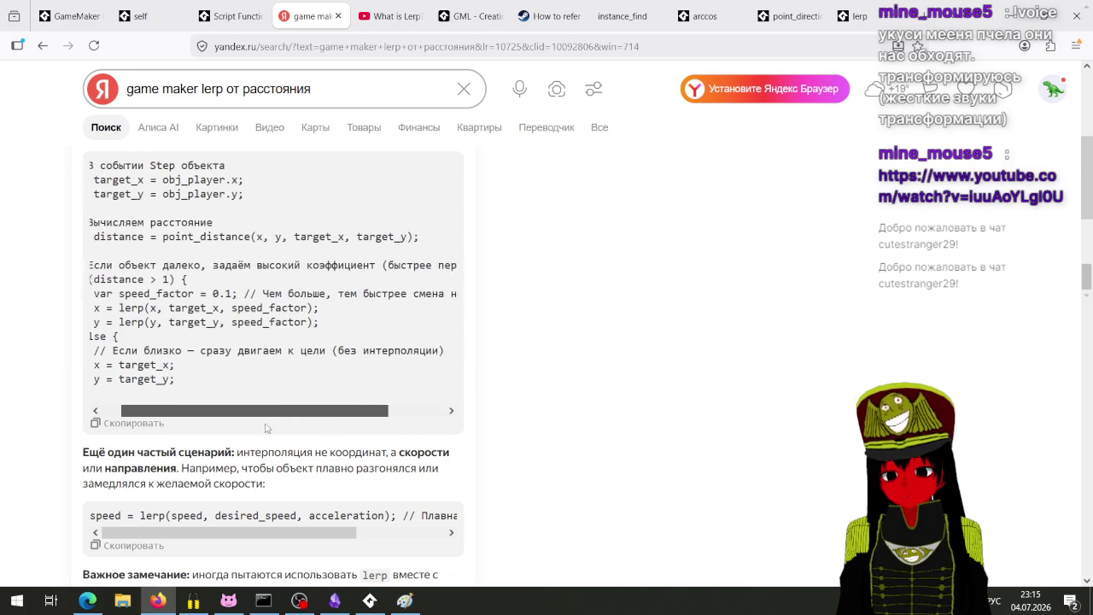
drag(264, 426, 191, 427)
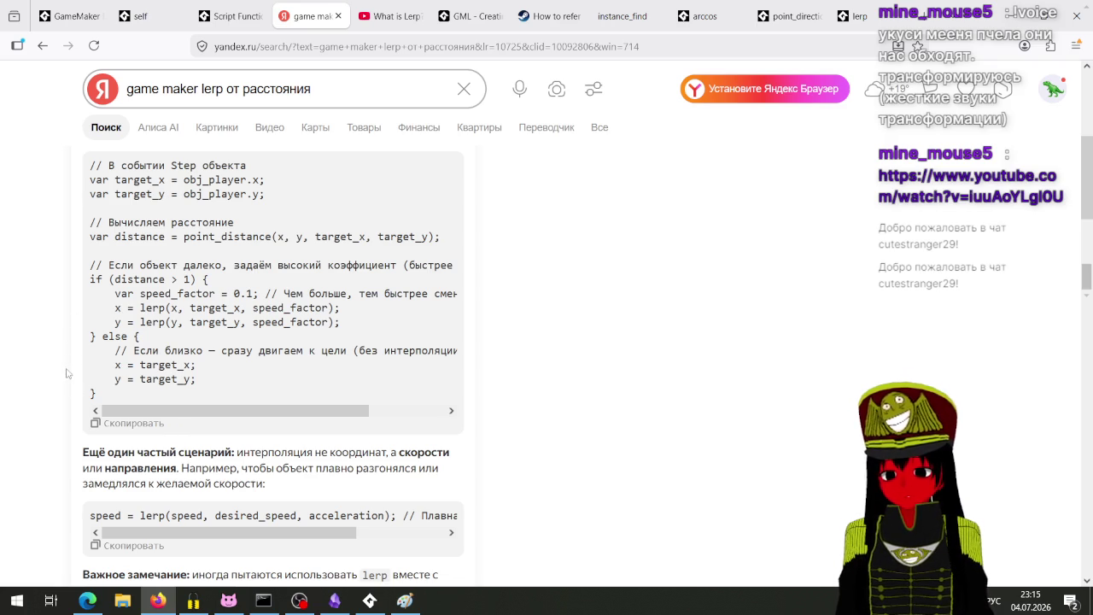
scroll(112, 422, down, 2)
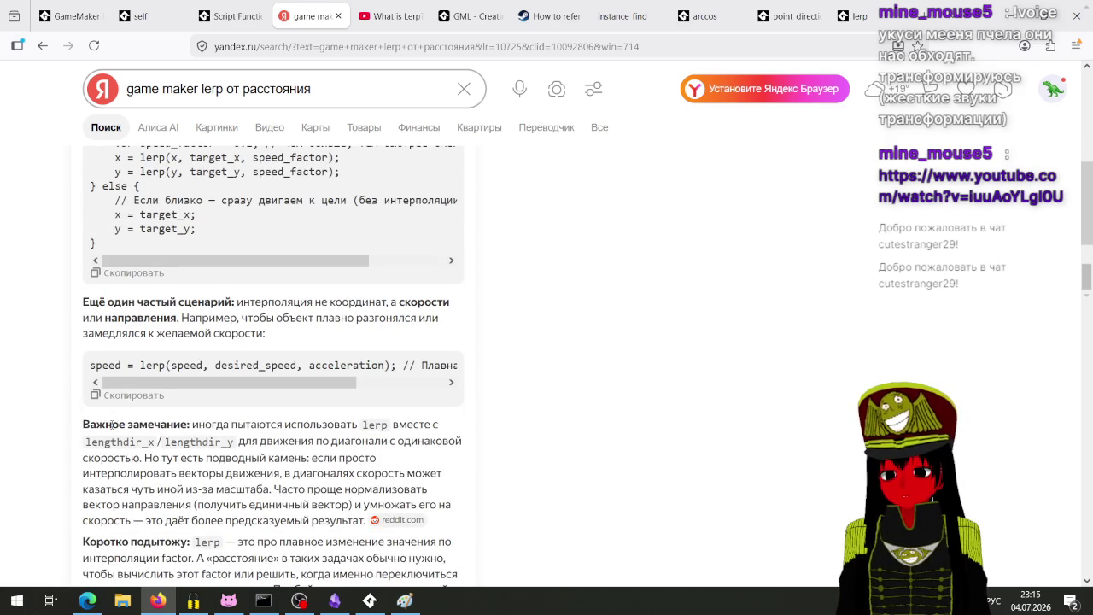
mouse_move(253, 384)
mouse_down()
mouse_move(384, 399)
mouse_move(219, 410)
mouse_up()
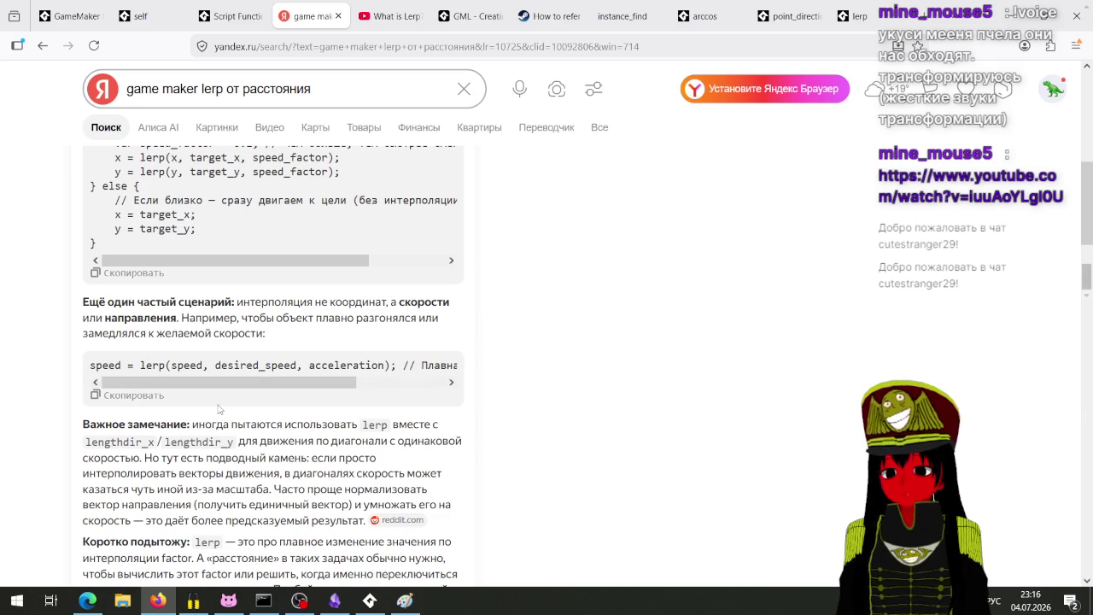
scroll(220, 410, down, 8)
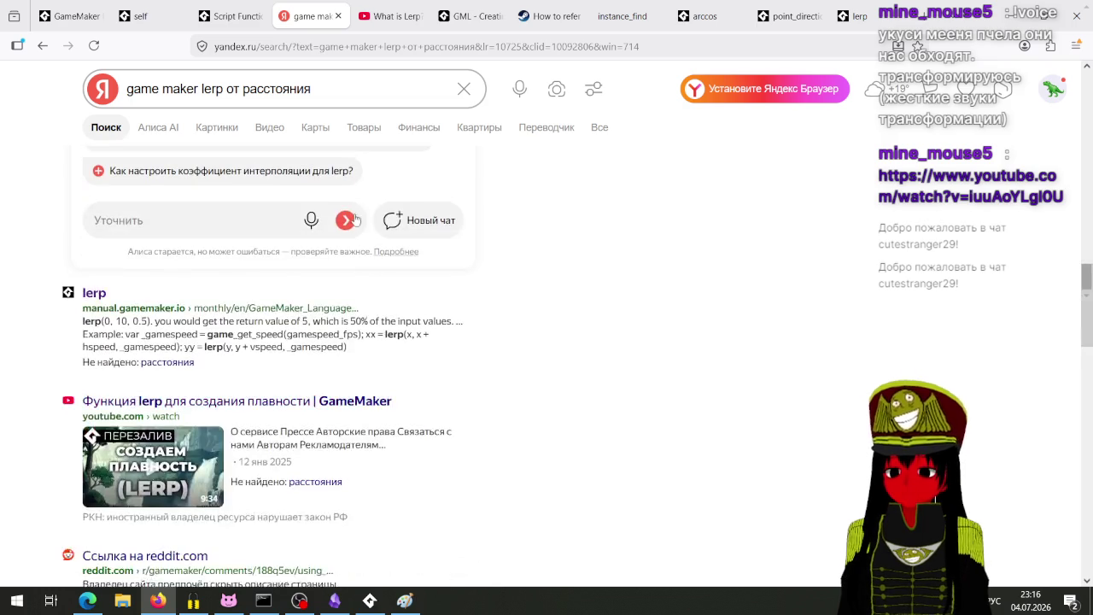
drag(351, 96, 226, 96)
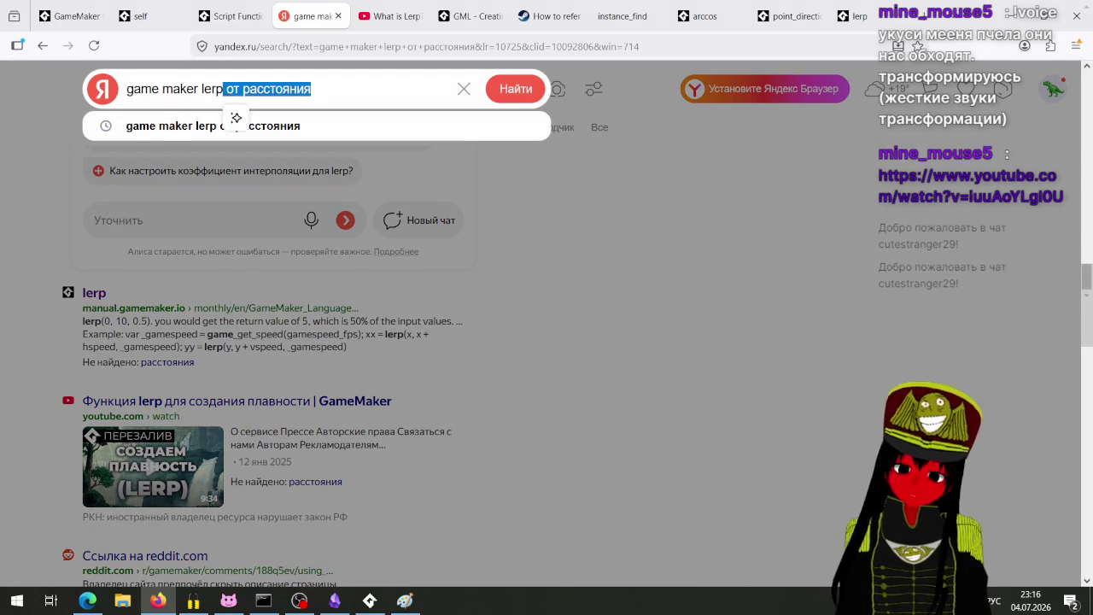
Search 'game maker lerp для равномерного движения', read the expanded AI answer, and return to GameMaker.
text(для равн)
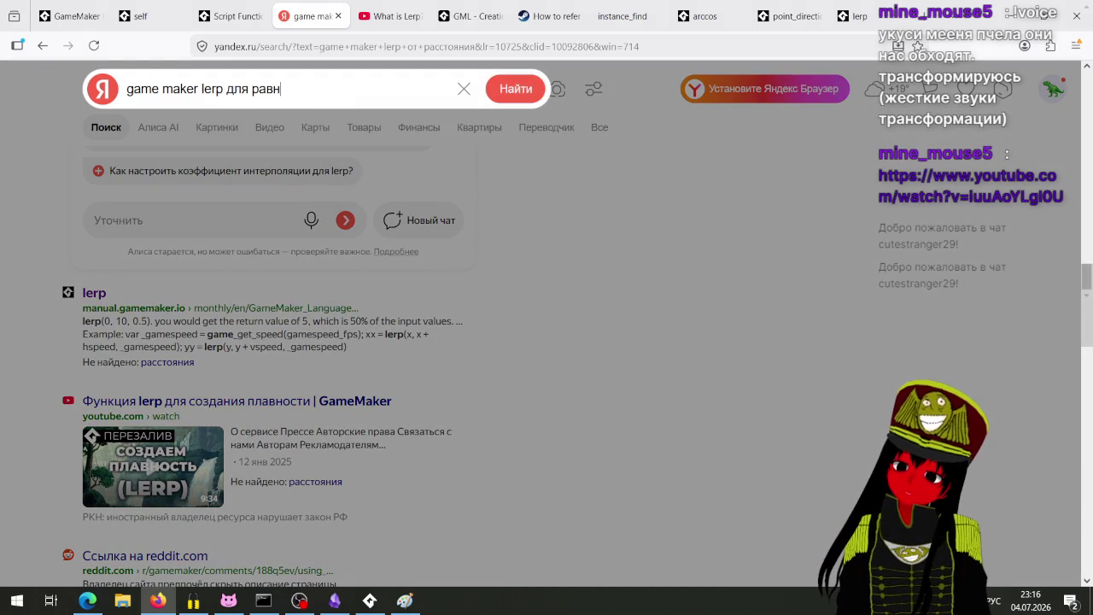
text(омерного д)
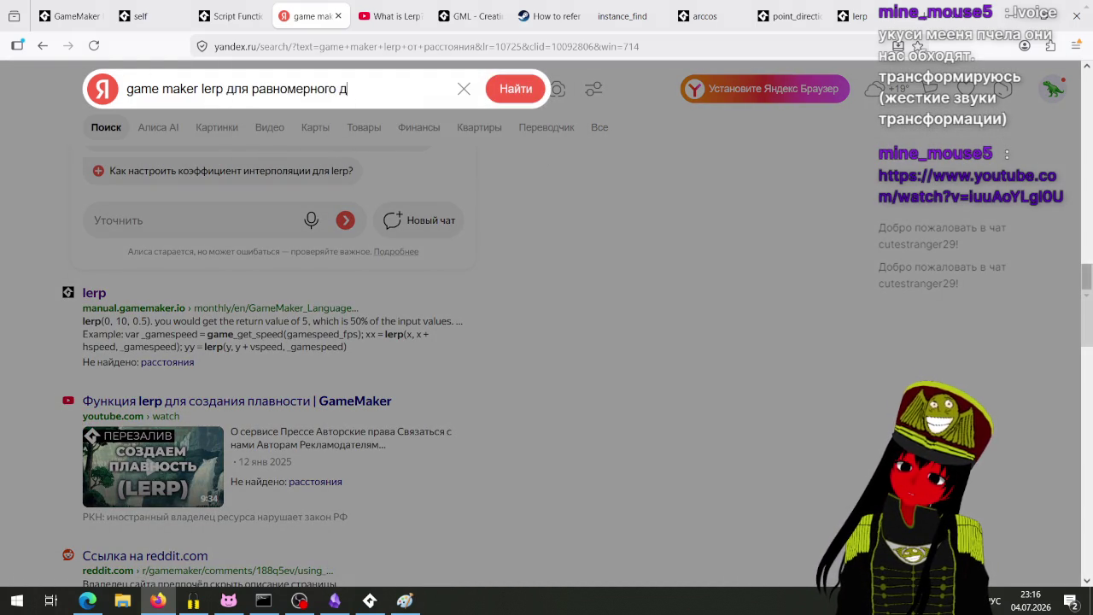
text(вижени)
key(Return)
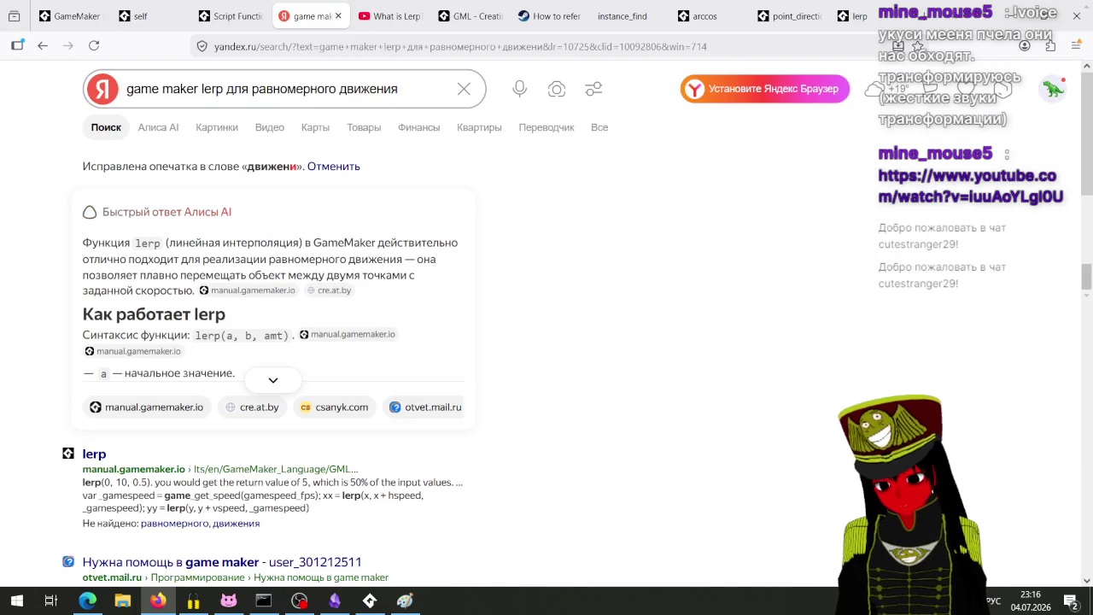
click(292, 380)
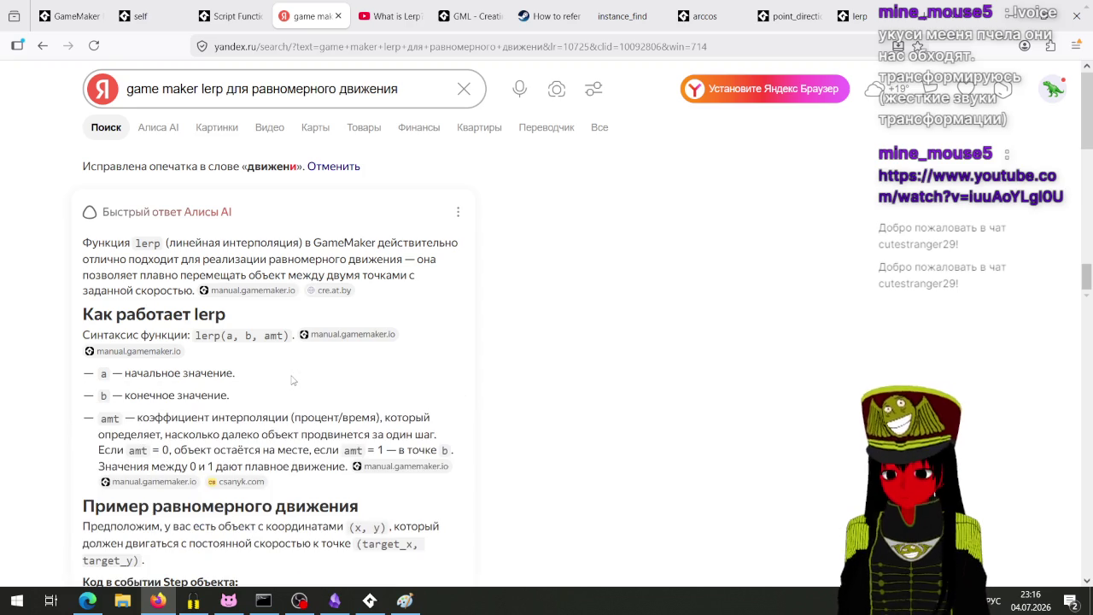
scroll(292, 381, down, 1)
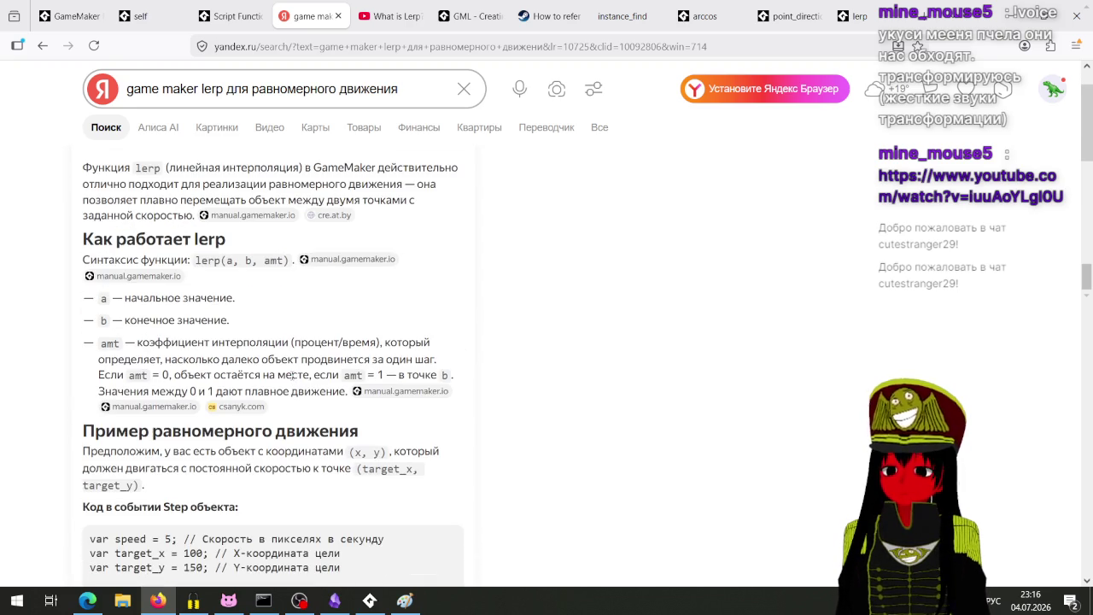
scroll(292, 376, down, 3)
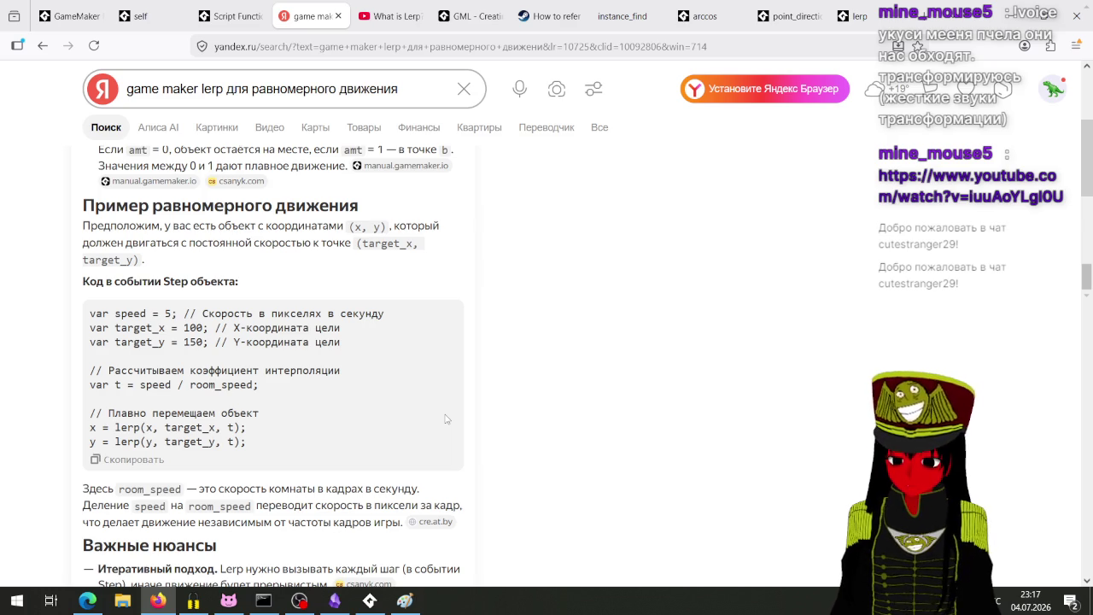
click(370, 601)
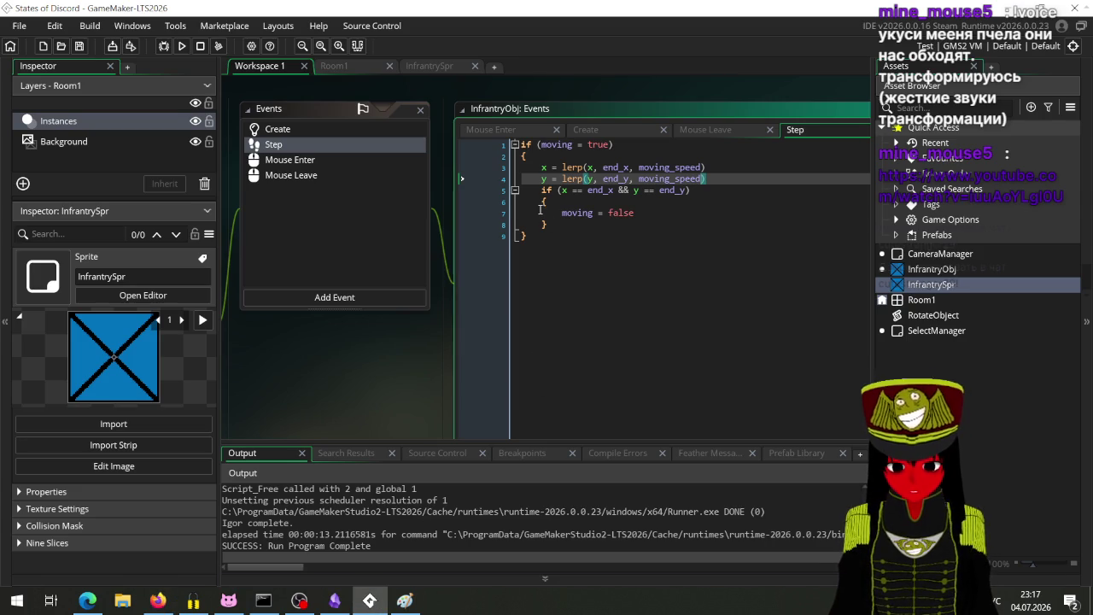
Divide moving_speed in the x lerp by distance_to_point(end_x, end_y).
key(Up)
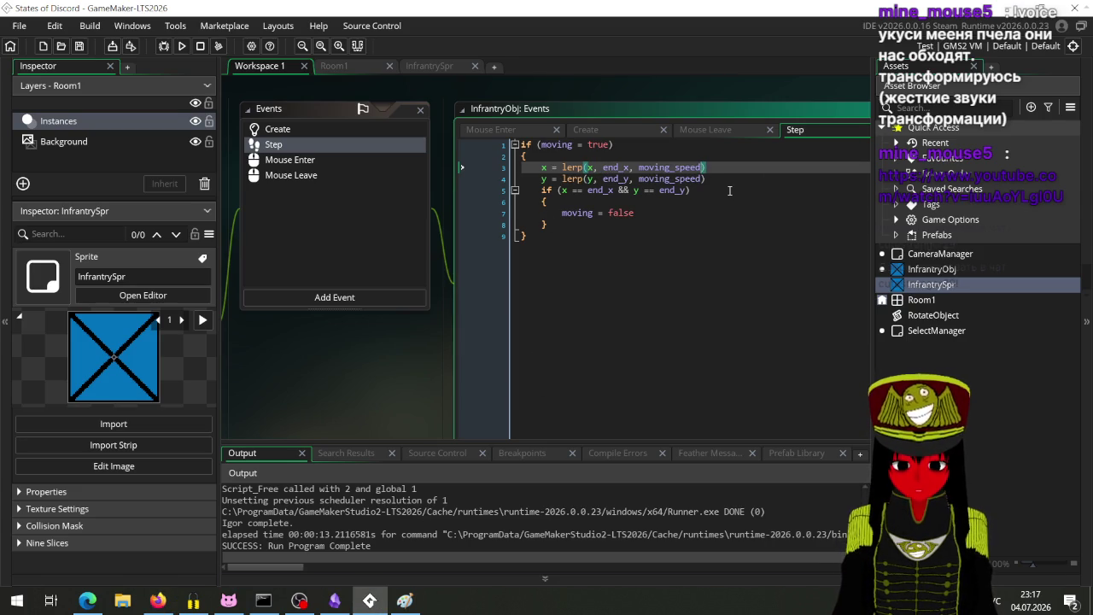
key(End)
key(Left)
text(/ )
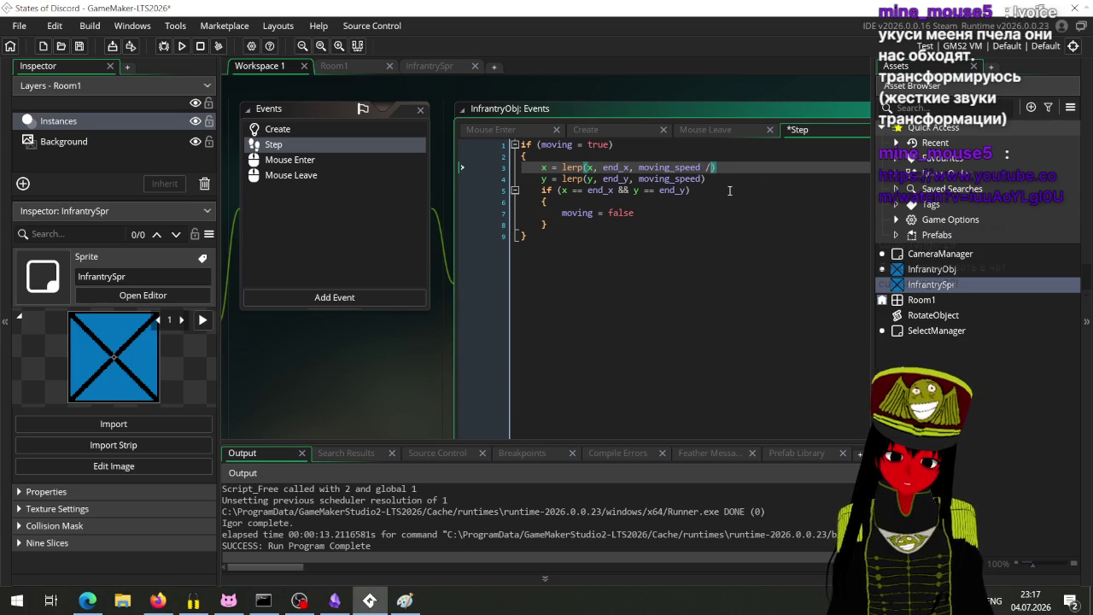
text(distam)
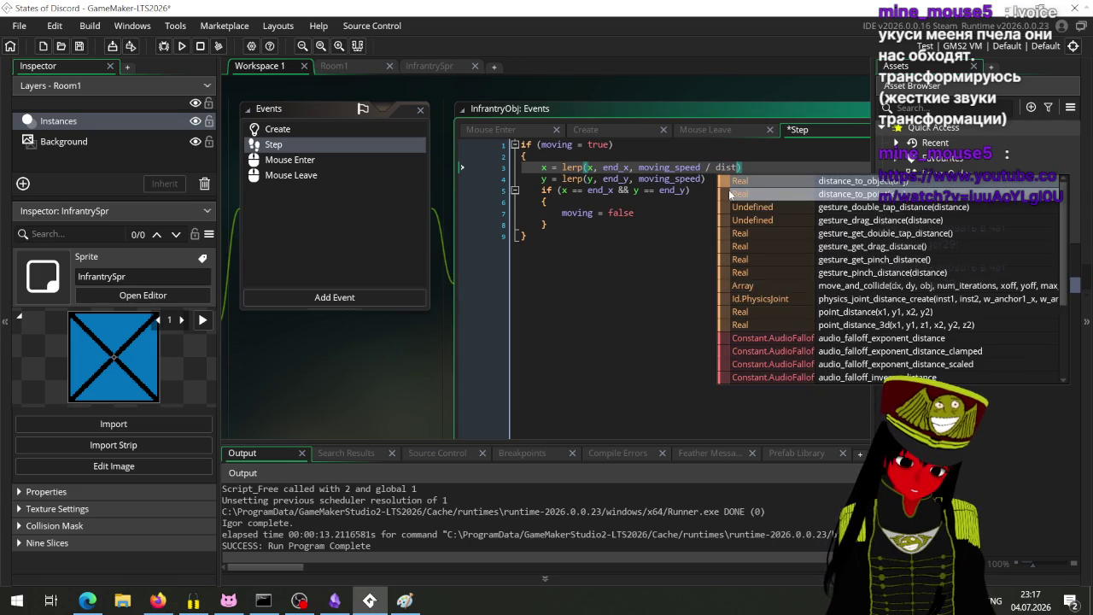
key(BackSpace)
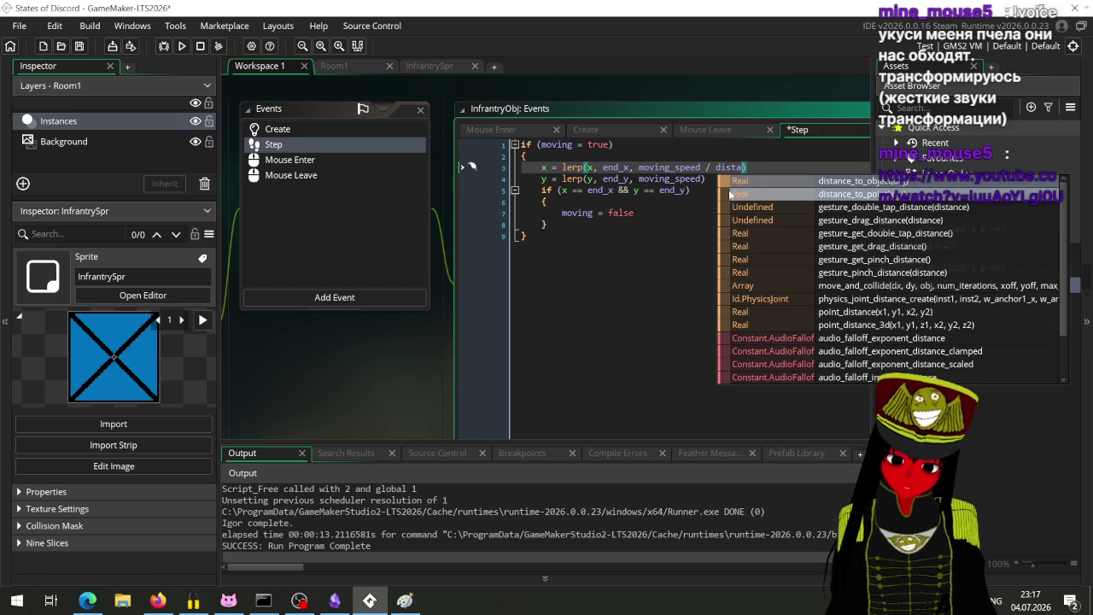
click(729, 192)
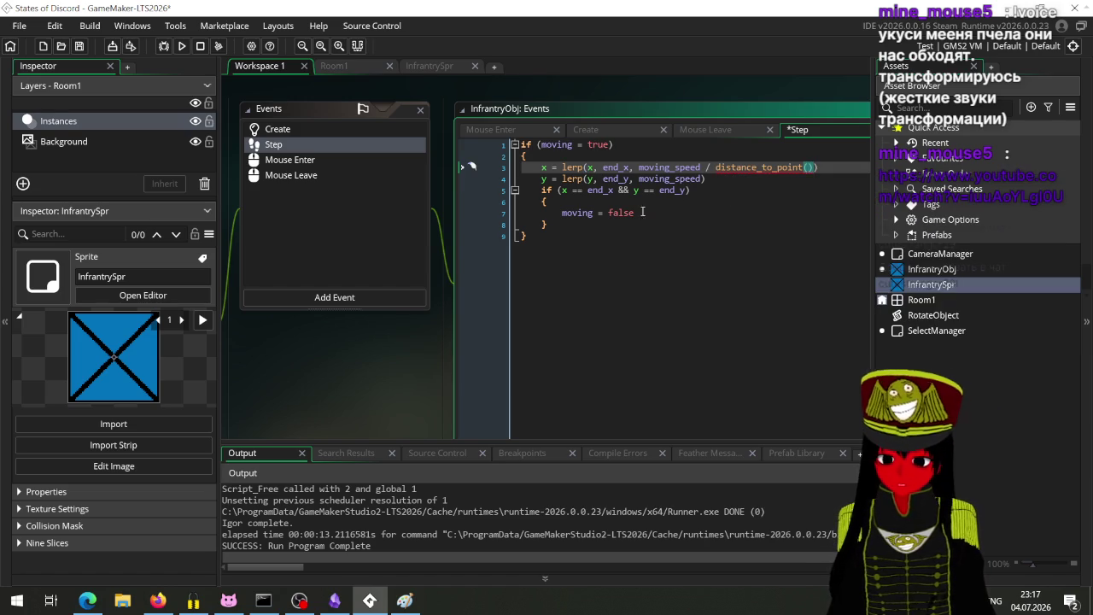
scroll(728, 189, left, 5)
scroll(434, 361, right, 8)
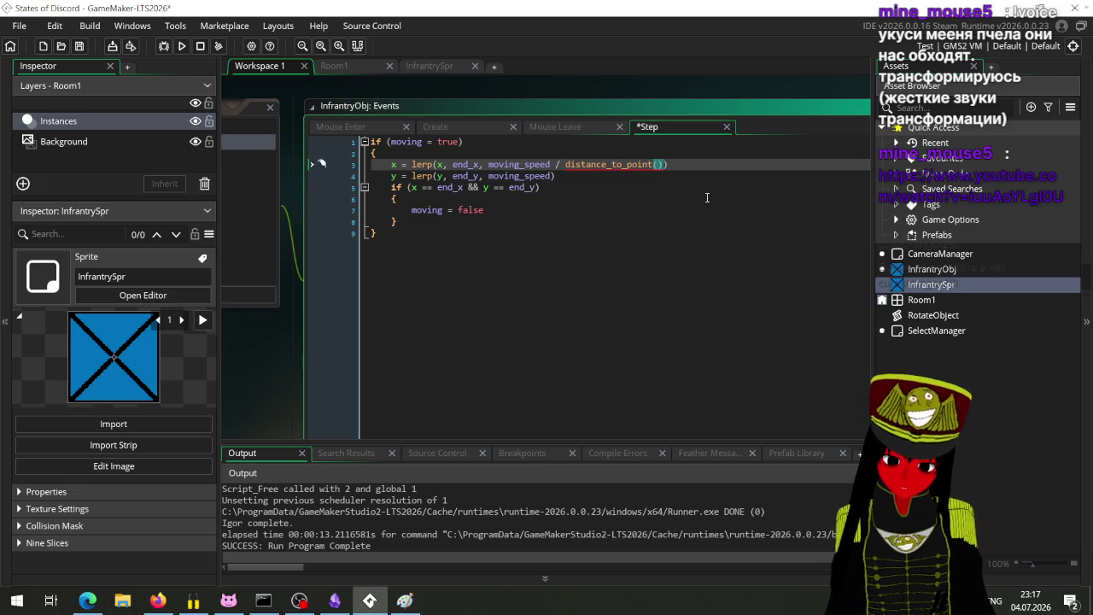
key(Left)
text(er)
key(BackSpace)
key(BackSpace)
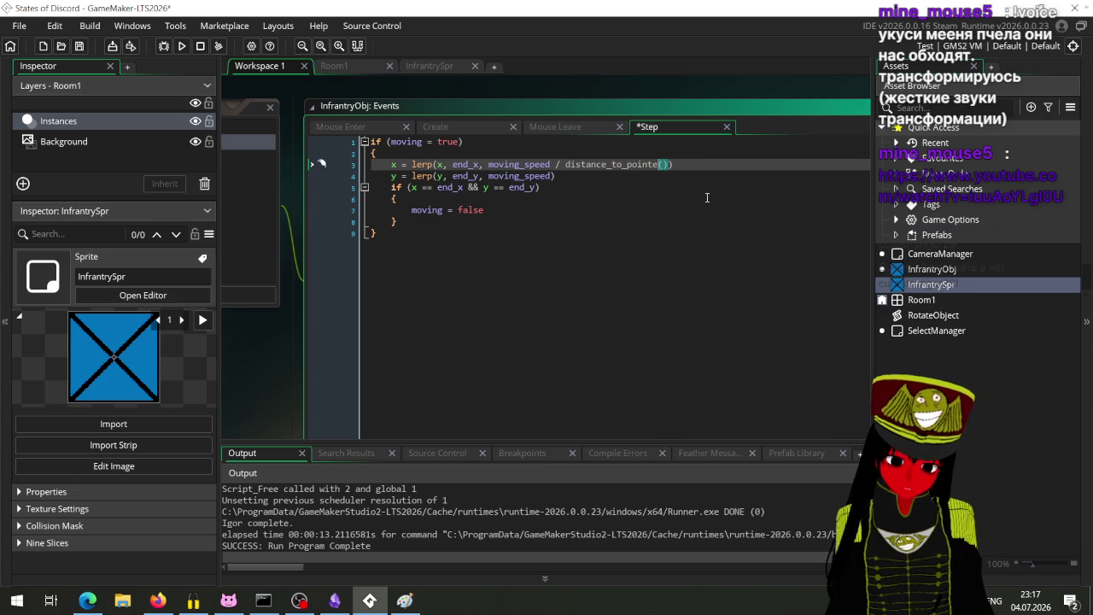
key(Right)
text(end)
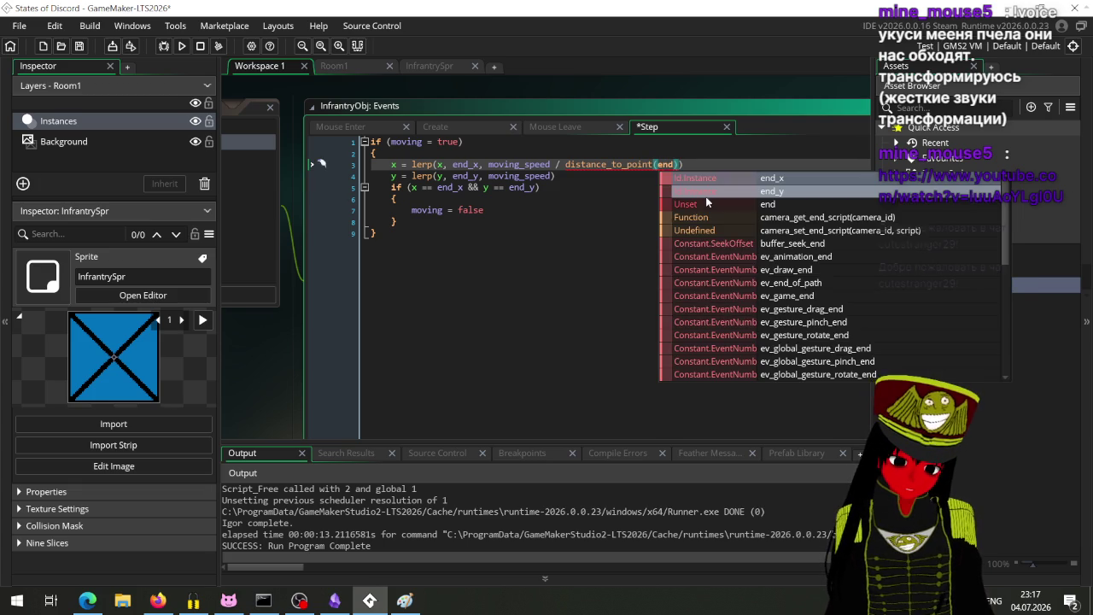
text(_x, end_y)
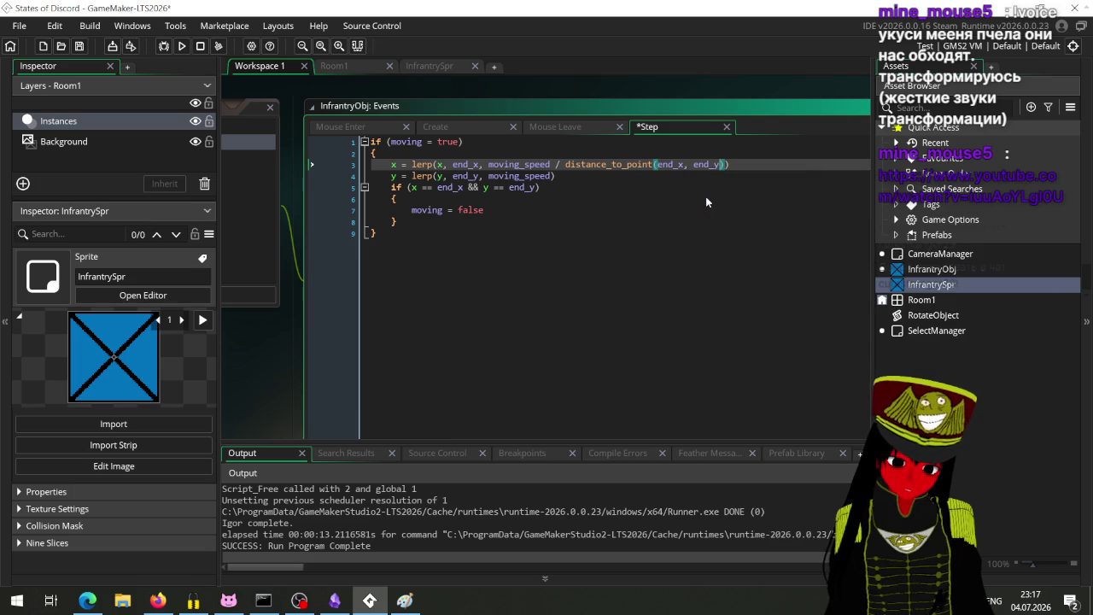
Add the same distance_to_point division to the y lerp and run the game.
drag(727, 163, 562, 168)
key(ctrl+c)
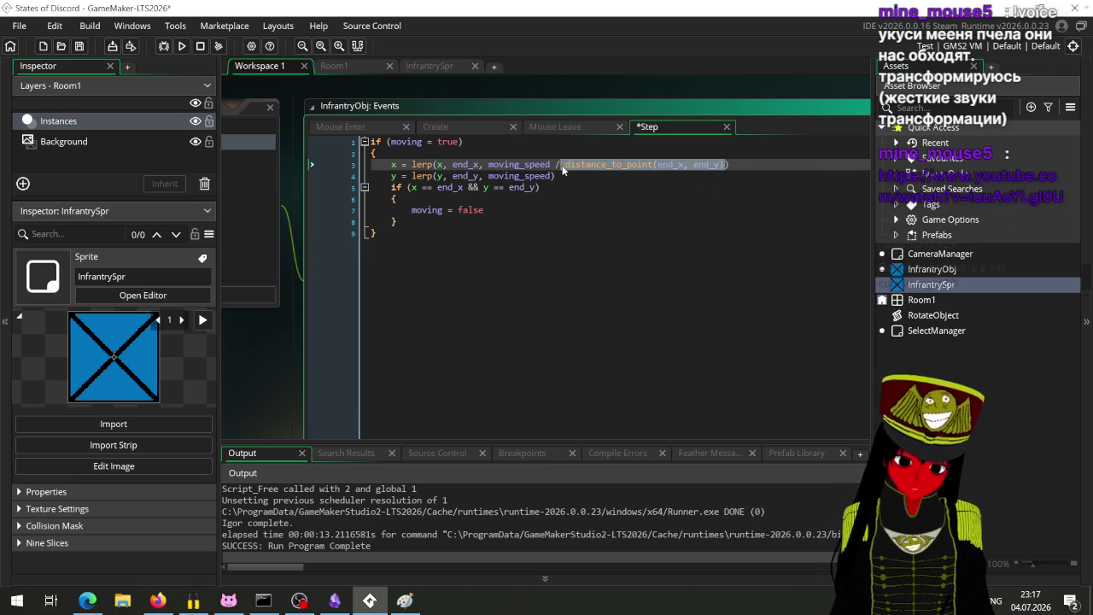
click(555, 175)
text(/)
key(ctrl+v)
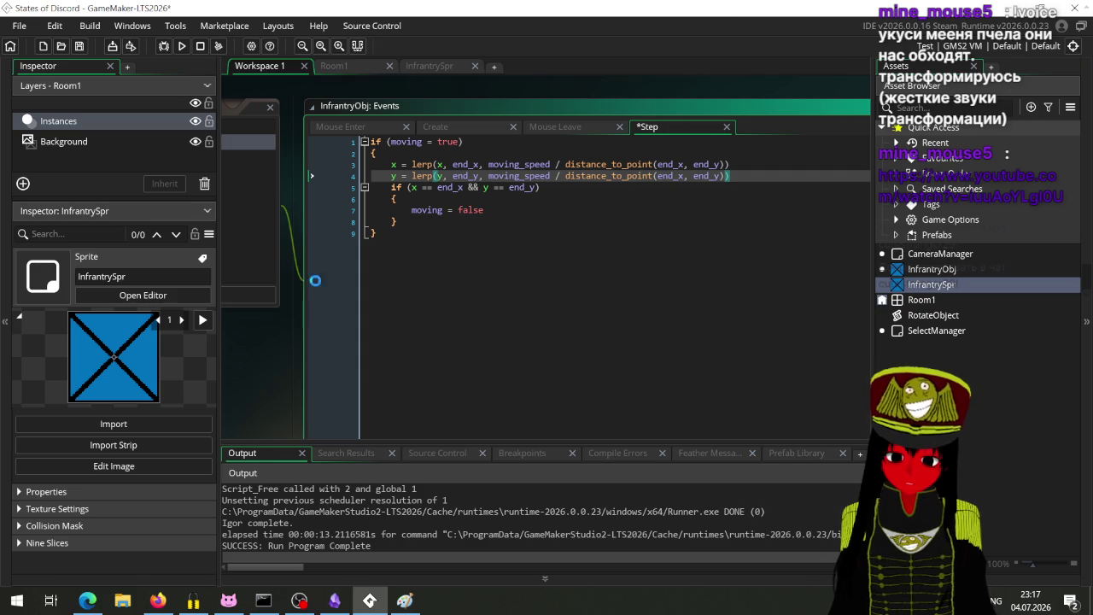
click(181, 46)
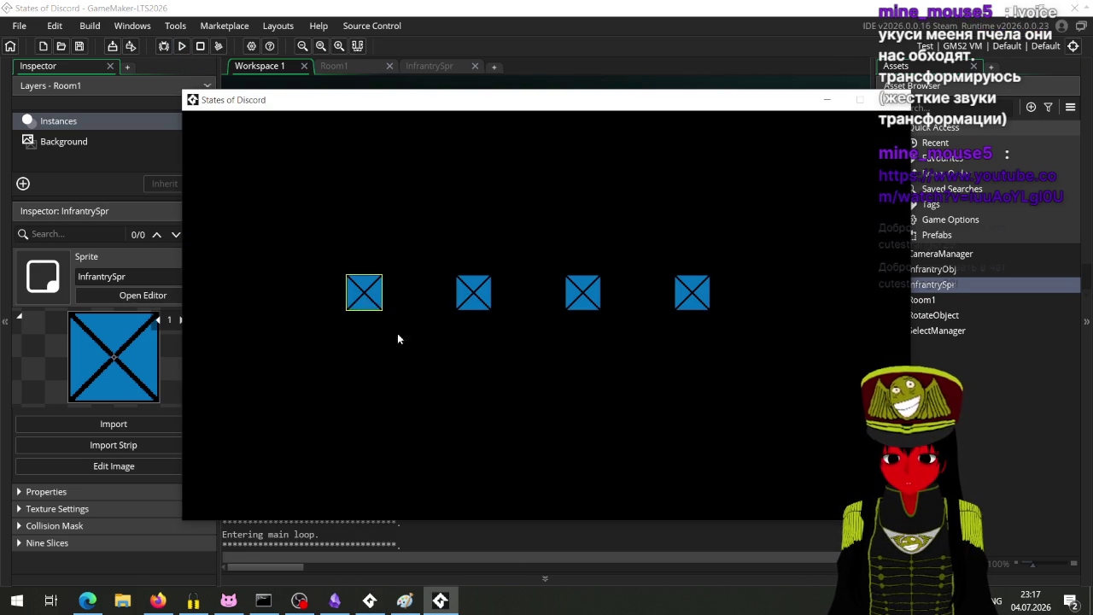
Test-move a unit, close the game, and clear moving_speed in the Create event.
right_click(425, 345)
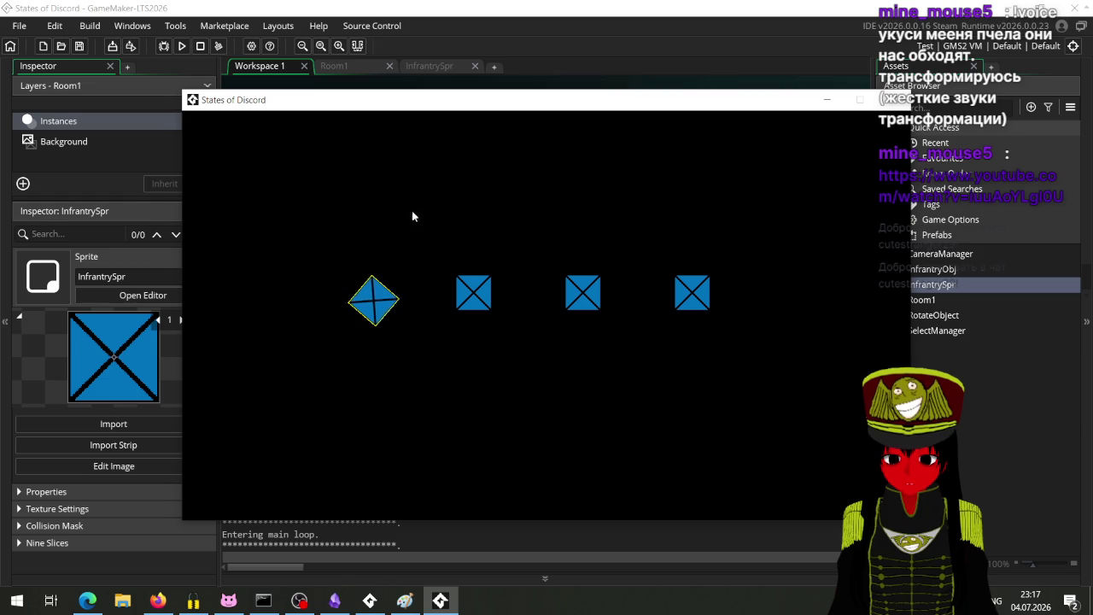
key(alt+F4)
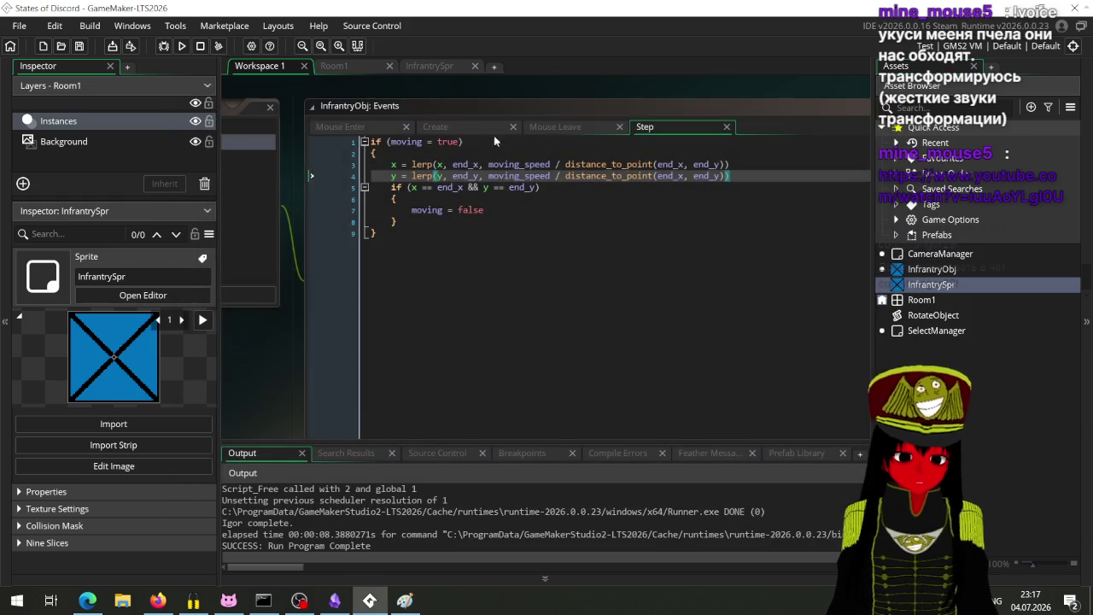
click(384, 128)
click(445, 128)
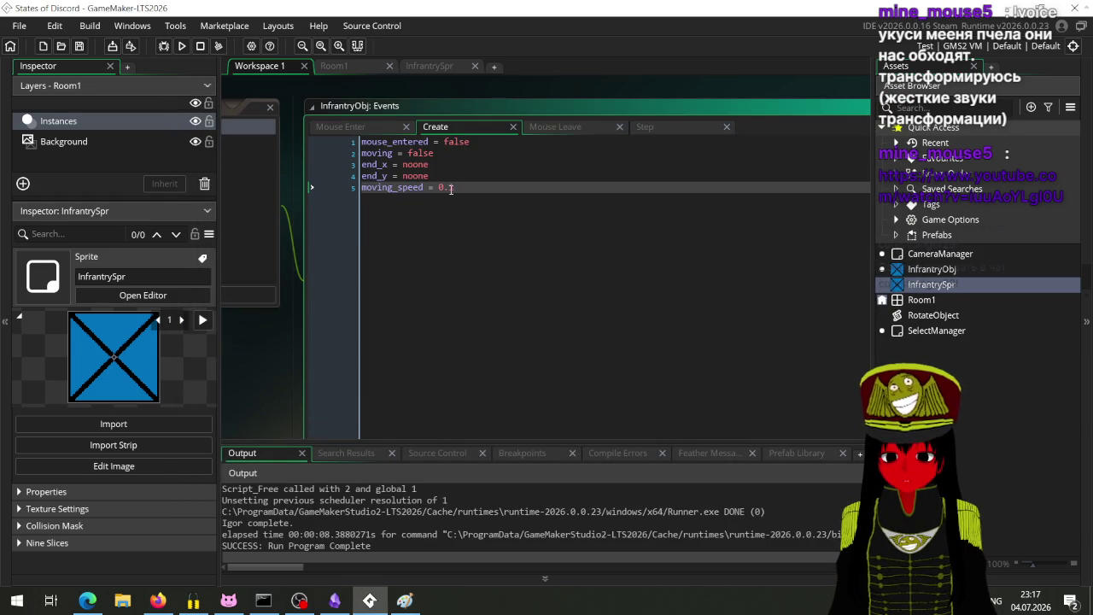
key(BackSpace)
key(BackSpace)
key(BackSpace)
Set moving_speed to 5 and test-run twice, aborting each Code Error.
text(5)
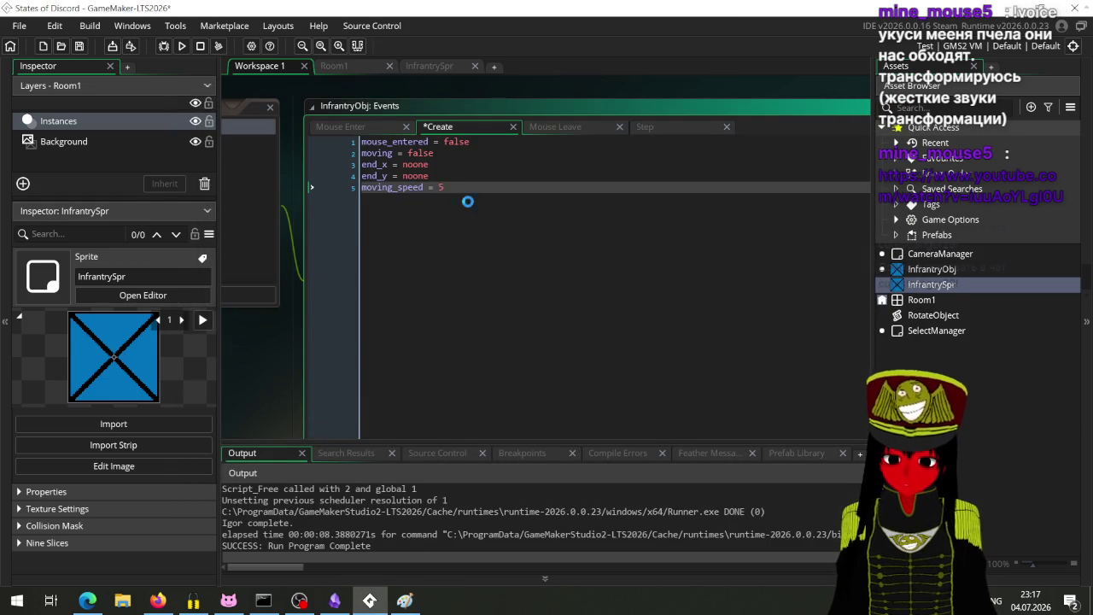
click(181, 46)
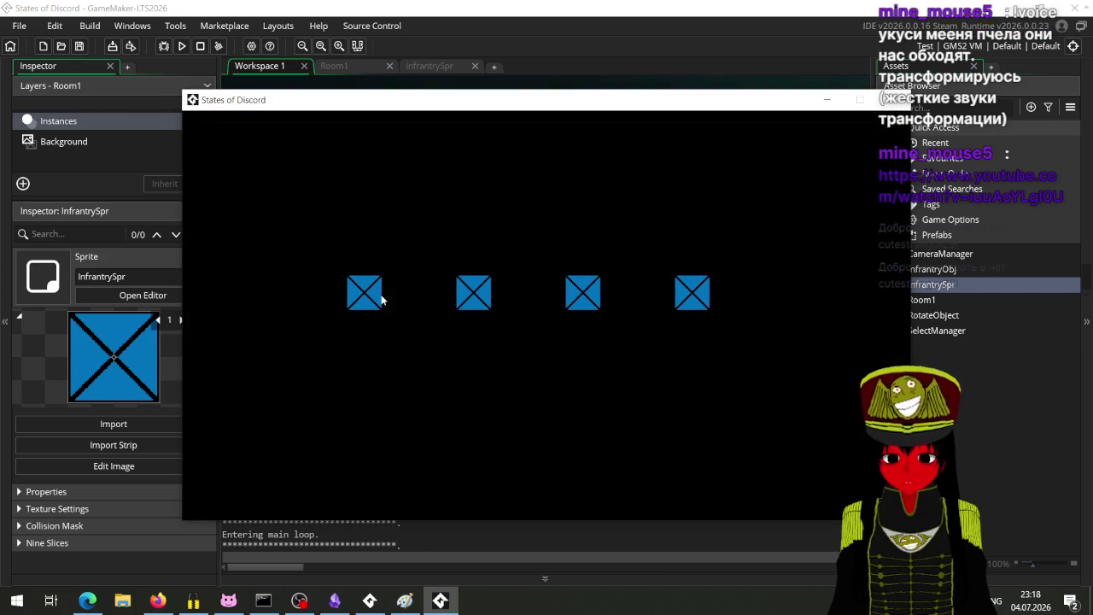
click(378, 297)
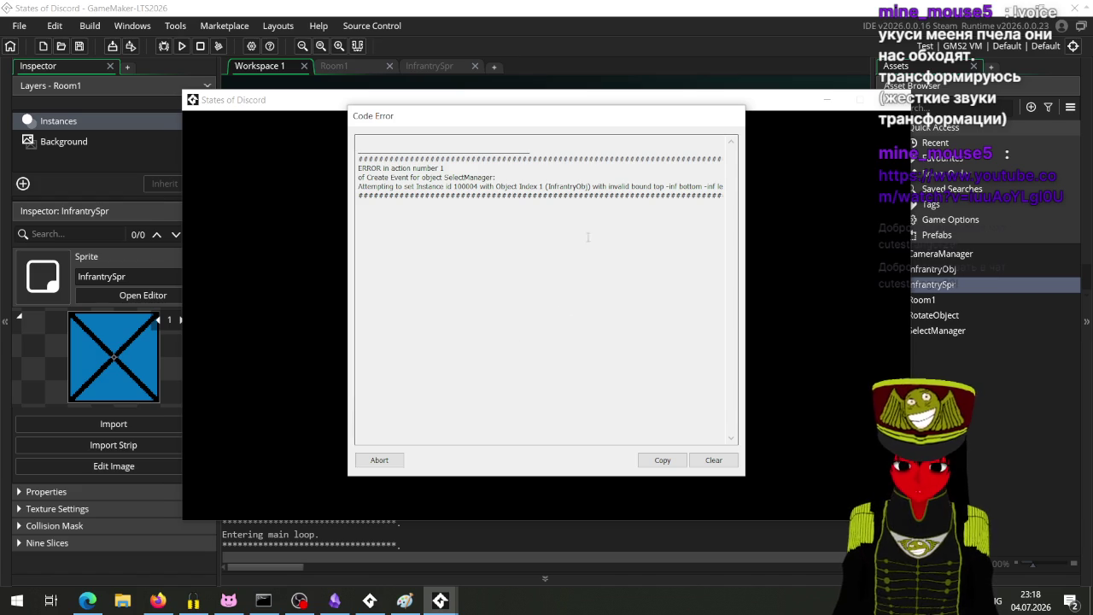
click(379, 459)
key(F5)
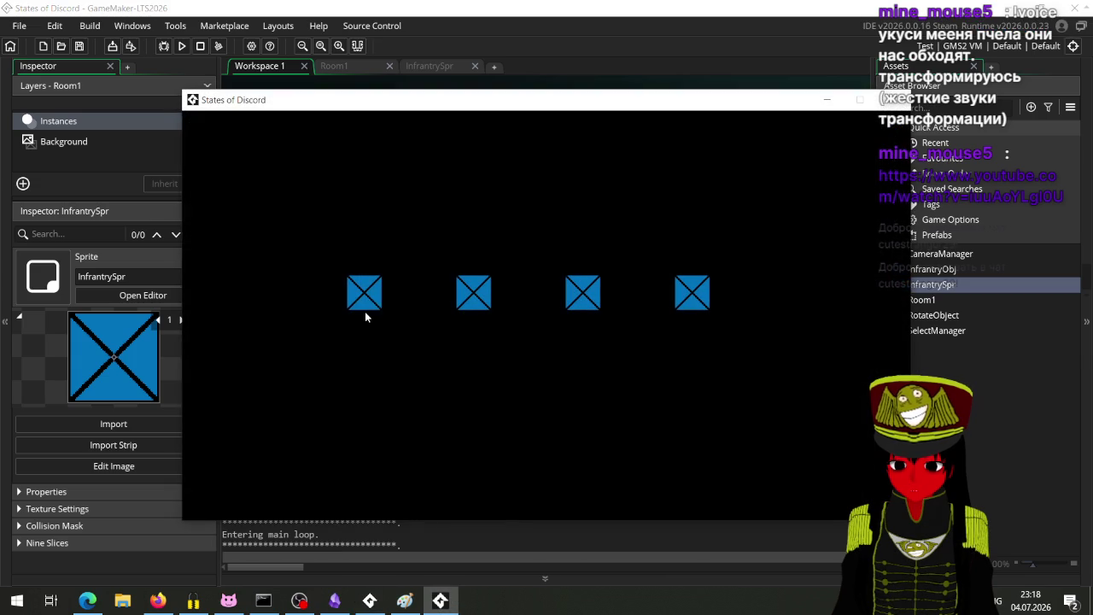
click(365, 299)
right_click(713, 177)
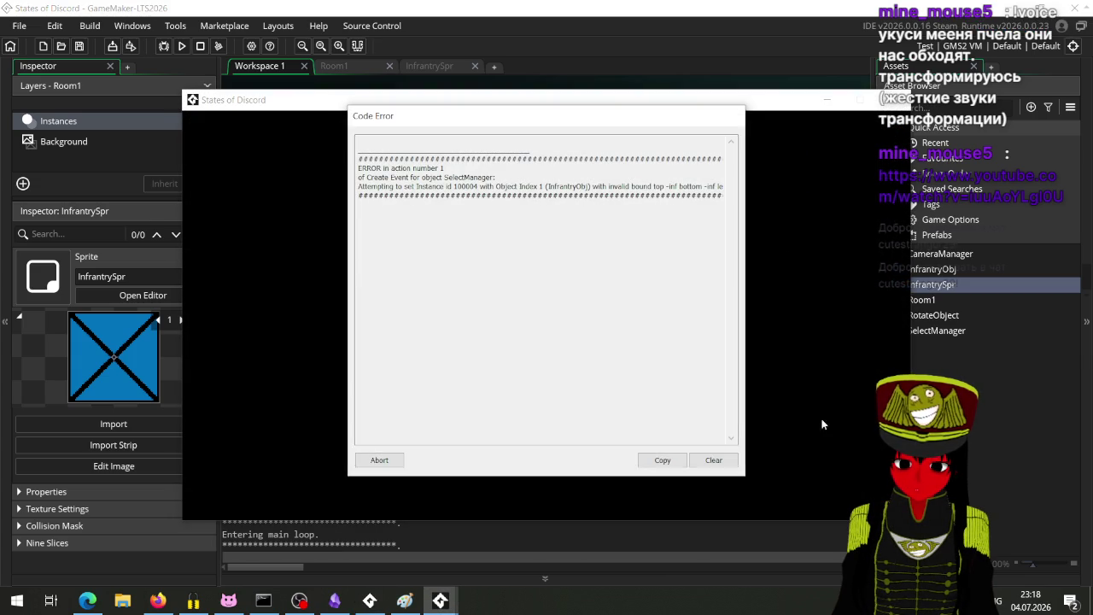
click(380, 460)
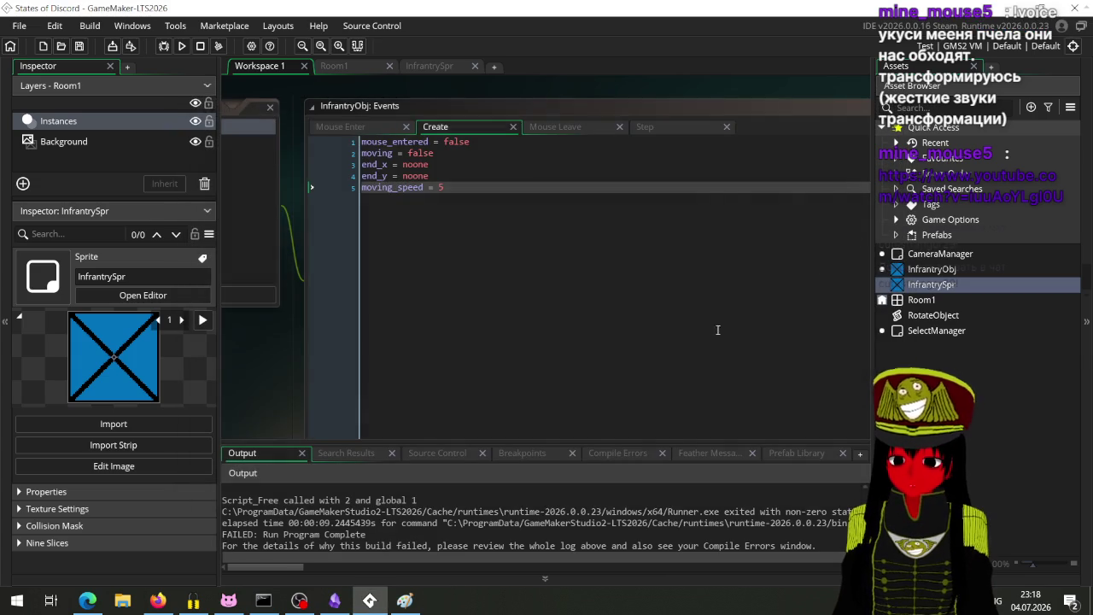
Change moving_speed to 3, test-run again, and abort the Step-event error.
click(594, 186)
key(BackSpace)
text(3)
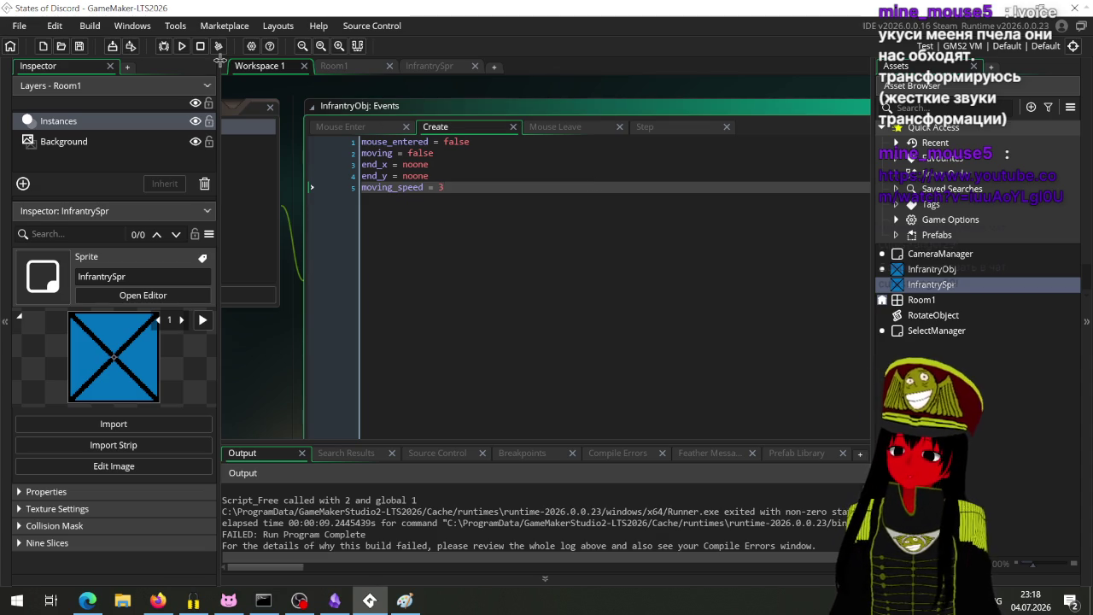
key(F5)
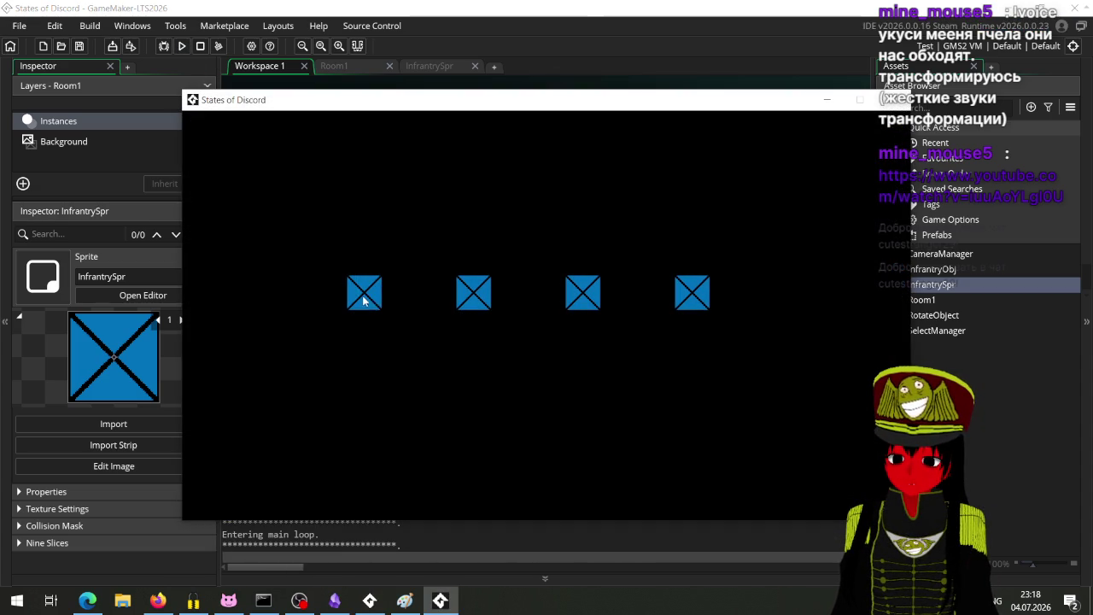
click(361, 293)
click(404, 341)
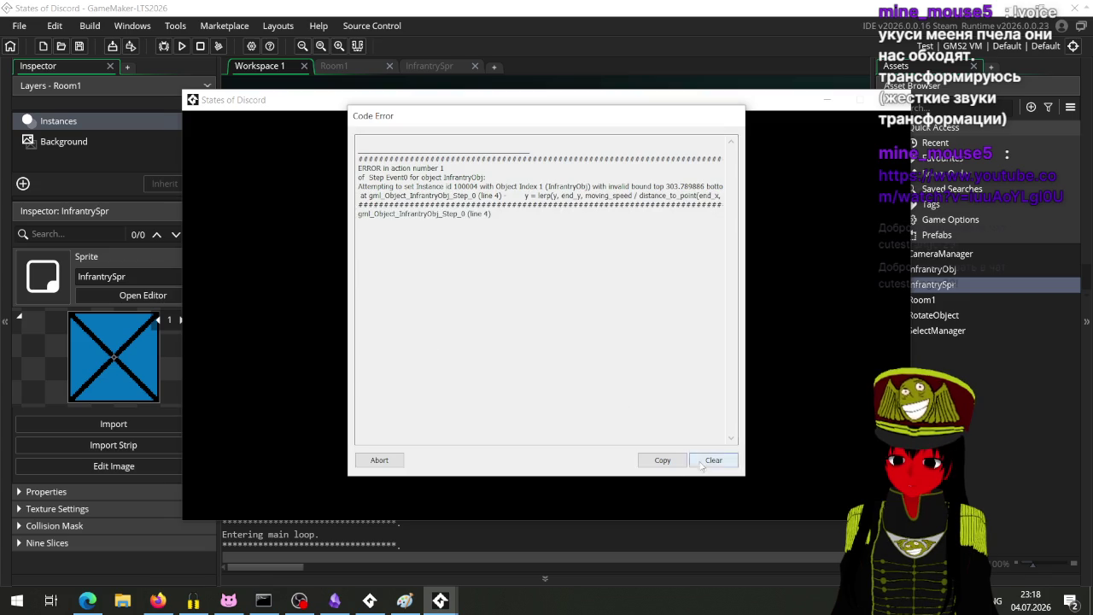
click(379, 460)
click(641, 128)
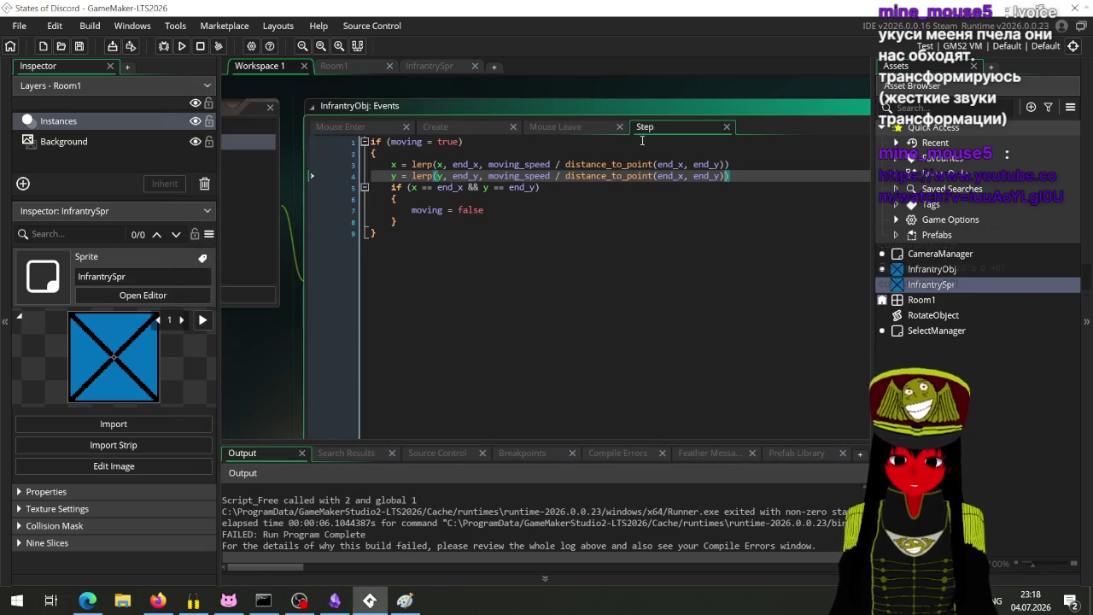
Start an if condition above the lerps using distance_to_point(end_x, end_y) > 5.
click(564, 164)
drag(563, 164, 725, 165)
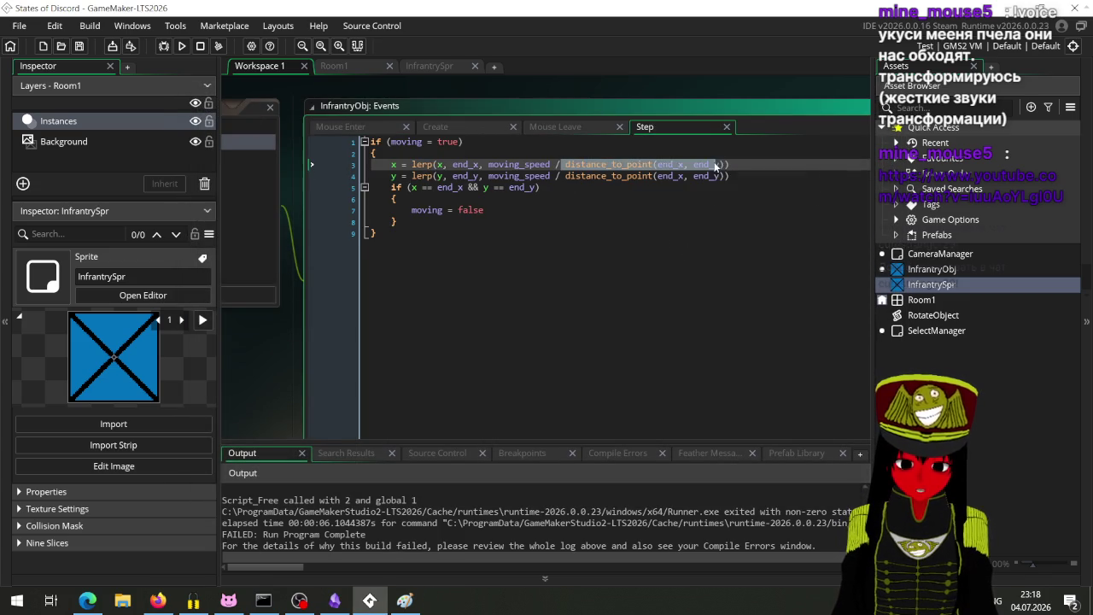
click(690, 210)
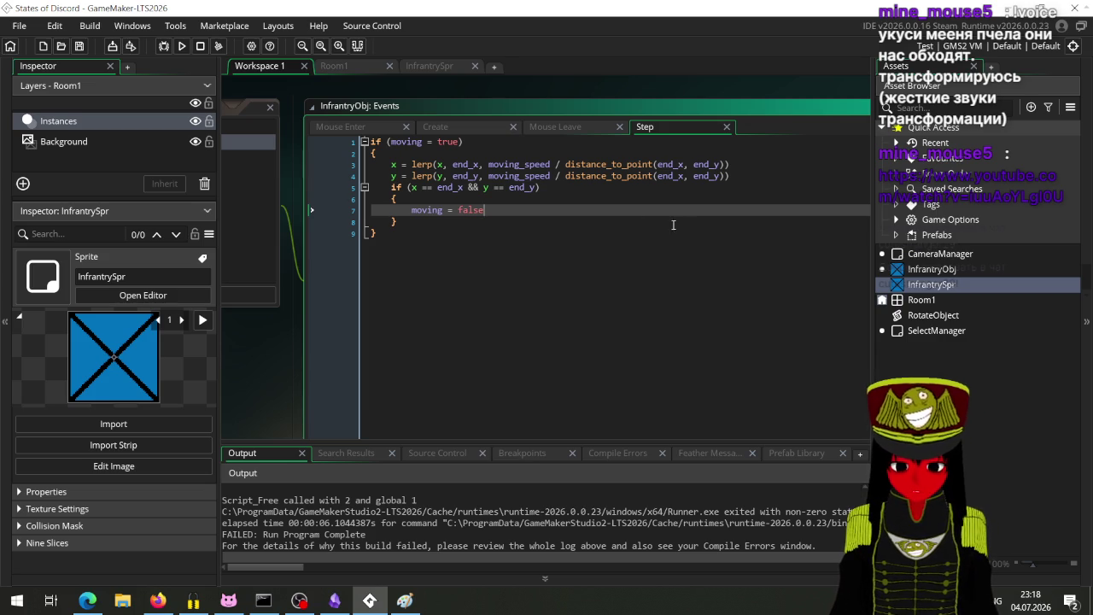
click(441, 158)
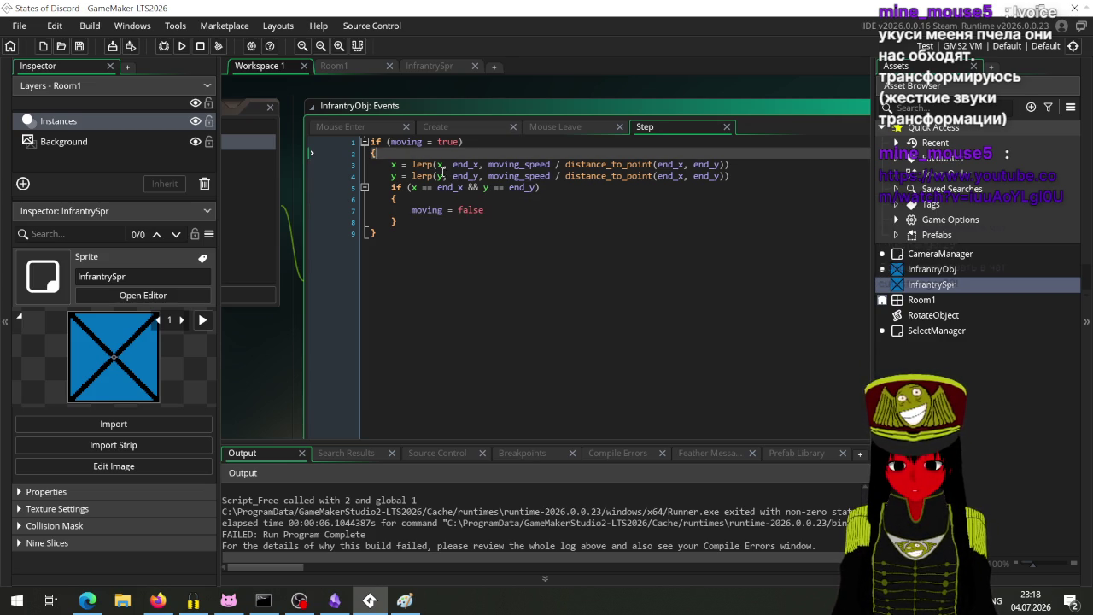
key(Return)
text(if ()
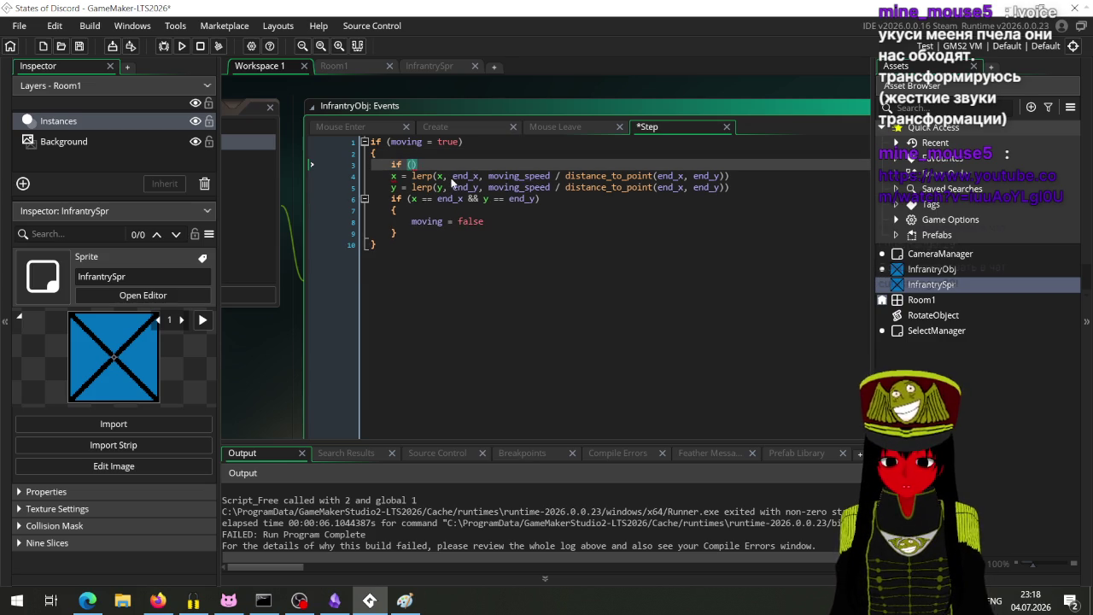
click(727, 175)
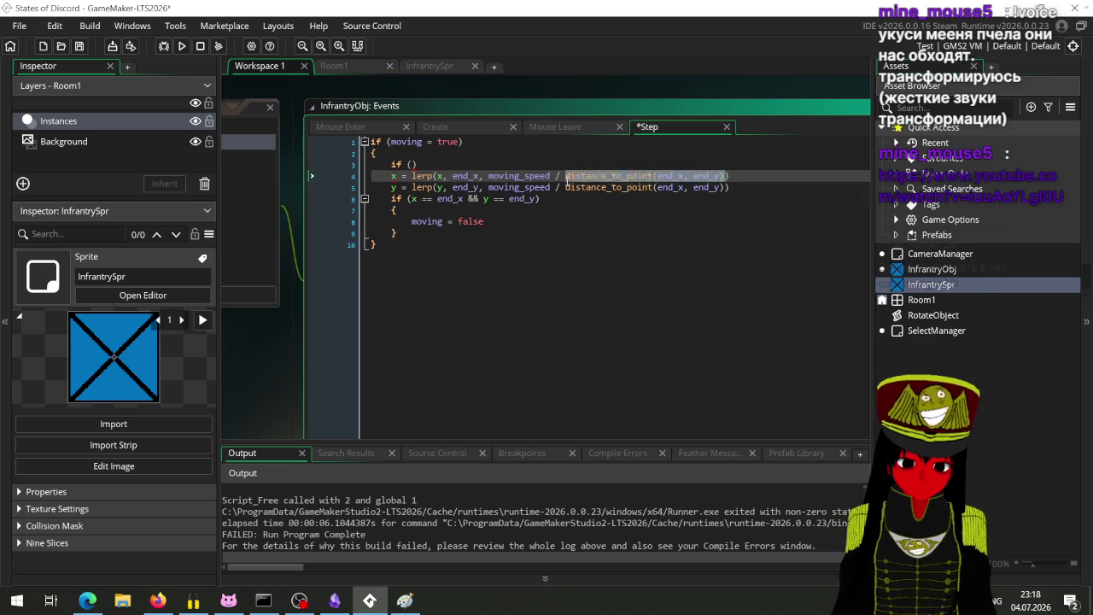
drag(727, 175, 565, 176)
key(ctrl+c)
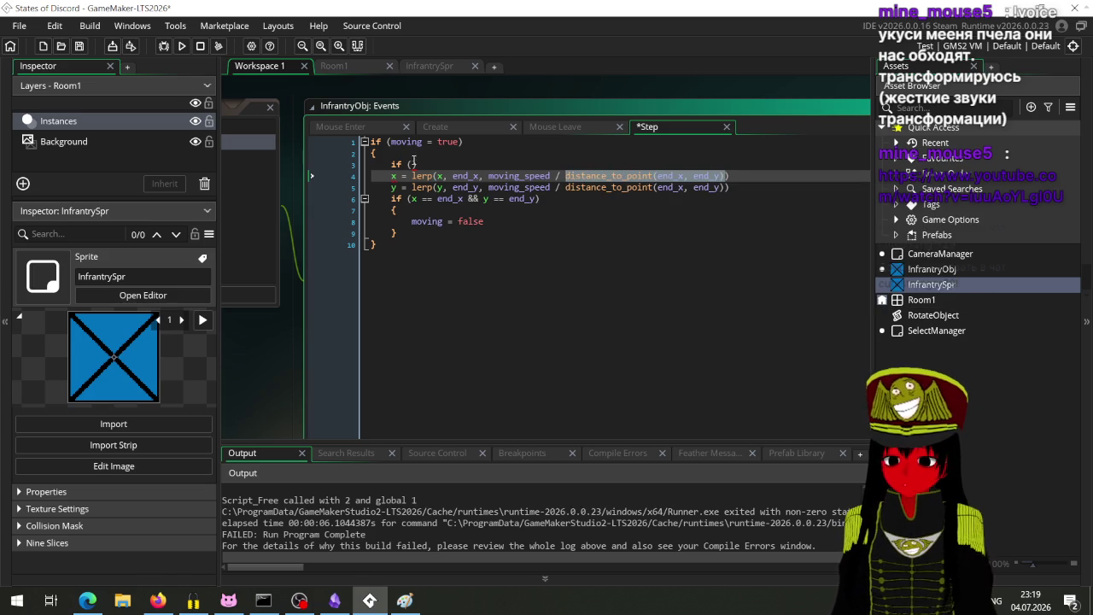
click(413, 164)
key(ctrl+v)
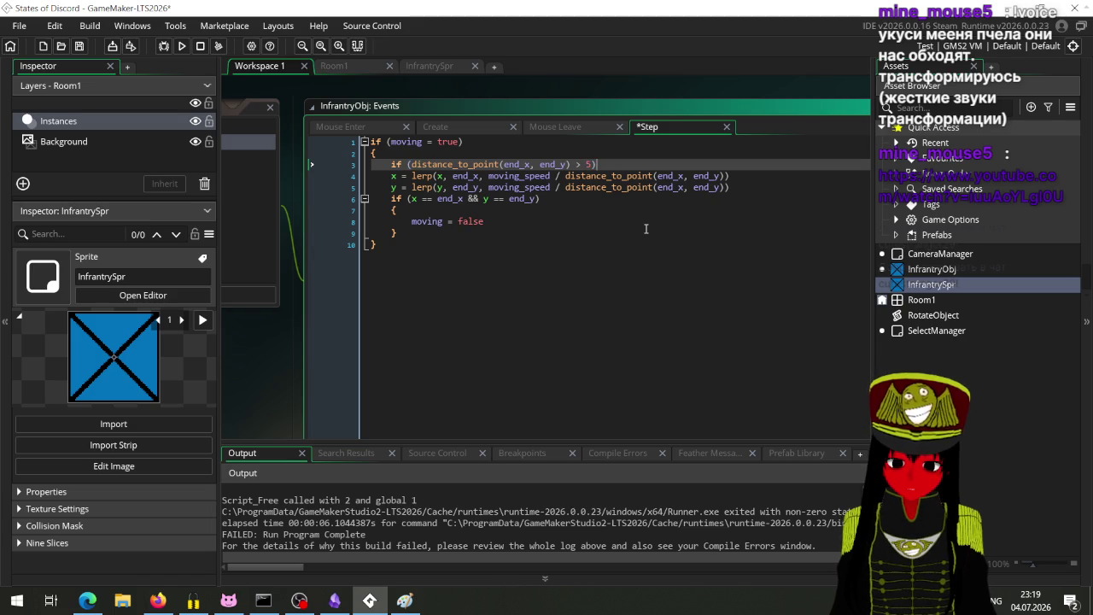
Add braces to the if and move both x and y lerp lines inside it.
key(Return)
text({)
key(Return)
text(})
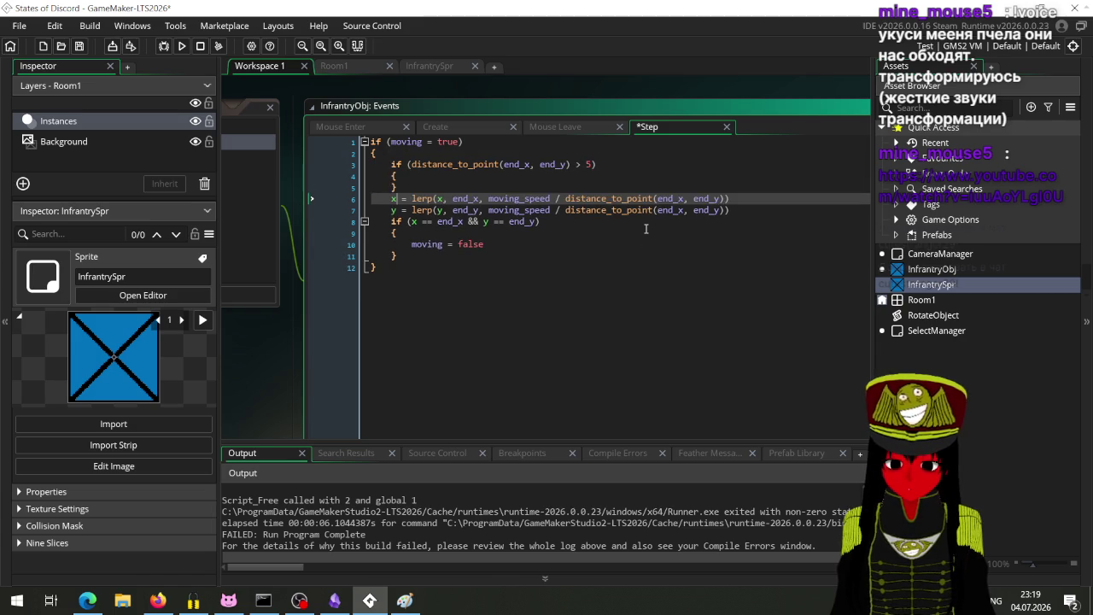
key(Up)
key(Return)
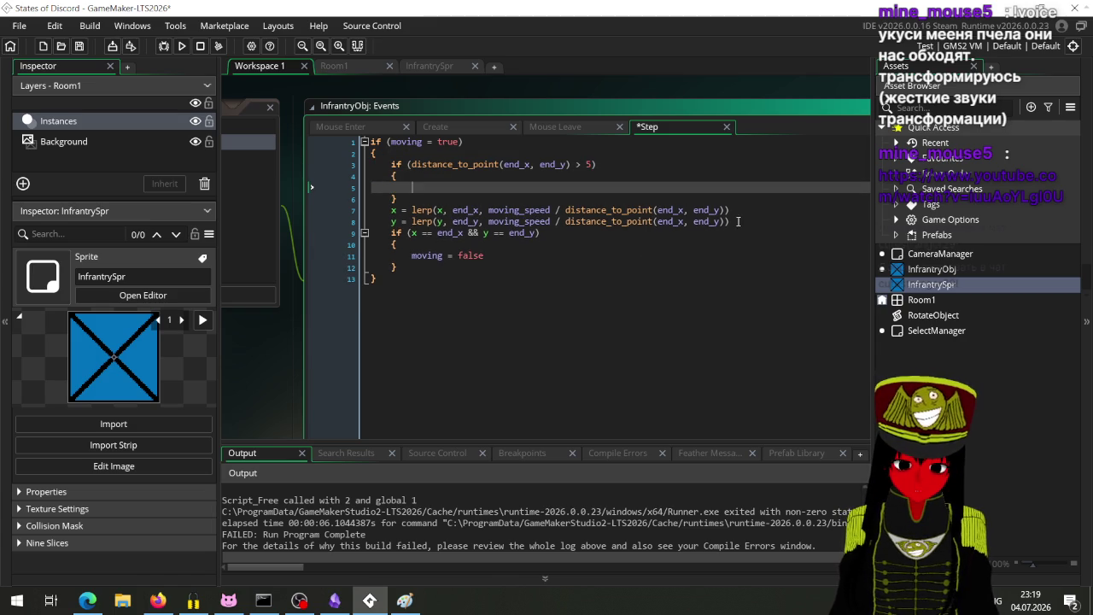
drag(738, 221, 391, 210)
key(ctrl+x)
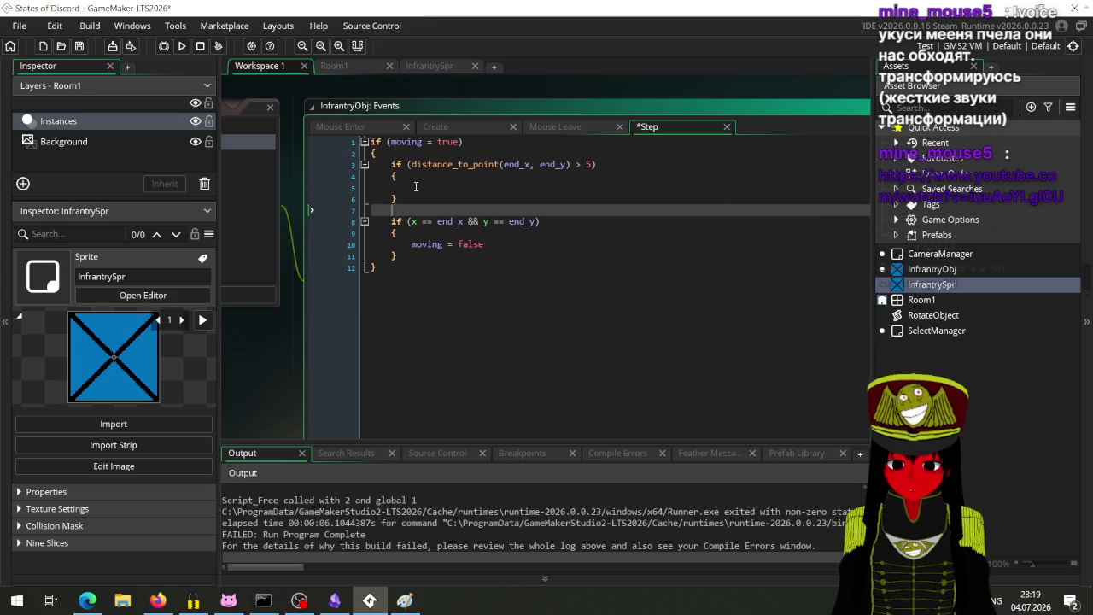
click(415, 187)
key(ctrl+v)
click(392, 198)
key(Tab)
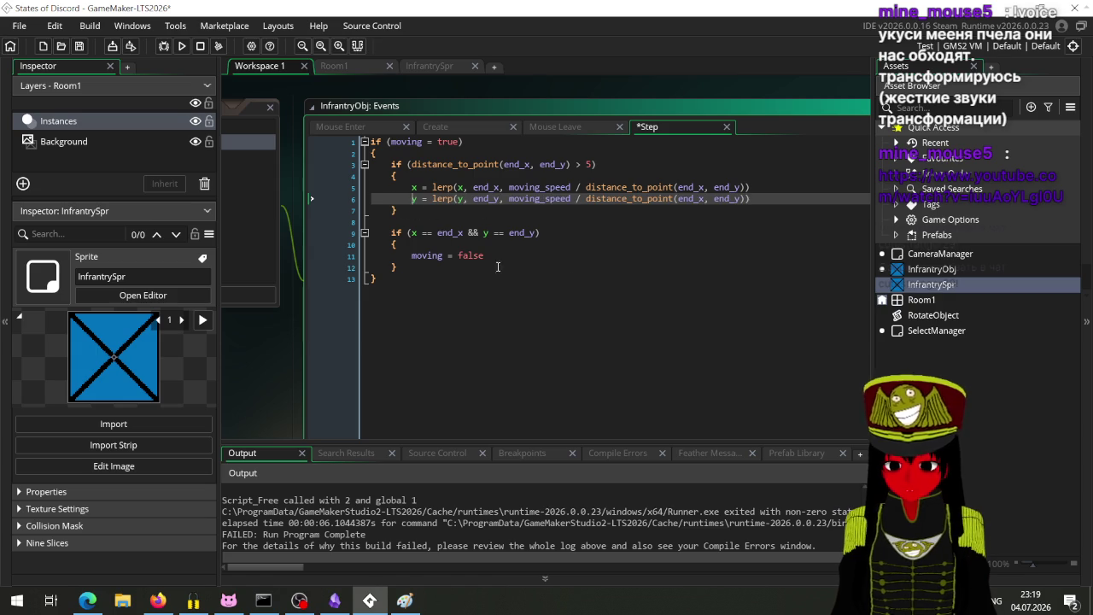
Add an empty else block after the if block.
click(448, 211)
key(Return)
text(else)
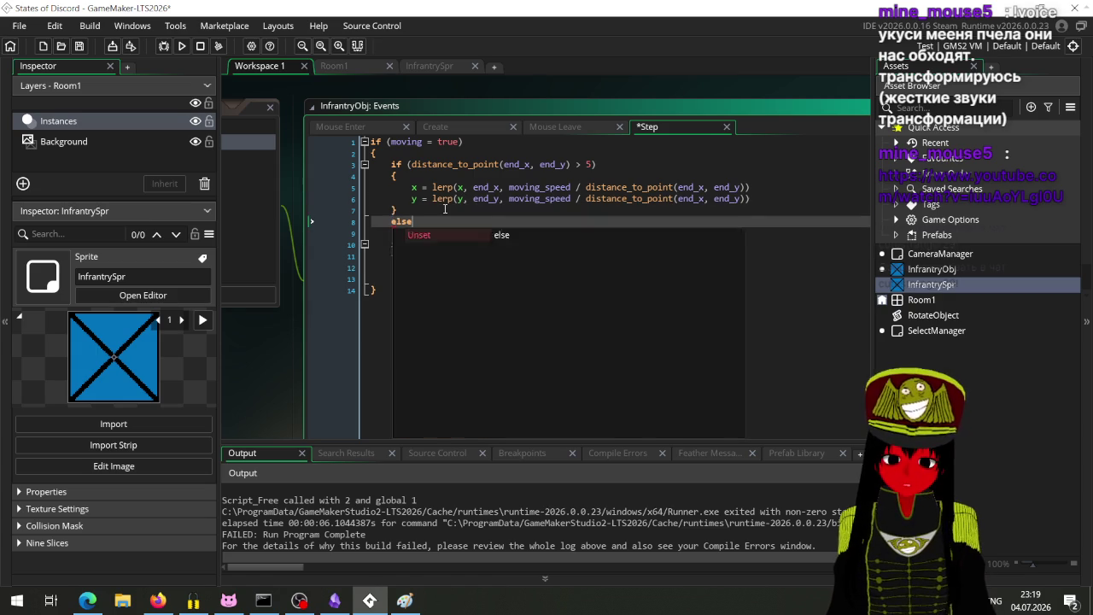
key(Return)
text({)
key(Return)
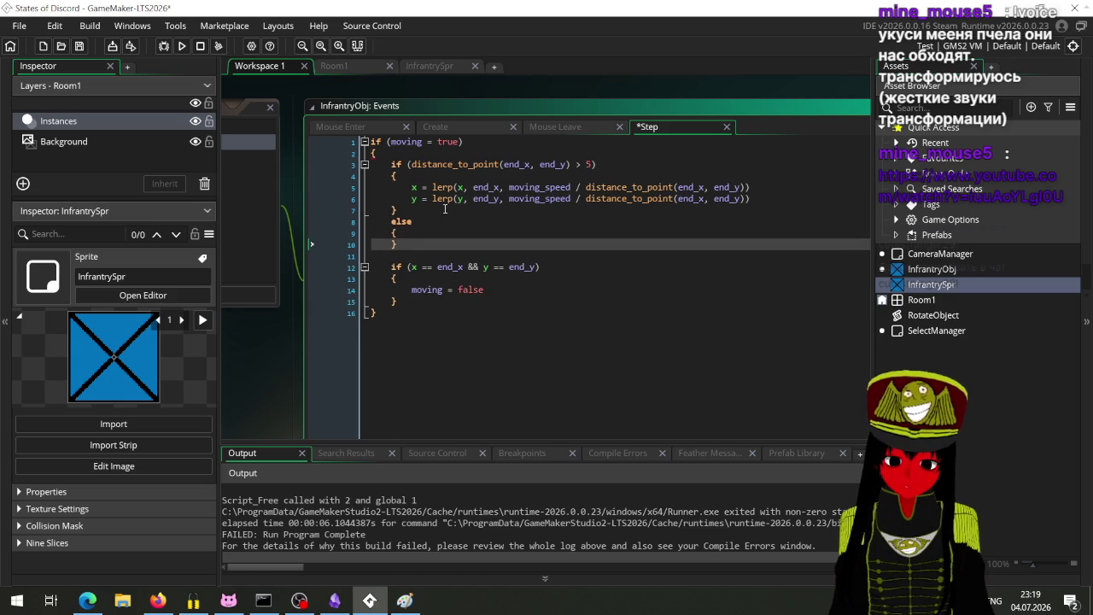
key(Left)
key(Return)
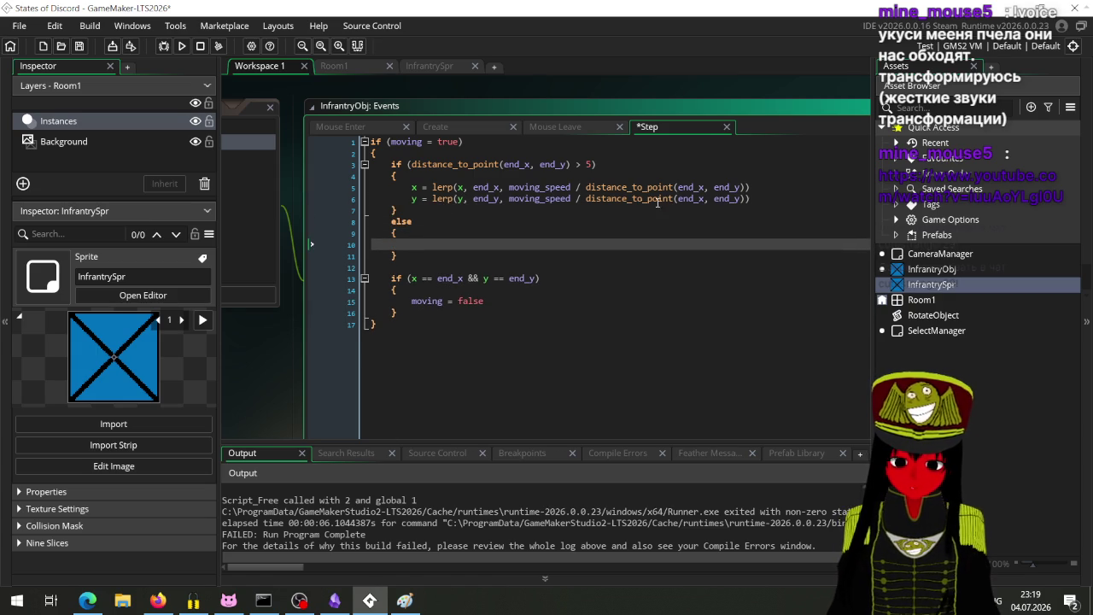
Copy both lerp lines into the else block and save the Step code.
mouse_move(760, 195)
mouse_down()
mouse_move(380, 187)
mouse_move(420, 187)
mouse_up()
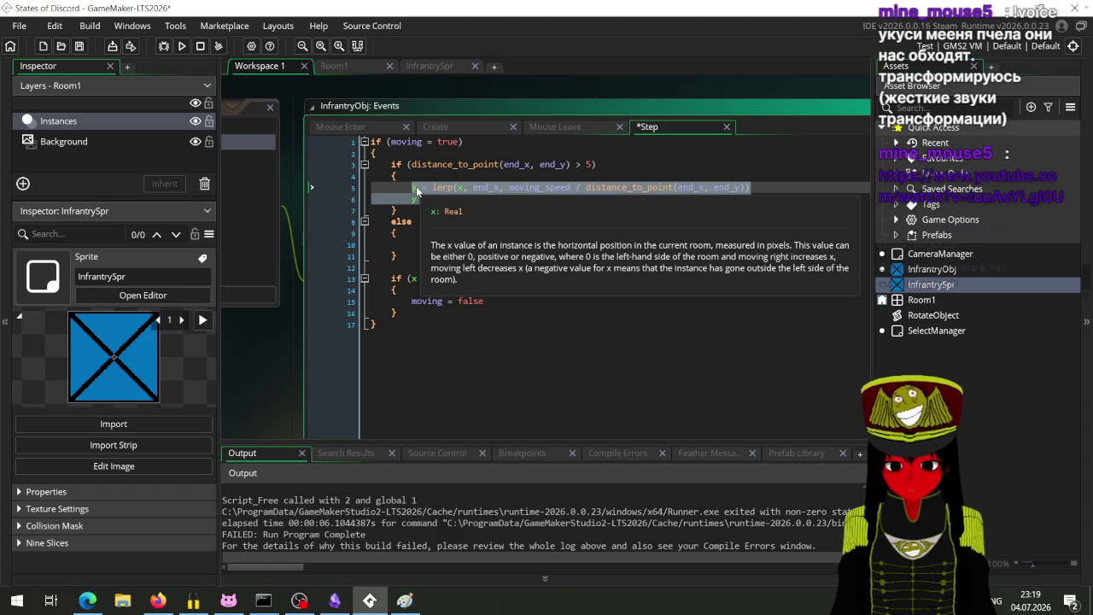
key(ctrl+c)
click(428, 244)
key(ctrl+v)
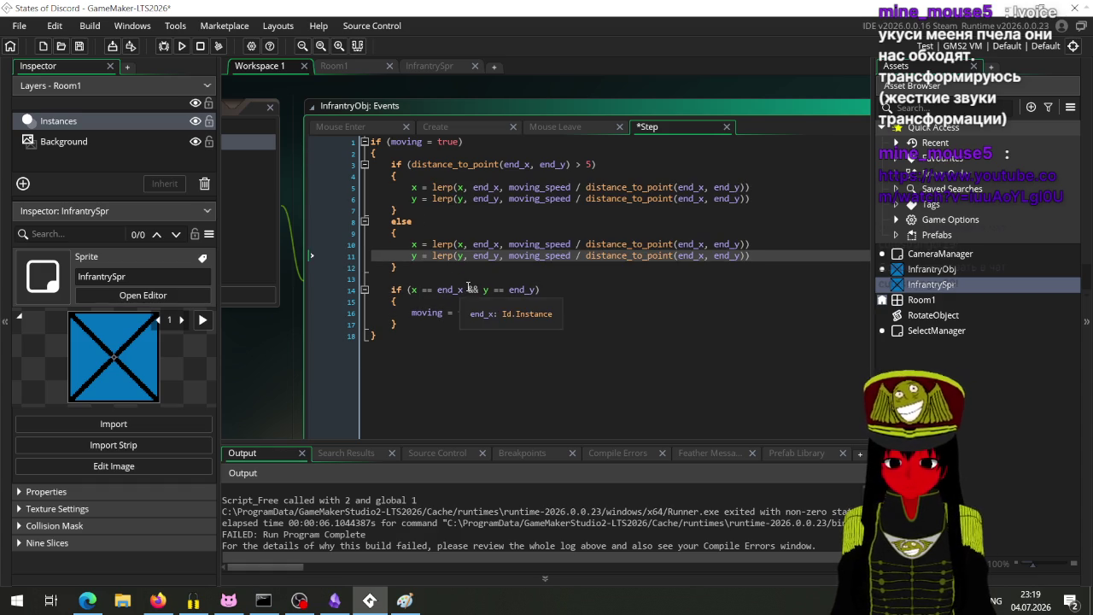
key(Down)
key(Return)
key(BackSpace)
key(ctrl+s)
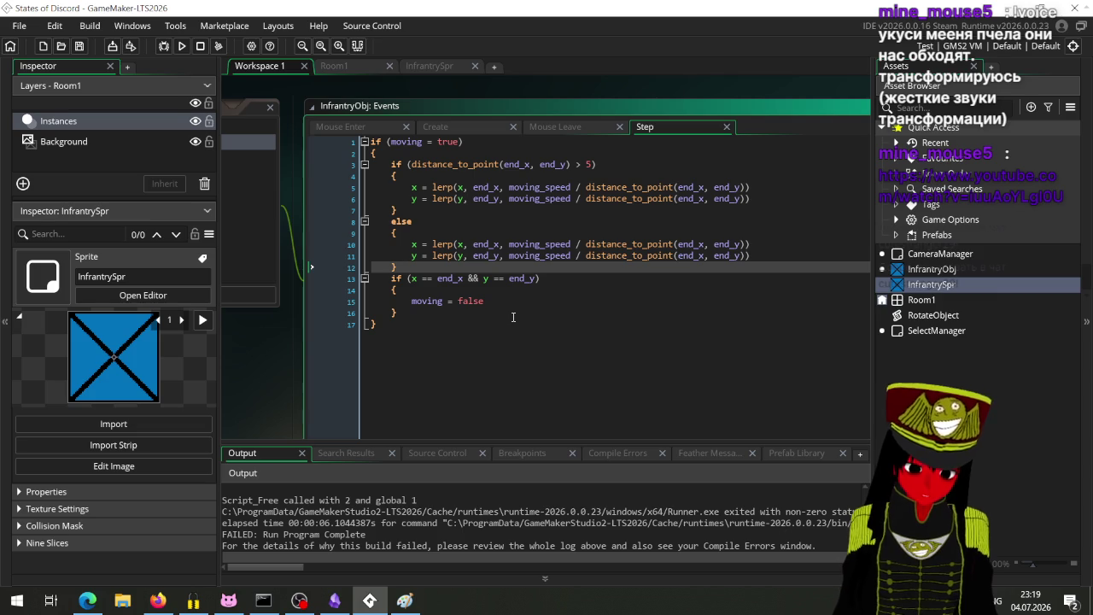
Remove ' / distance_to_point(end_x, end_y)' from both else-branch lerp lines.
drag(574, 244, 748, 246)
key(BackSpace)
drag(579, 256, 749, 256)
key(BackSpace)
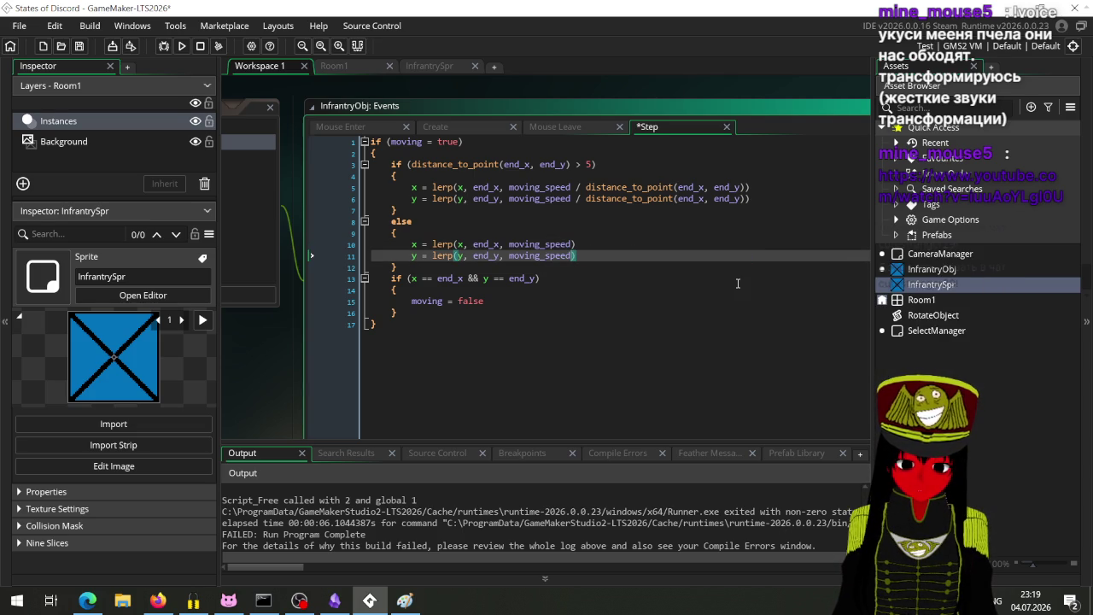
click(607, 248)
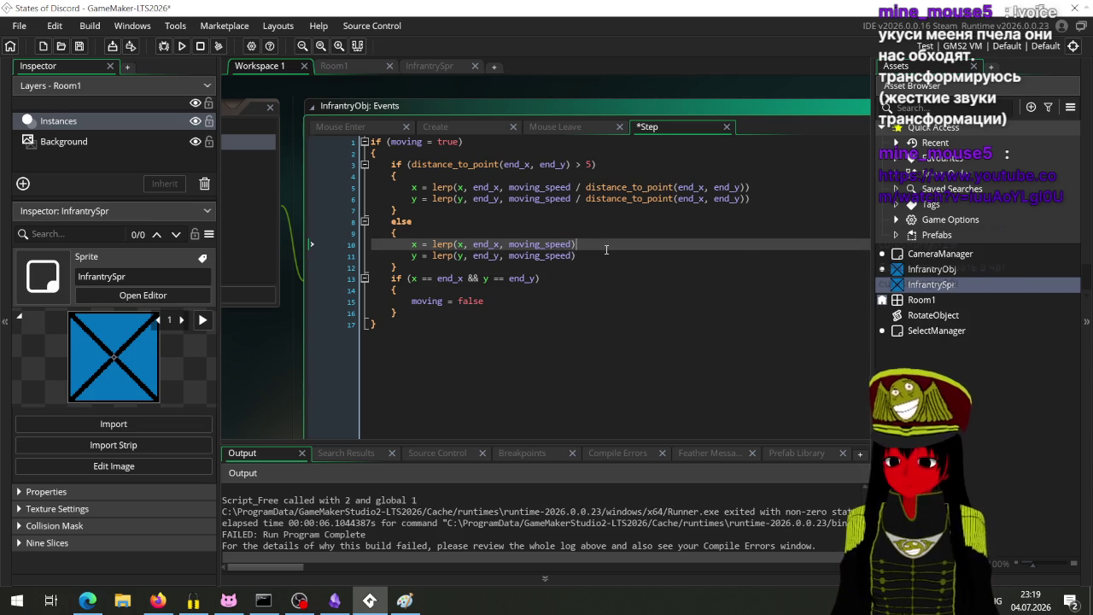
Test-move a unit in the game and abort the resulting Code Error.
click(182, 45)
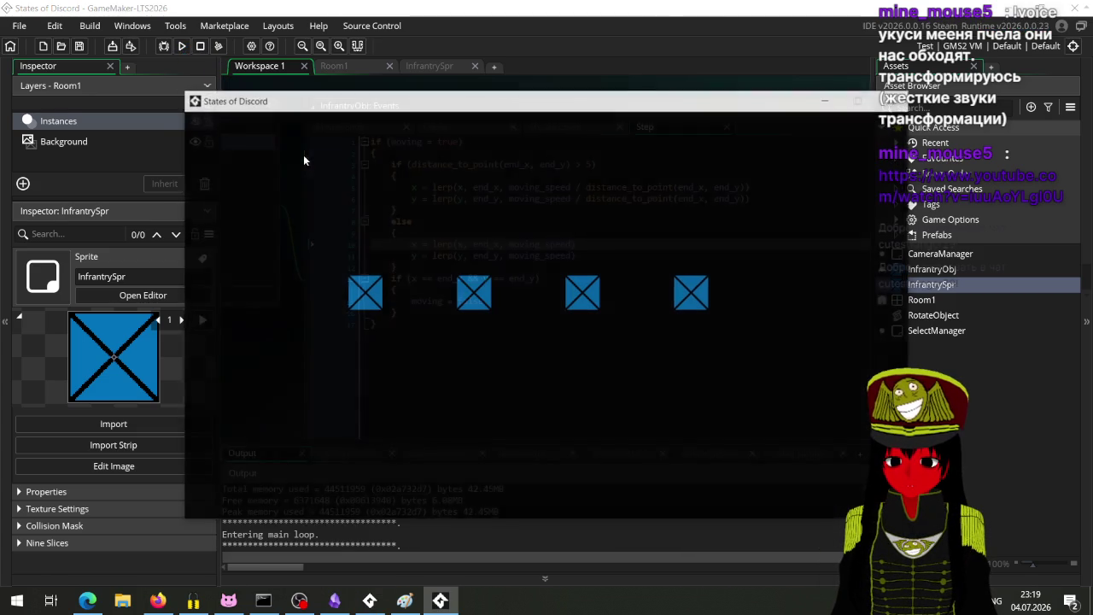
click(361, 288)
right_click(426, 373)
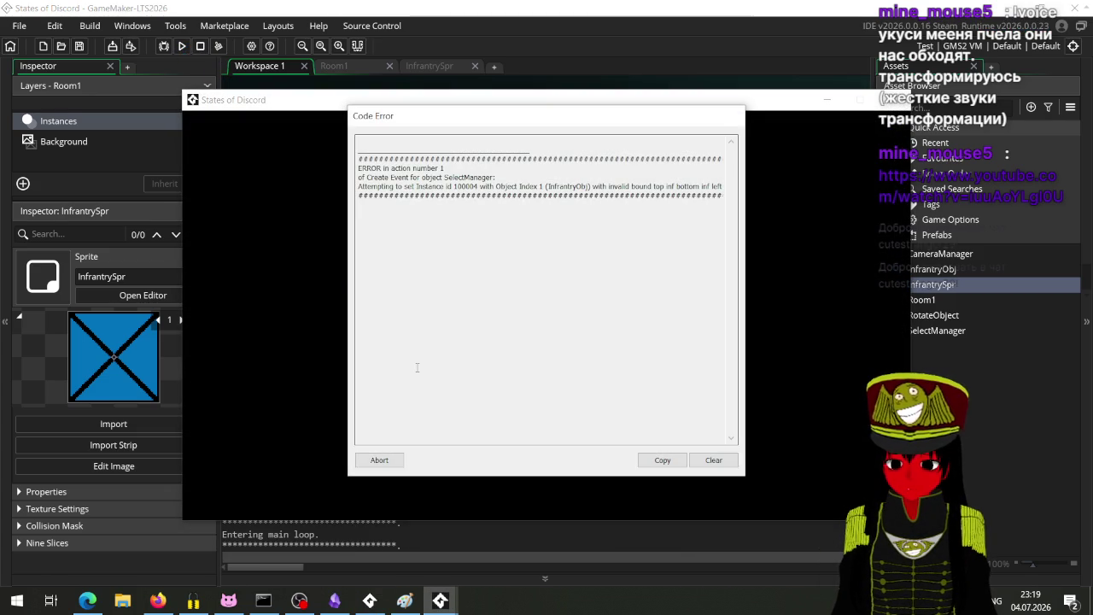
click(379, 459)
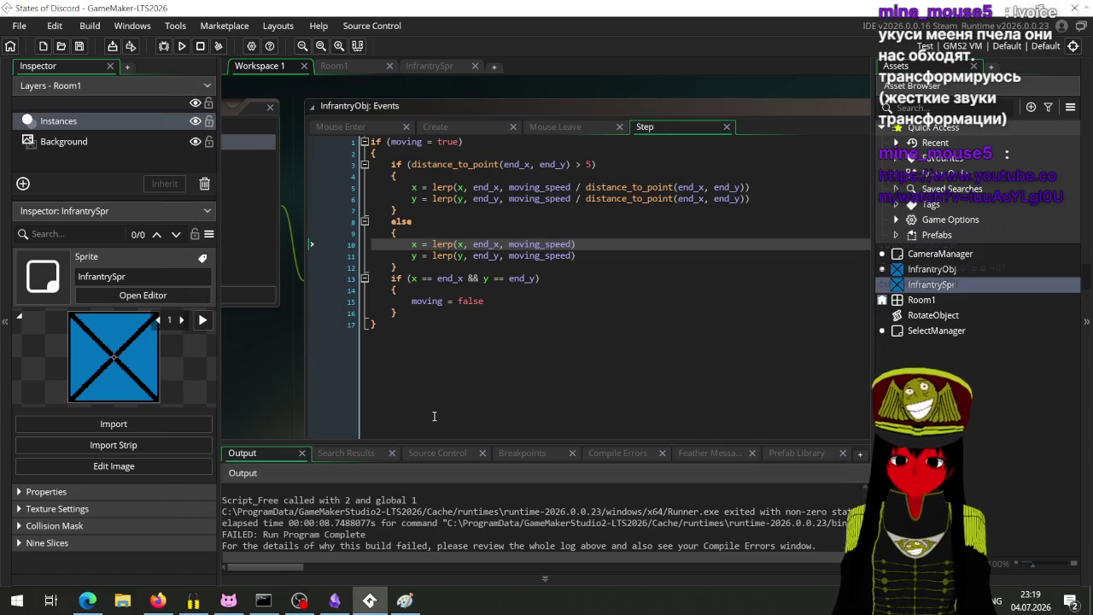
click(595, 166)
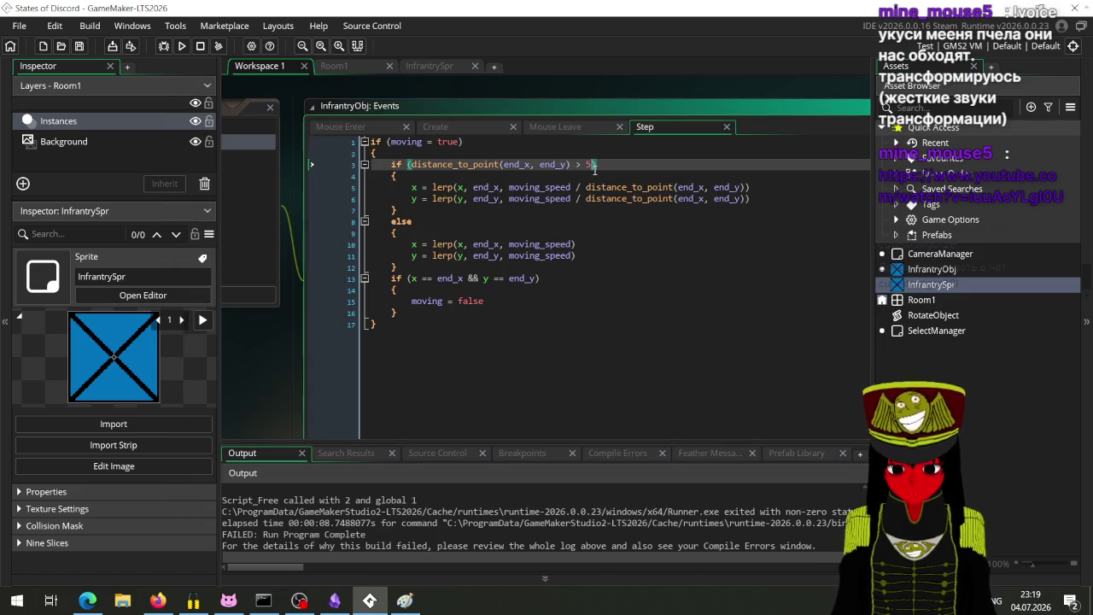
Raise the distance threshold to 50 and set the else-branch lerp amounts to 0.1.
text(0)
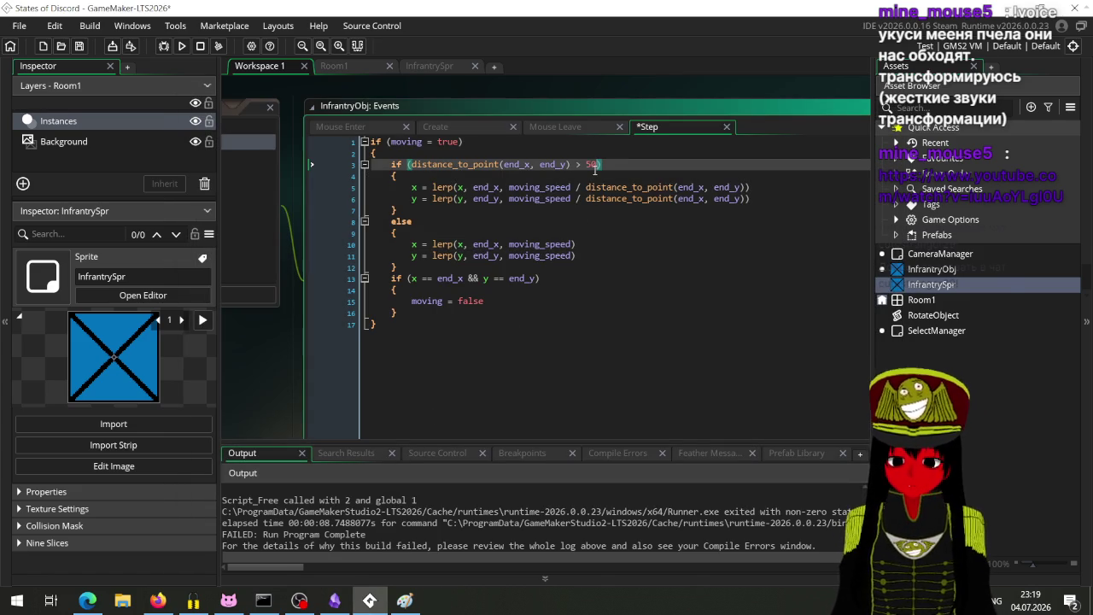
click(617, 256)
key(Up)
key(Up)
click(613, 251)
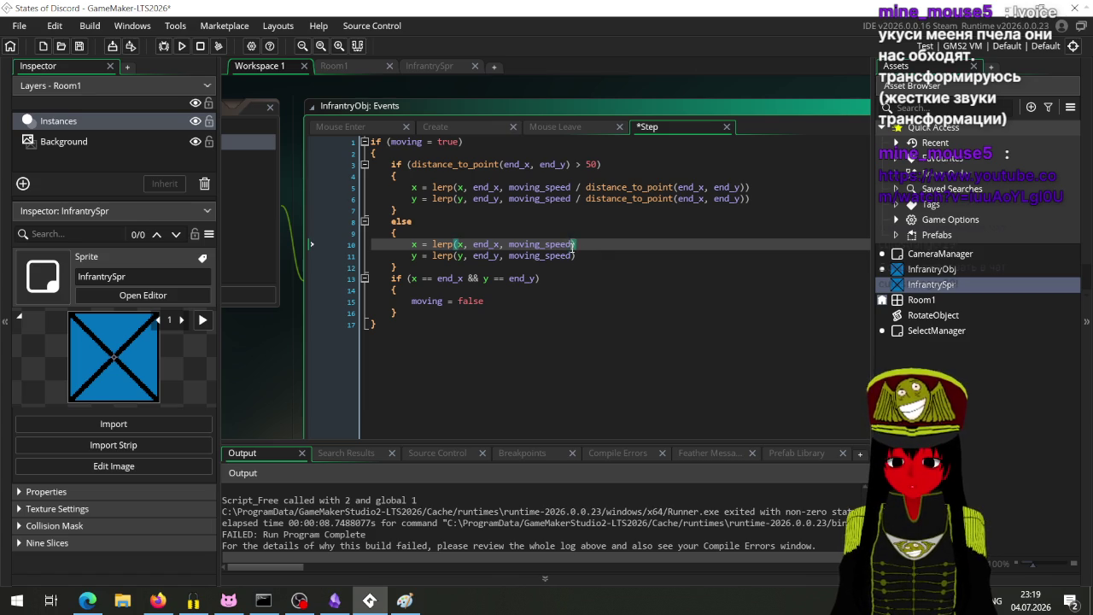
text(/ 10)
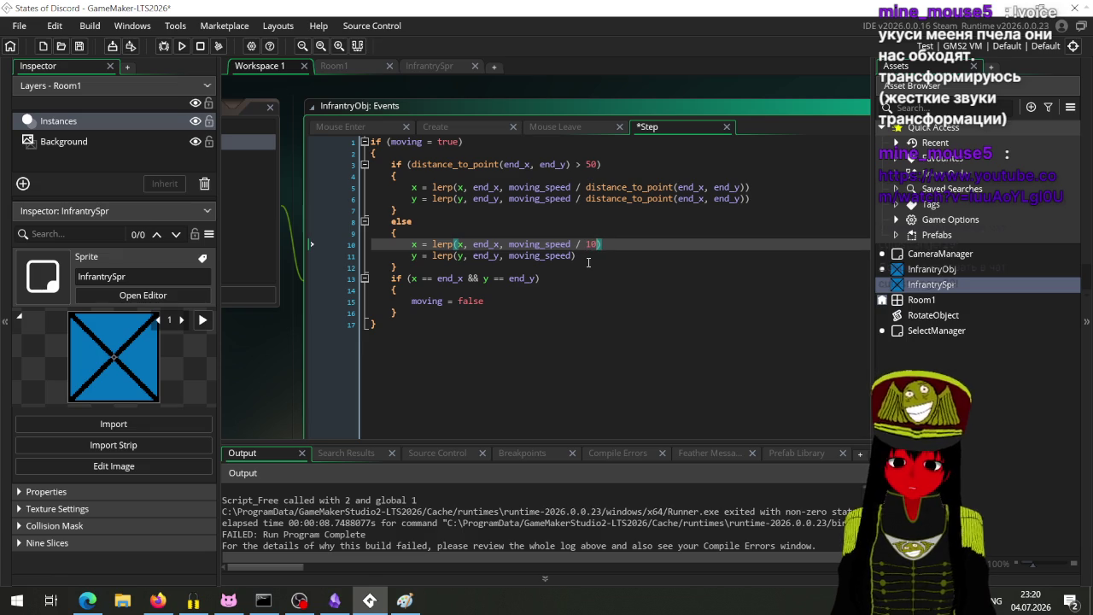
click(588, 262)
text(/ 10)
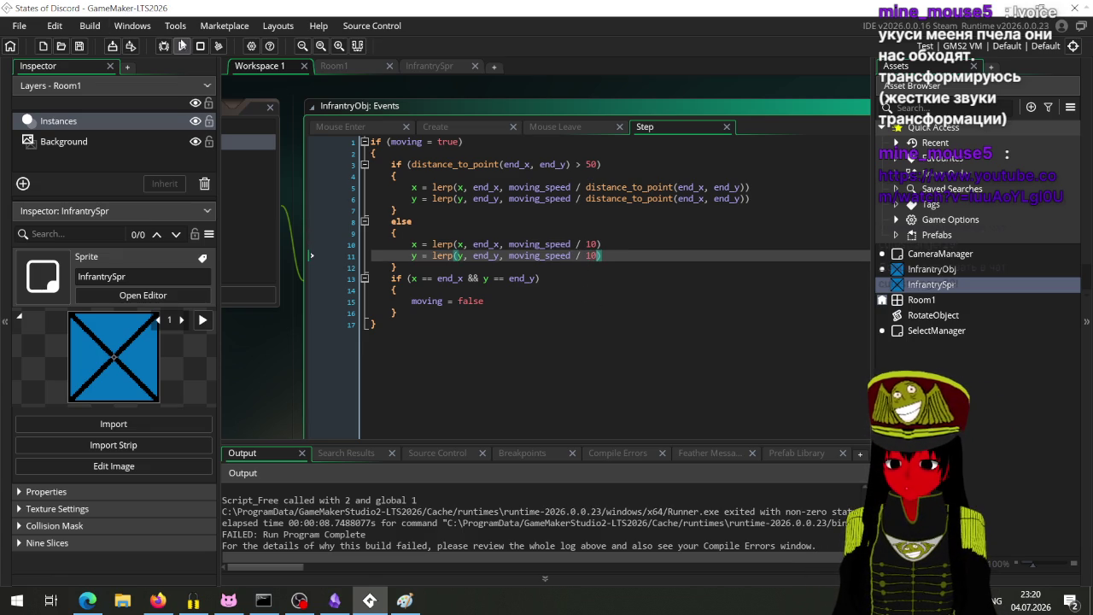
drag(599, 245, 509, 246)
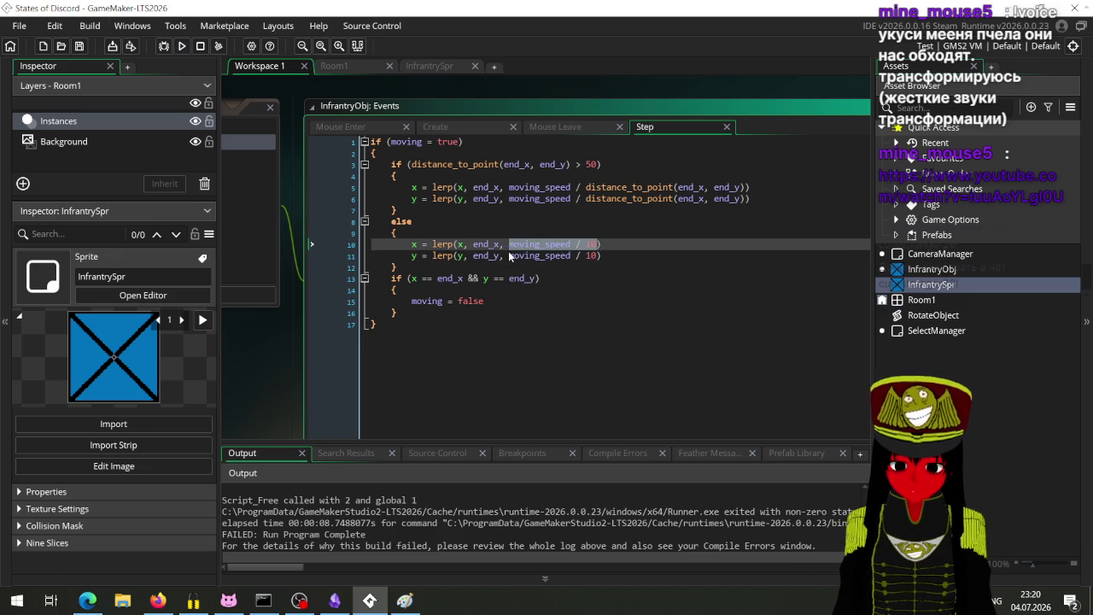
text(0.)
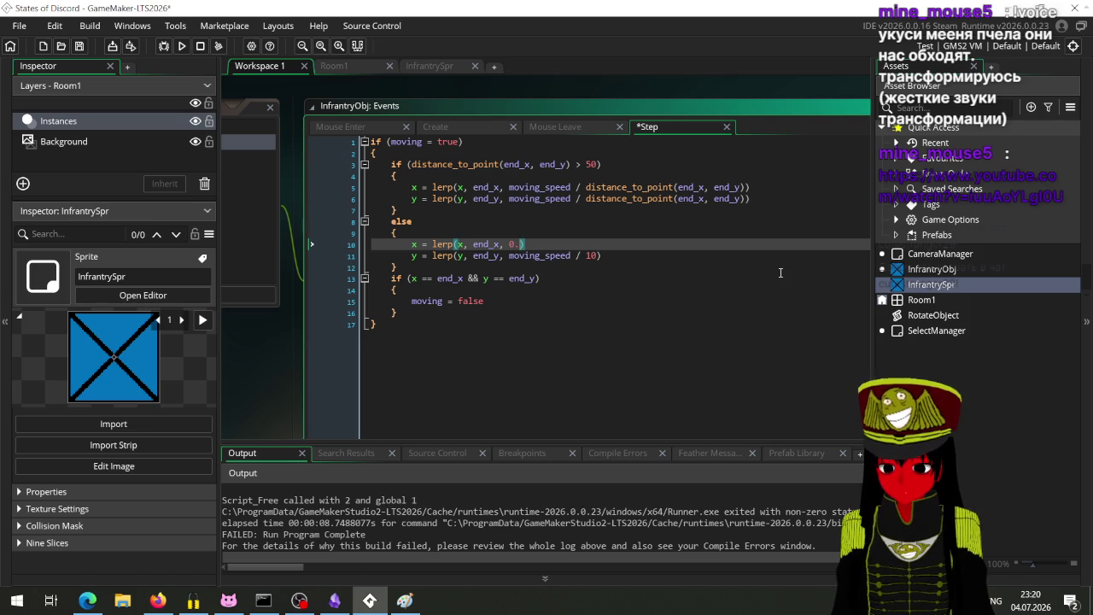
text(1)
key(Down)
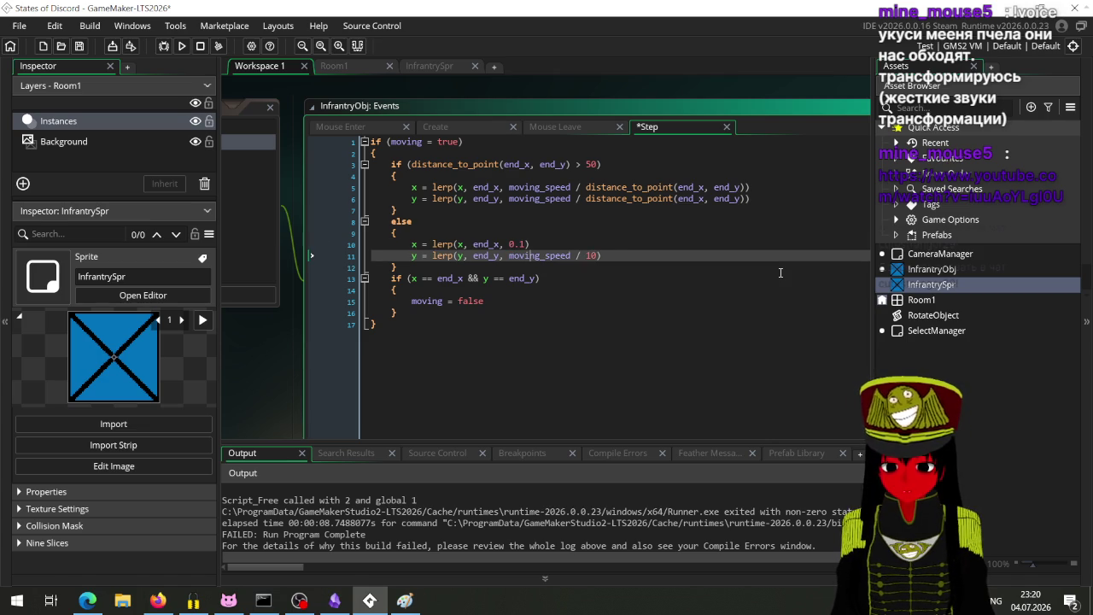
key(BackSpace)
key(BackSpace)
key(BackSpace)
key(BackSpace)
key(BackSpace)
text(0.)
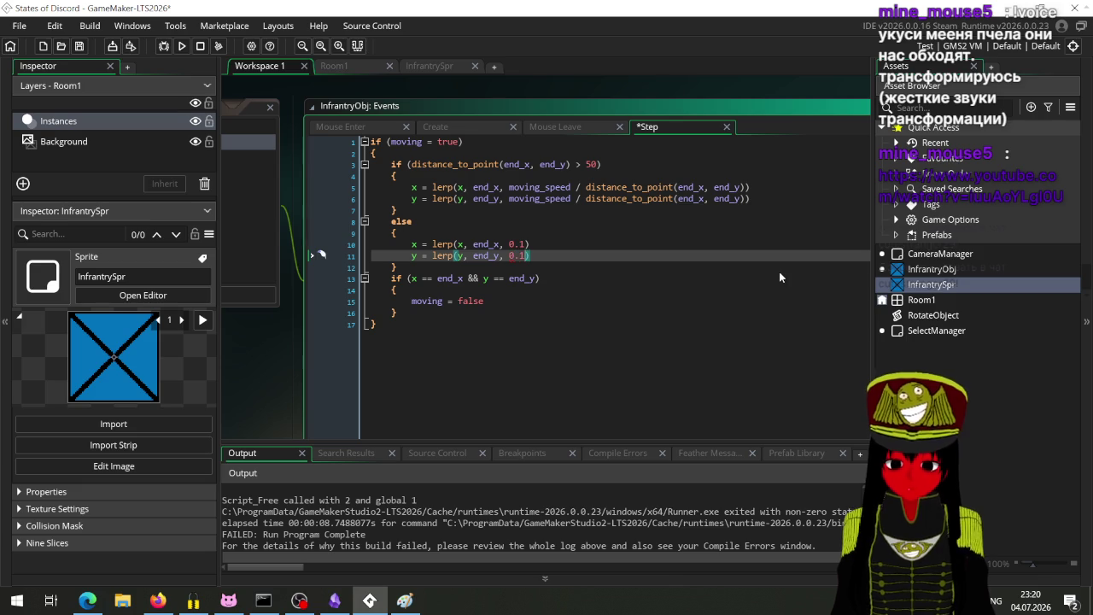
Run the game, move two infantry units to new spots, then close it.
click(646, 264)
click(182, 46)
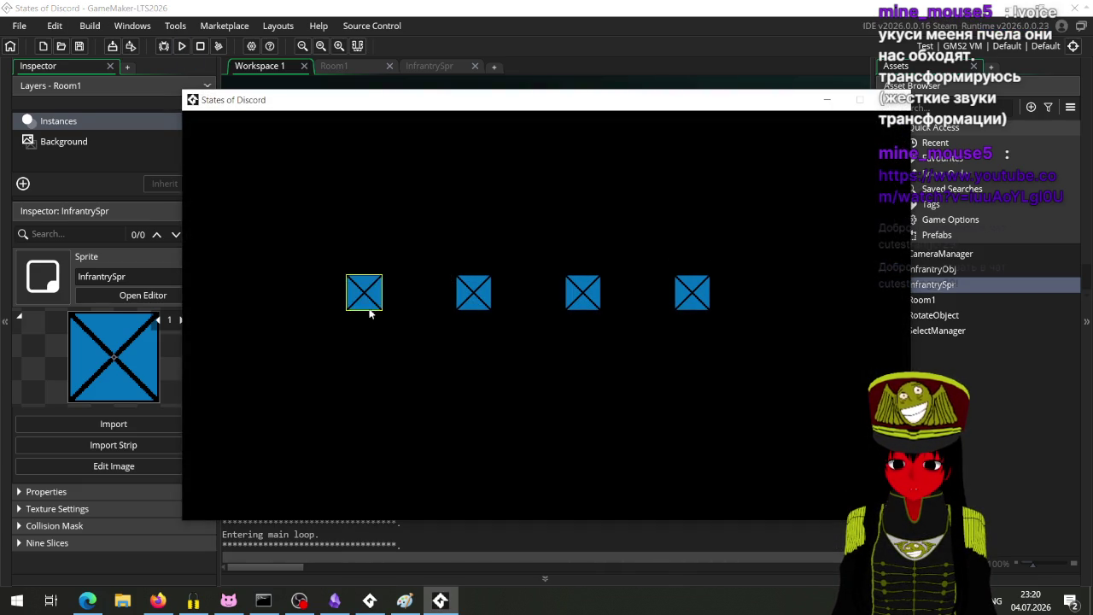
right_click(432, 367)
click(475, 309)
right_click(351, 220)
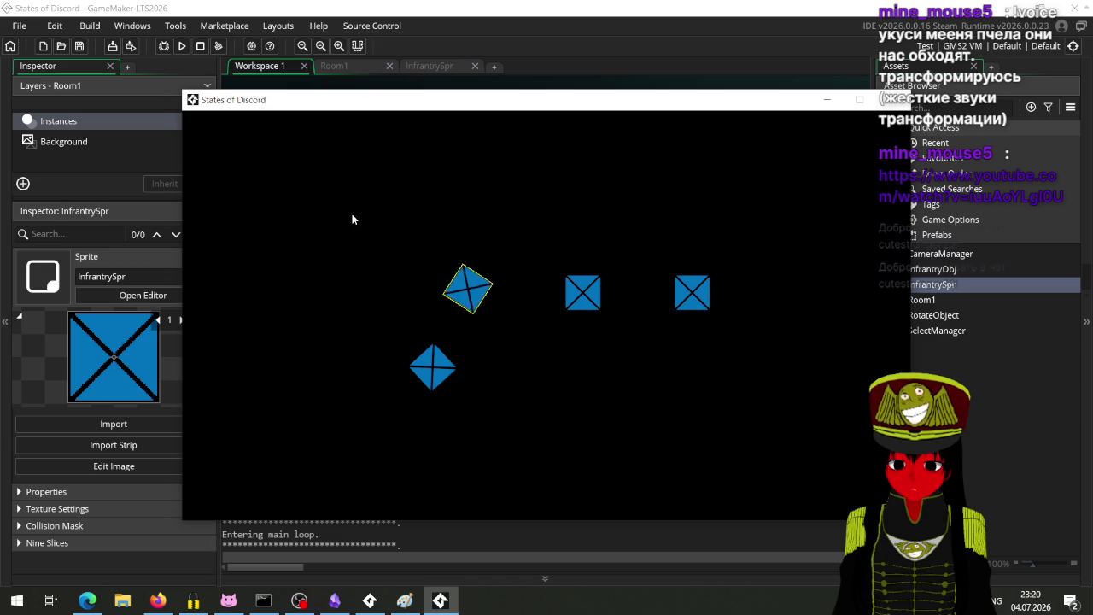
click(893, 100)
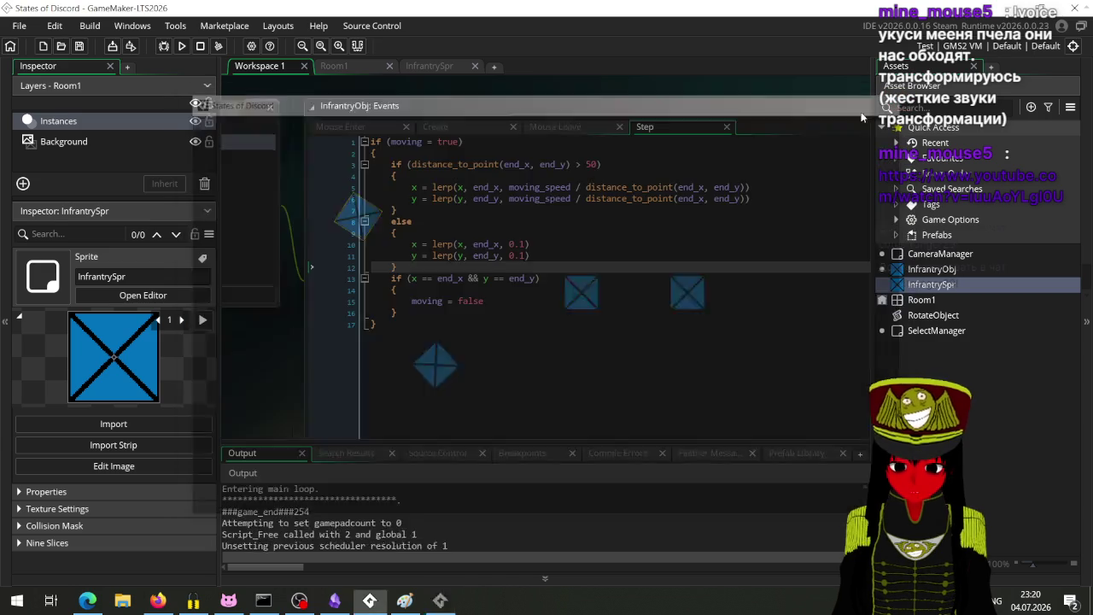
double_click(595, 164)
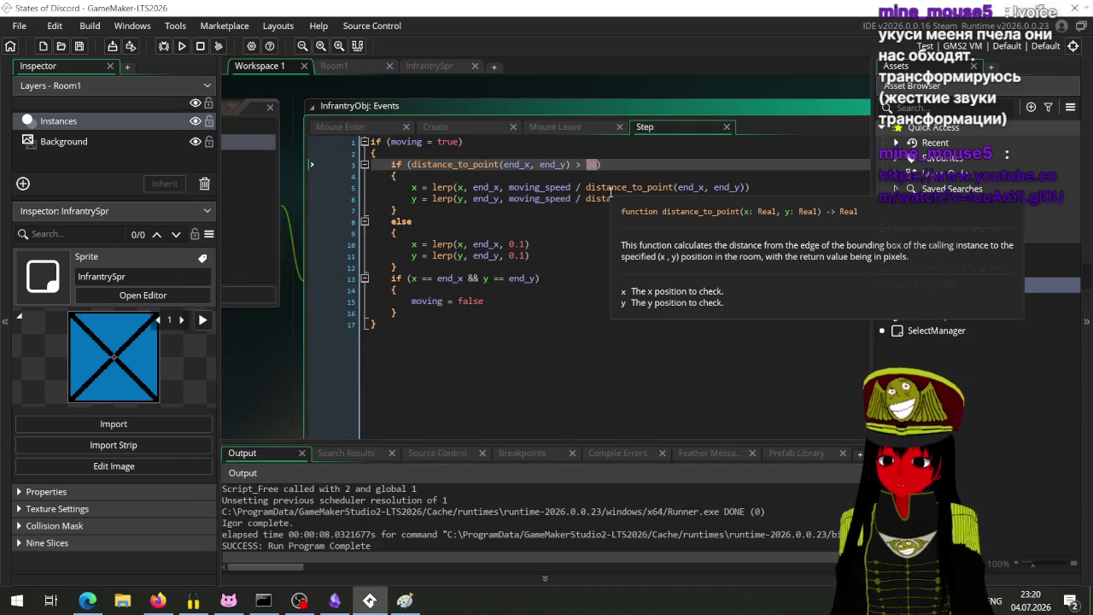
Set the threshold to 10, run the game, move three infantry units to new spots, then close it.
text(10)
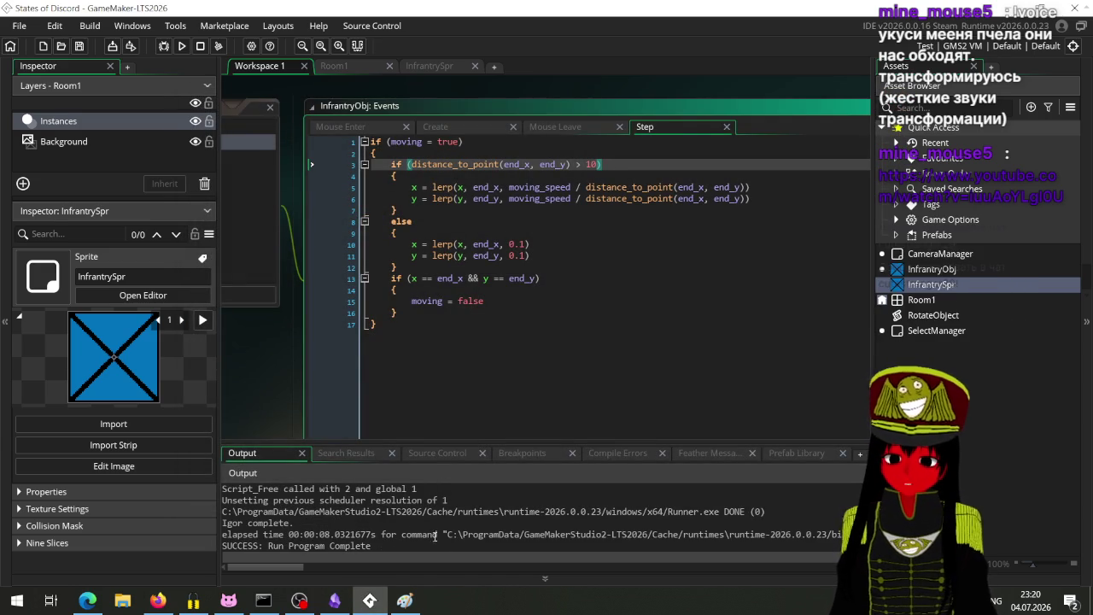
click(181, 47)
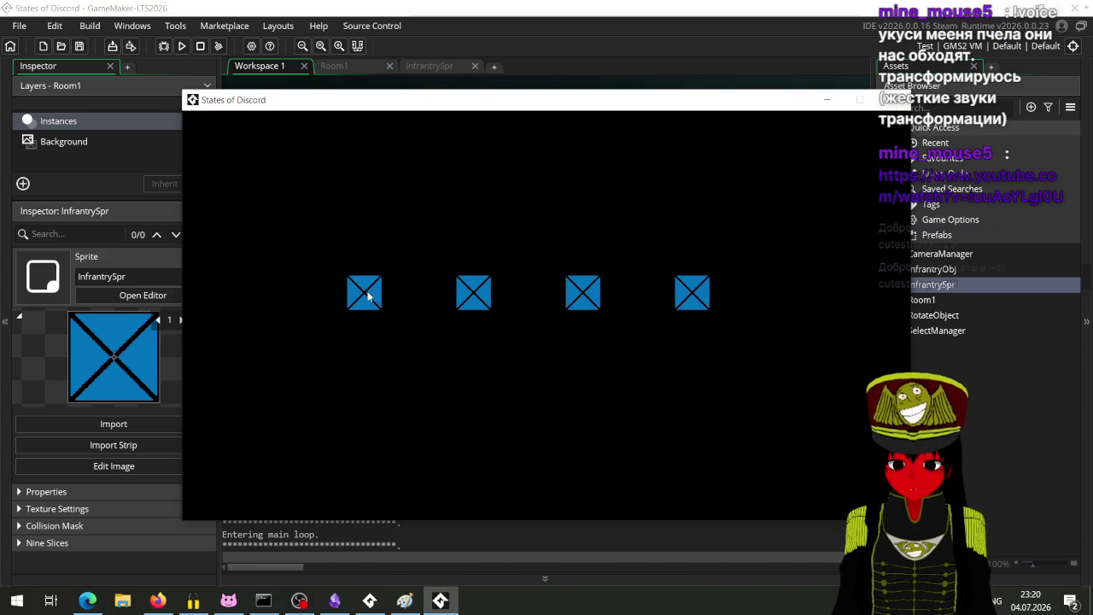
click(368, 295)
right_click(444, 214)
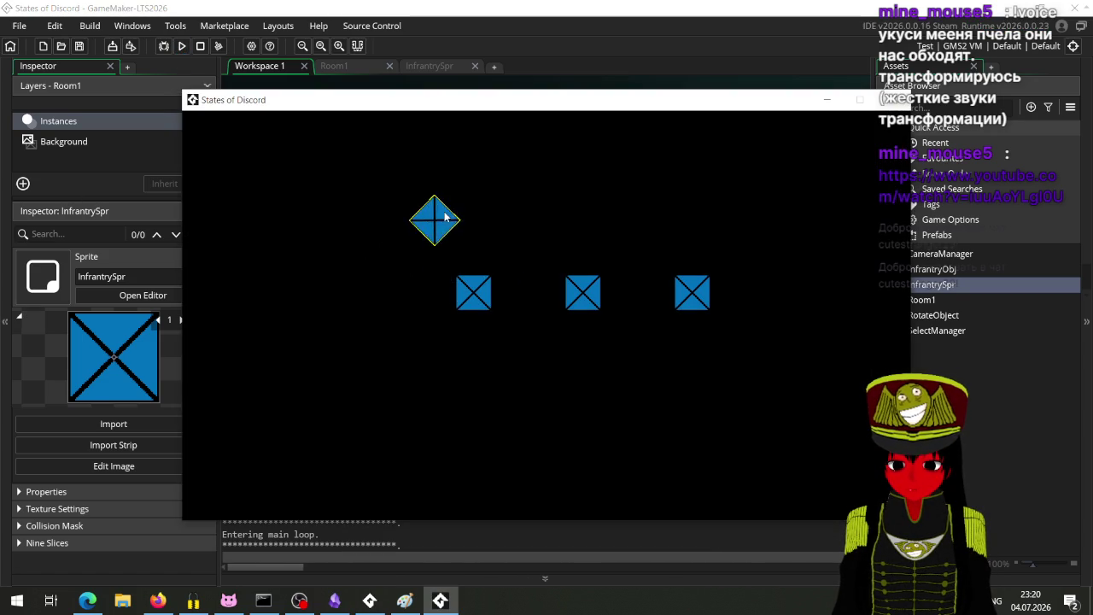
click(478, 305)
right_click(461, 435)
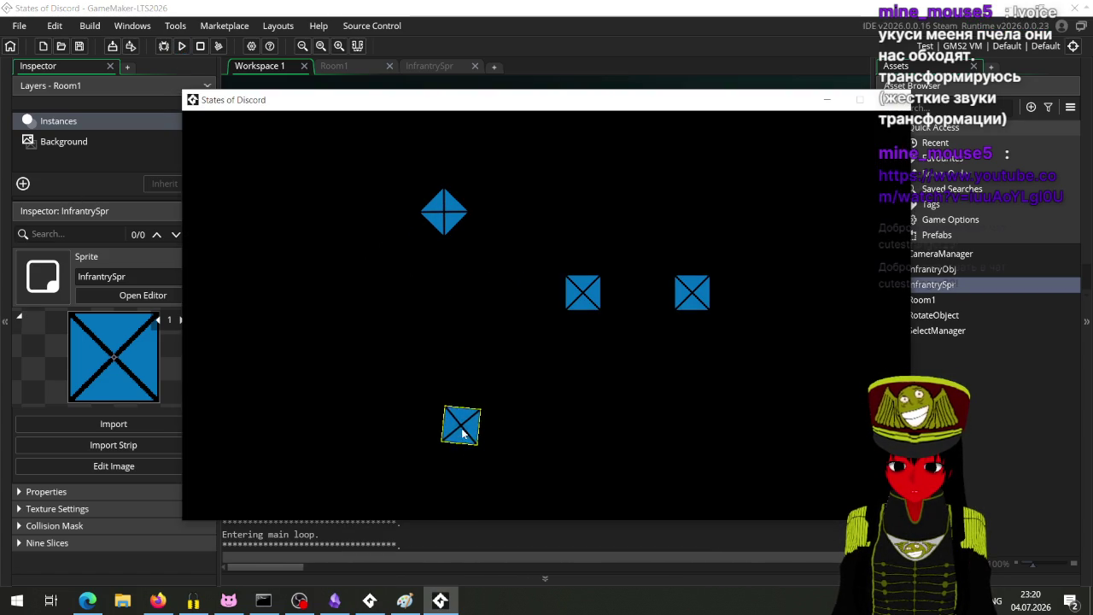
click(595, 281)
right_click(684, 179)
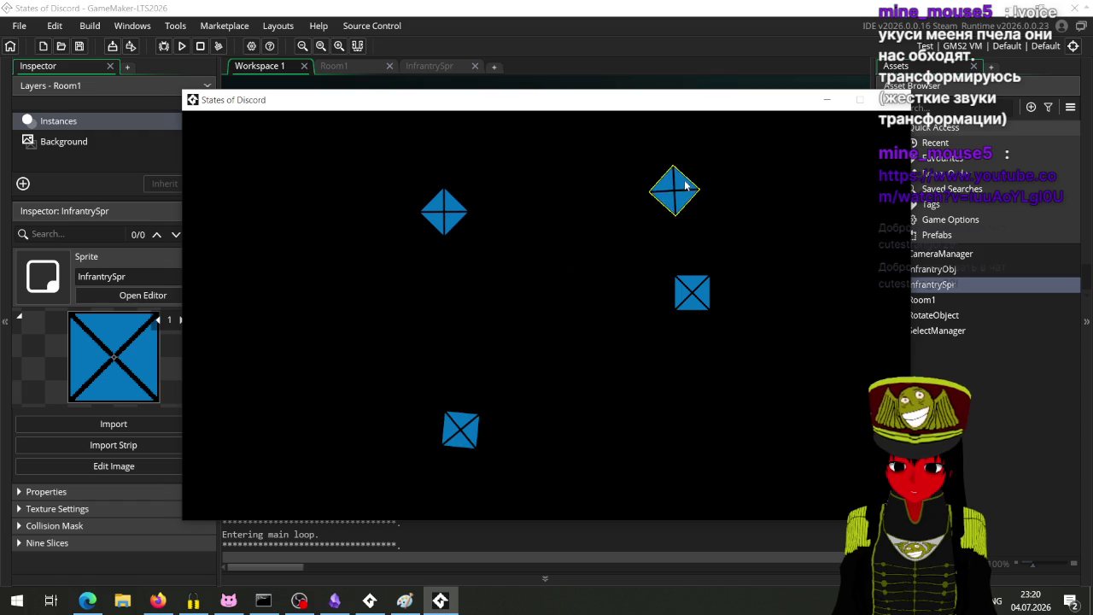
click(893, 100)
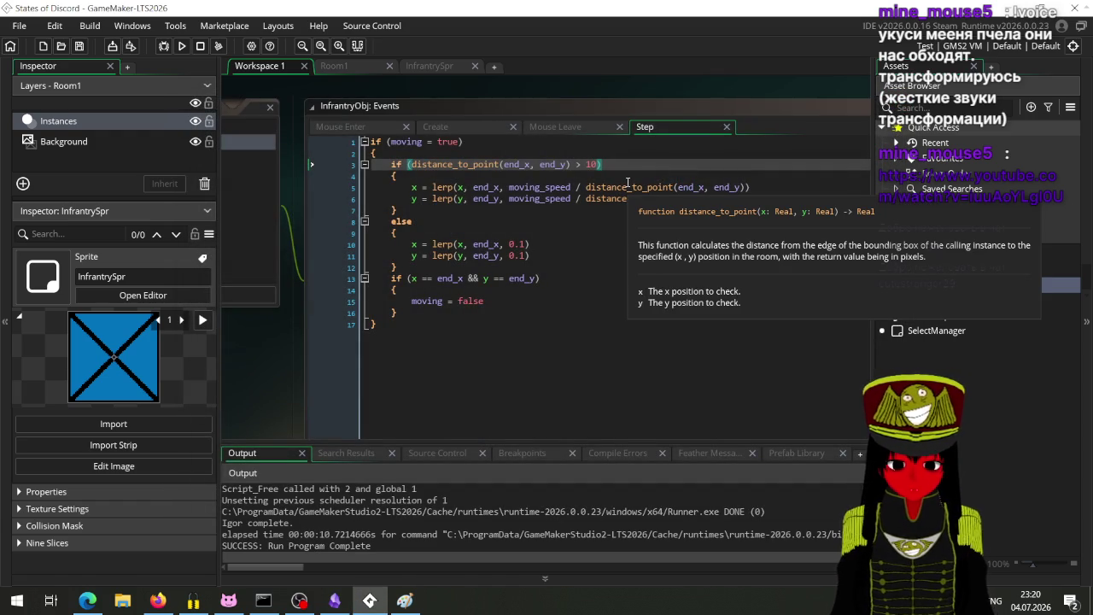
Change the line 3 distance threshold to 5, save the Step code, and run the game.
click(617, 176)
click(598, 164)
key(BackSpace)
key(BackSpace)
key(BackSpace)
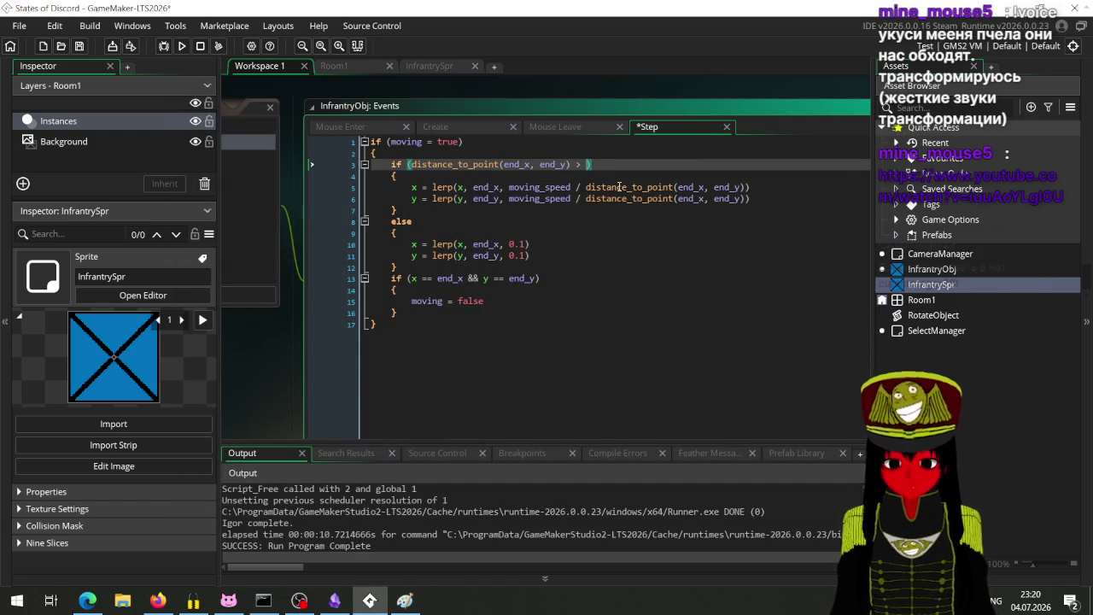
text(5)
key(ctrl+s)
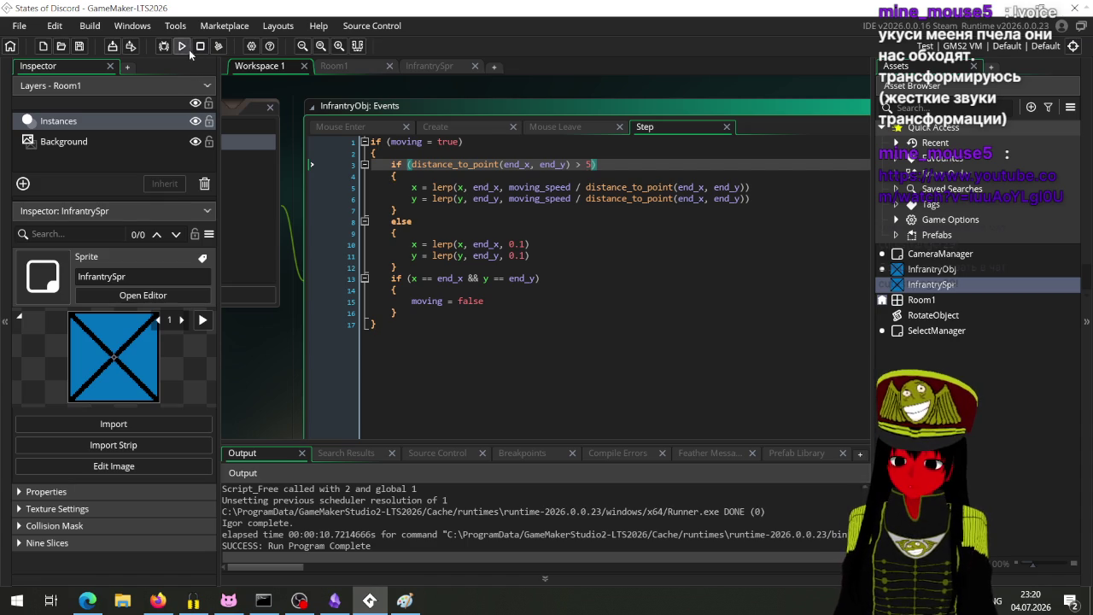
click(187, 48)
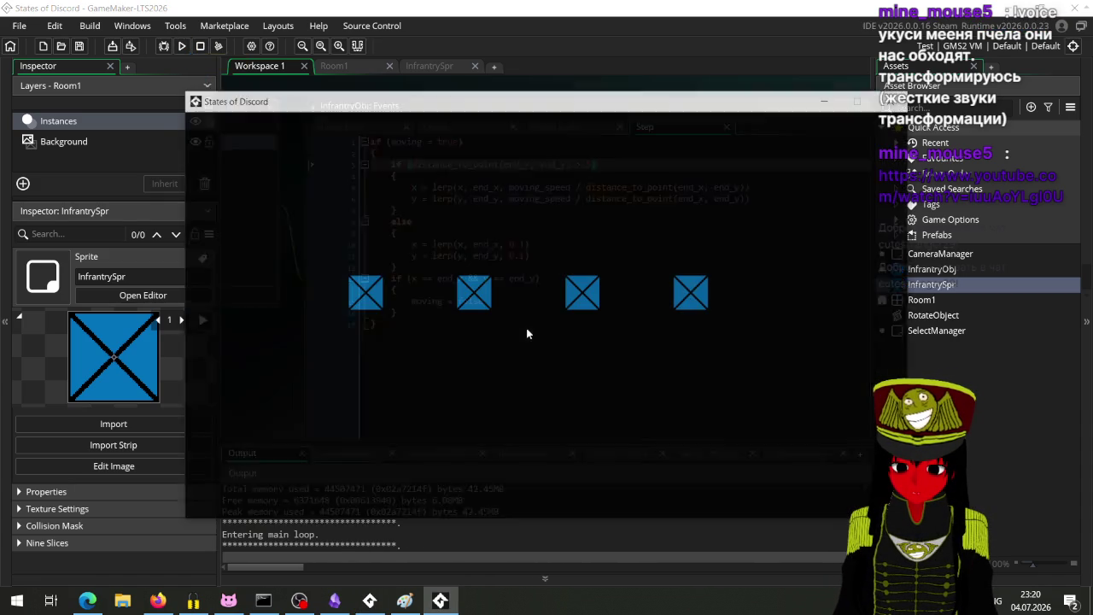
Abort the crashed run, check the Create event's variables, and clear the threshold value again.
click(536, 394)
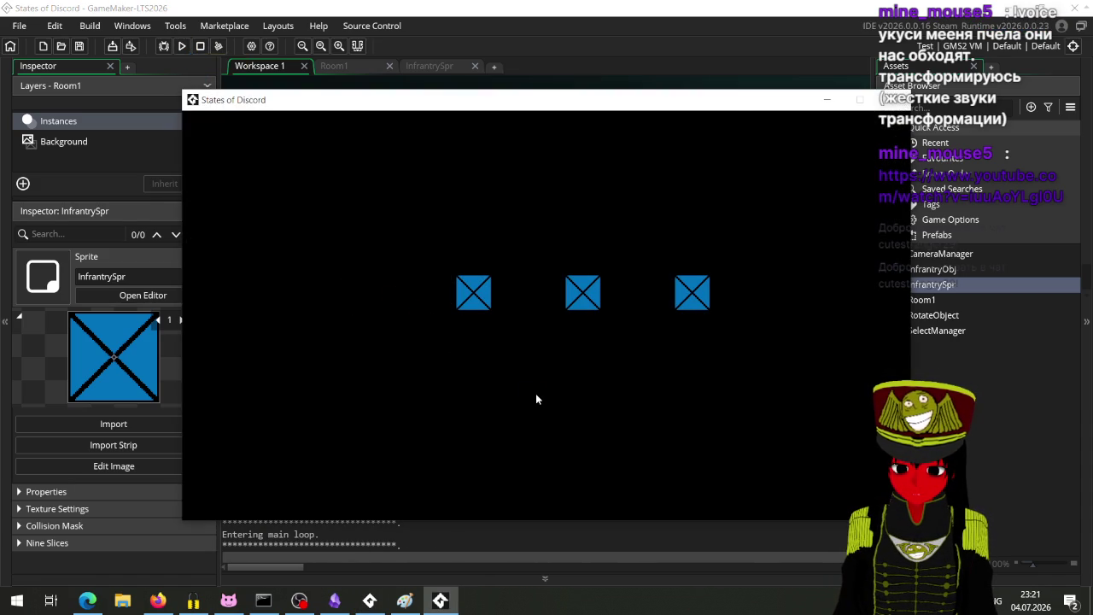
click(385, 459)
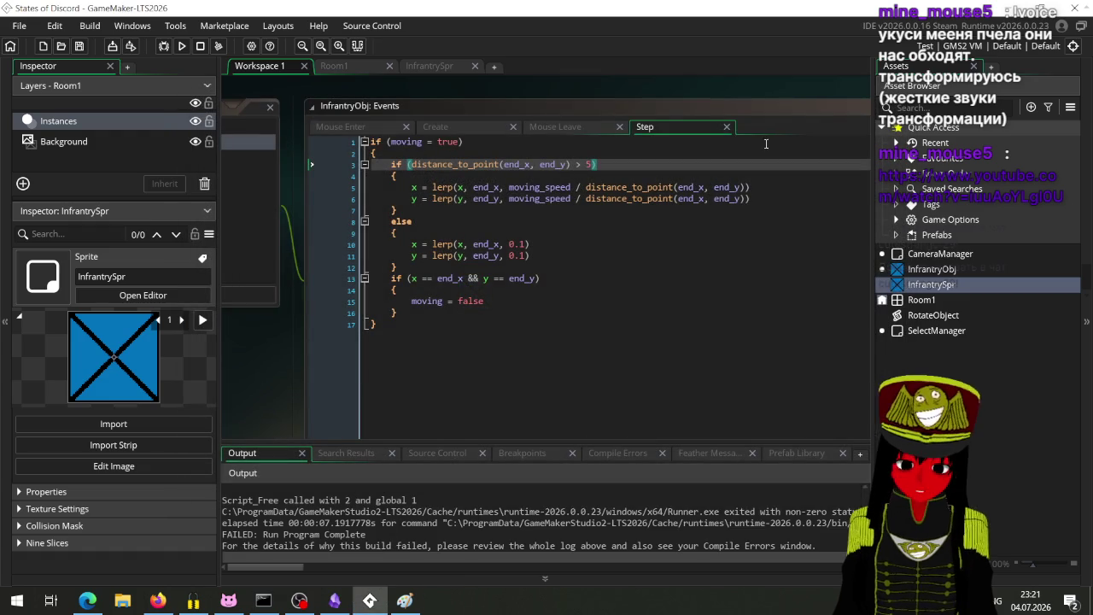
click(557, 128)
click(456, 124)
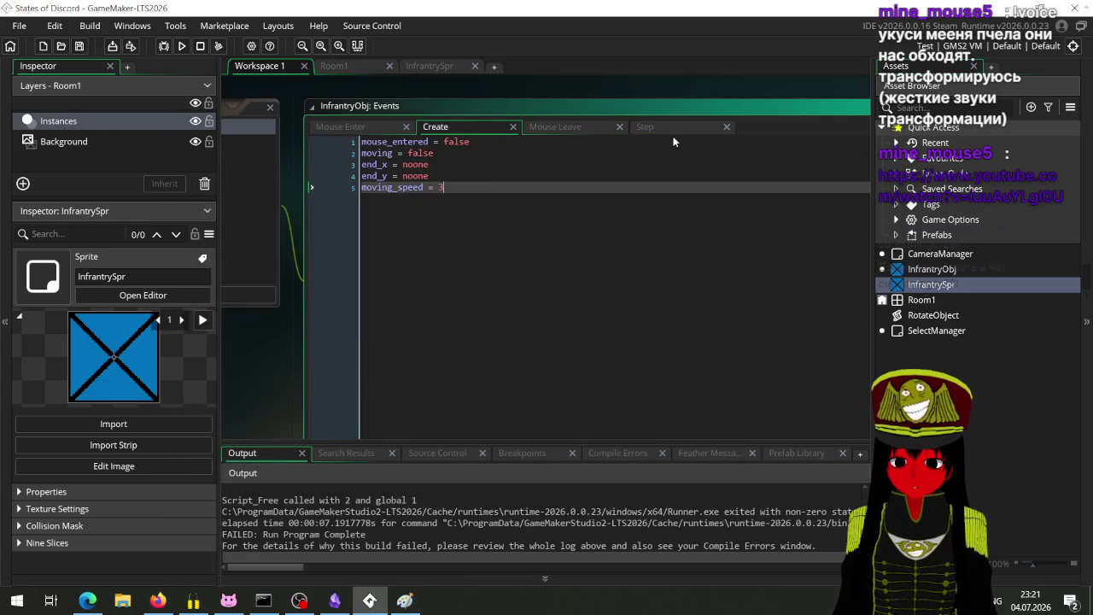
click(668, 130)
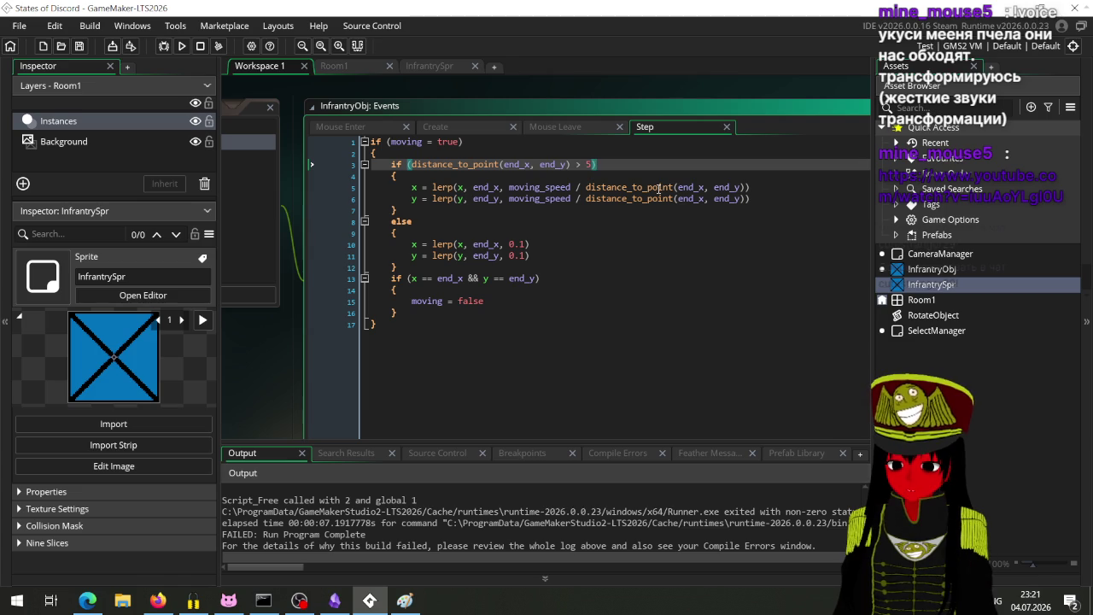
key(BackSpace)
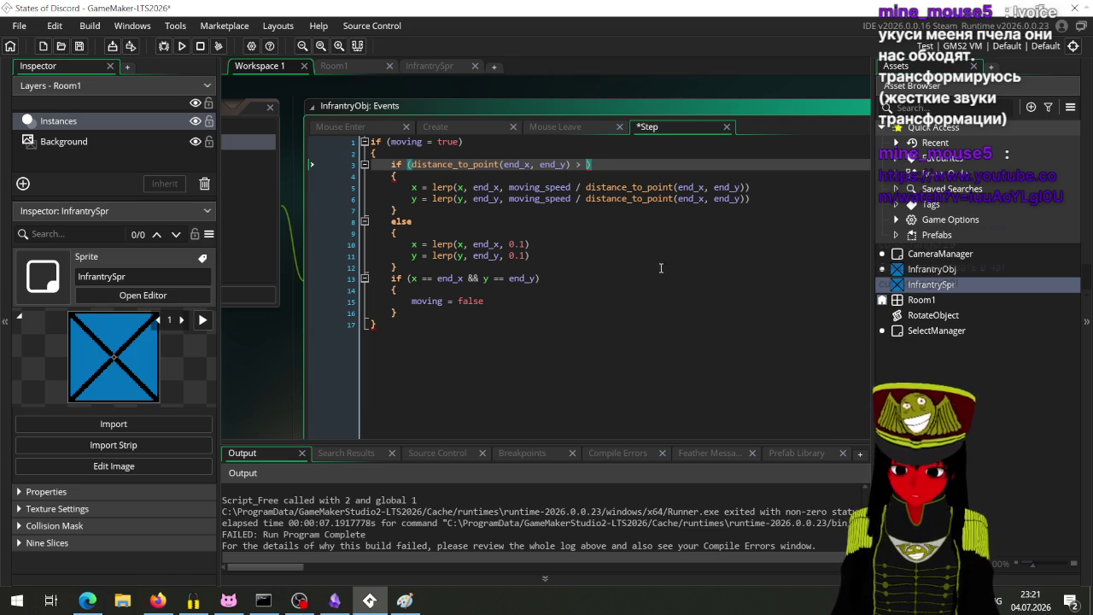
Set both else-branch lerp amounts to 0.05 and the threshold to 20, save, and run.
click(524, 255)
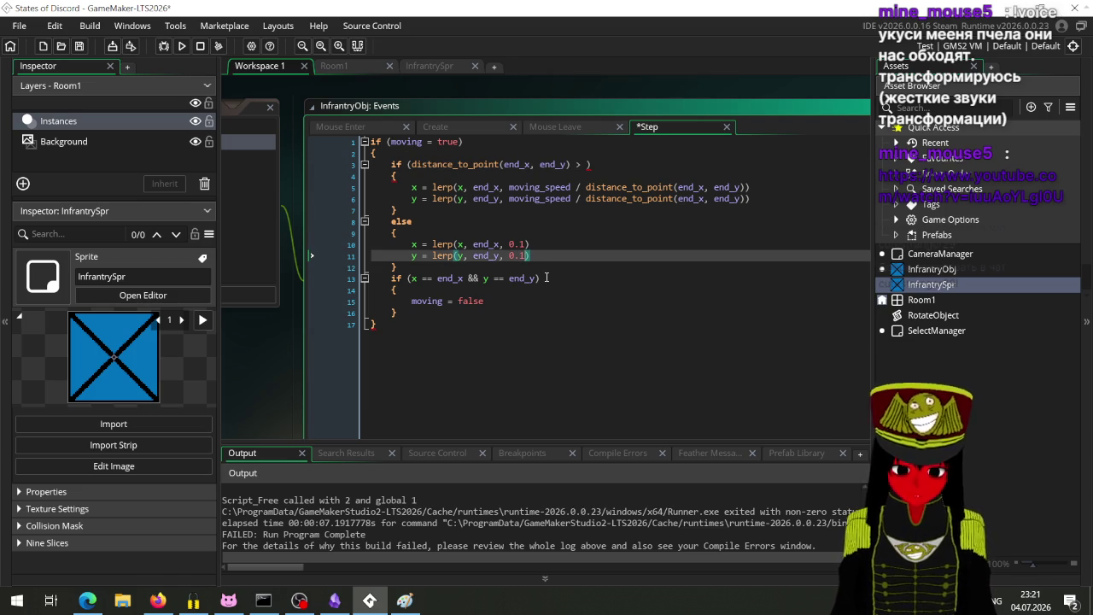
text(05)
key(Up)
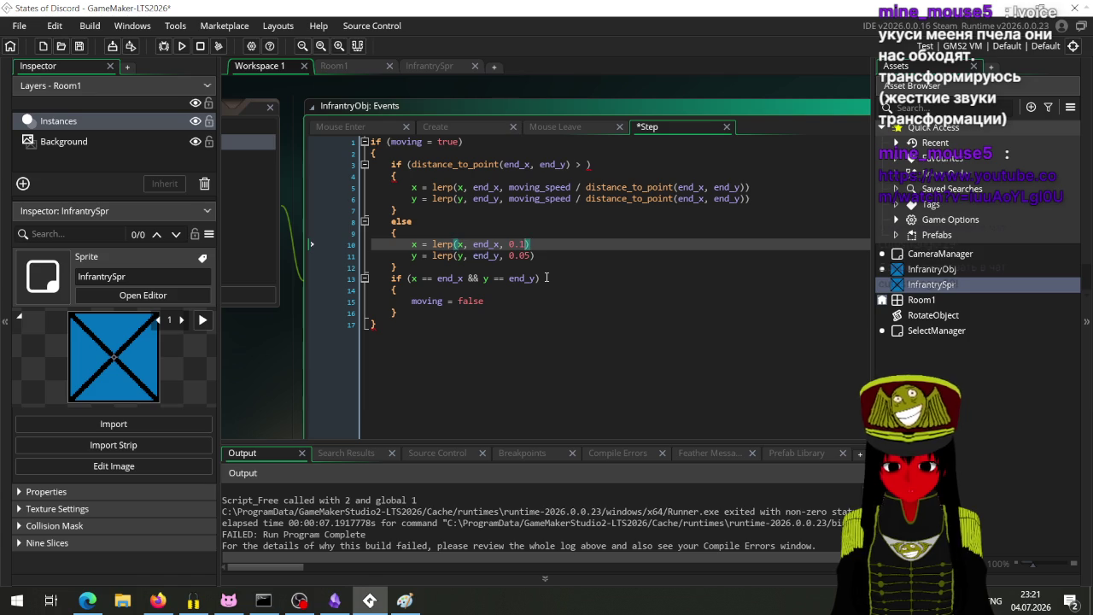
text(05)
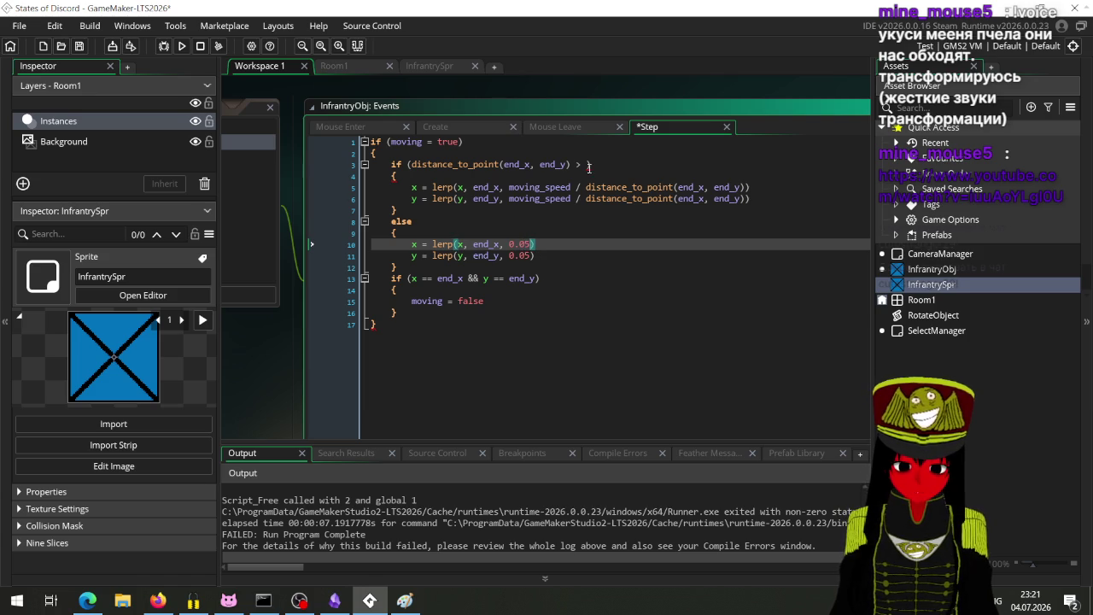
click(587, 165)
text(20)
key(ctrl+s)
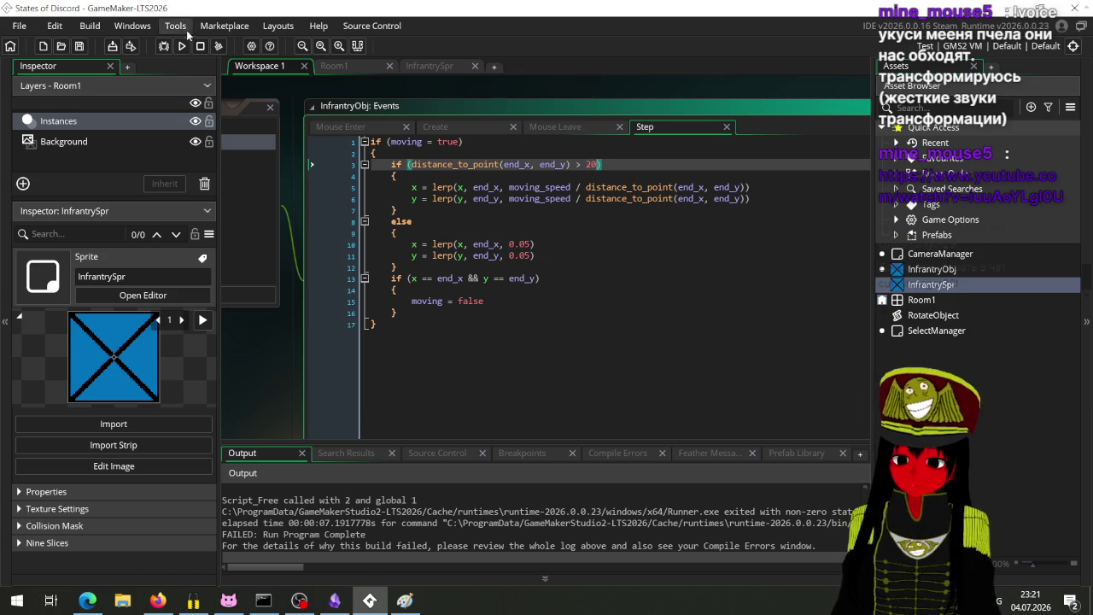
click(182, 46)
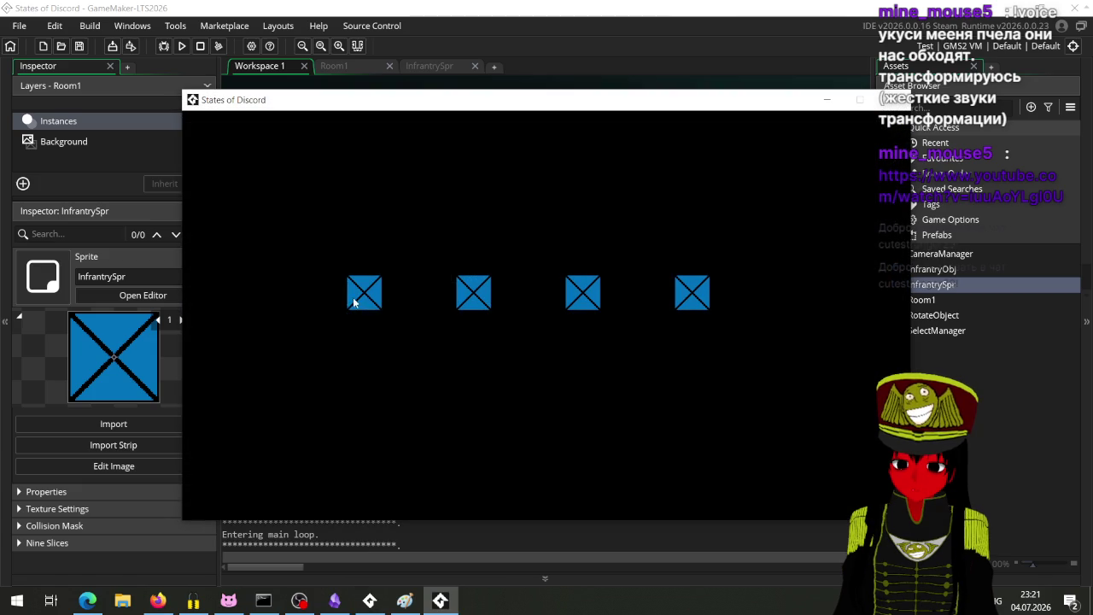
In the running game, select four infantry units in turn and send each to new positions.
click(361, 293)
click(516, 369)
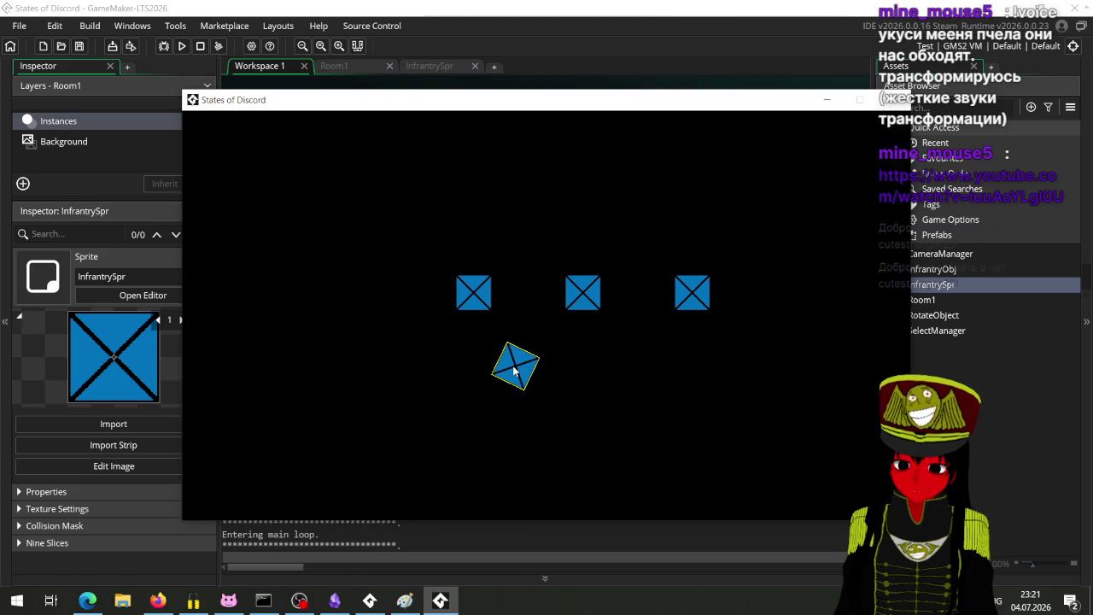
click(476, 298)
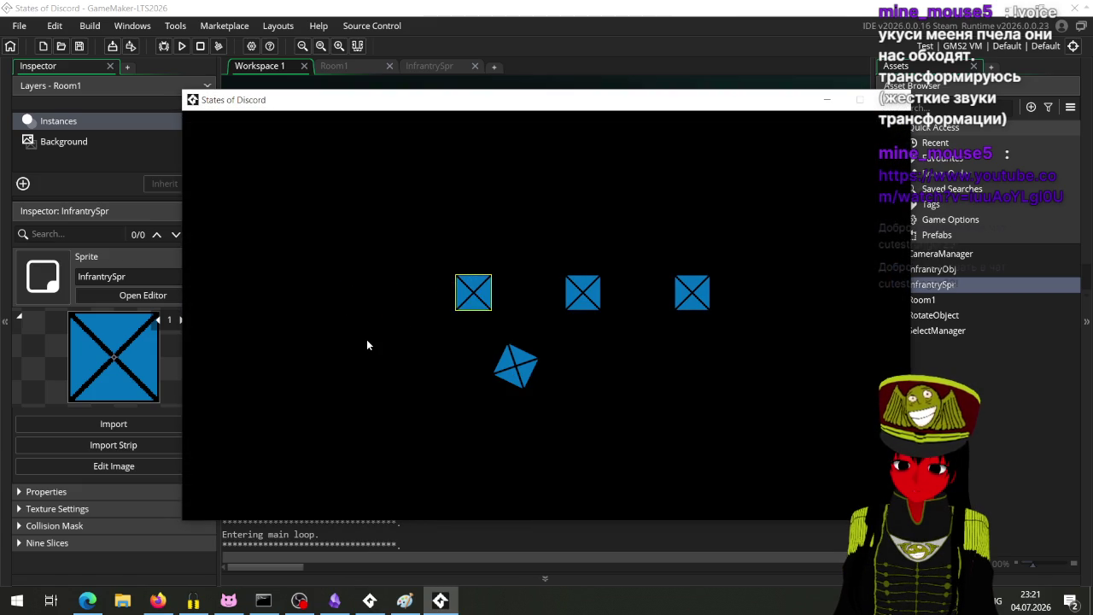
click(368, 339)
click(589, 299)
click(673, 390)
click(684, 408)
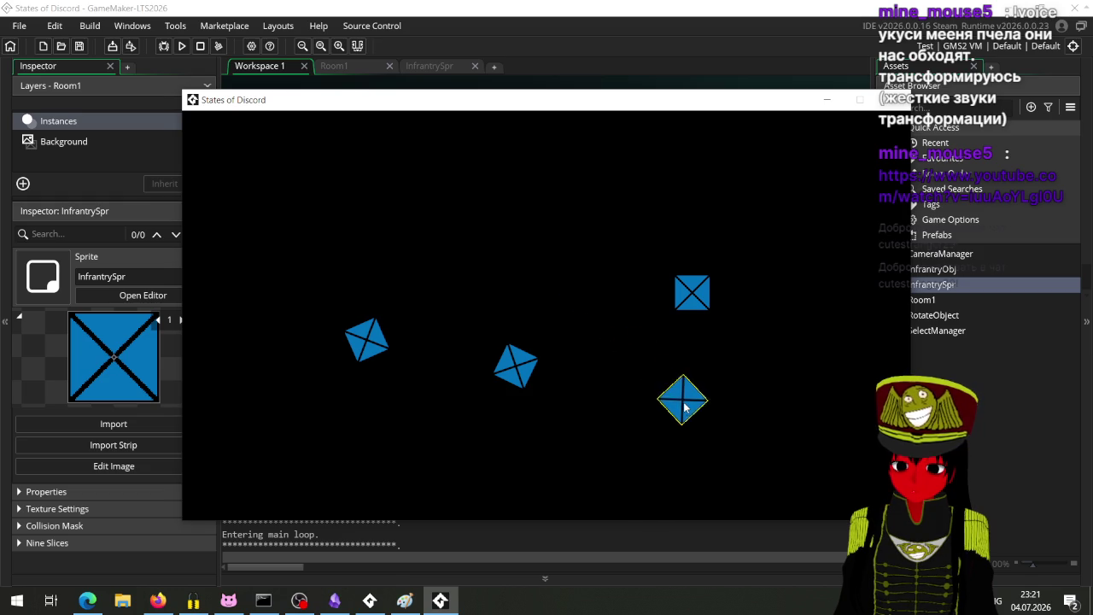
click(692, 292)
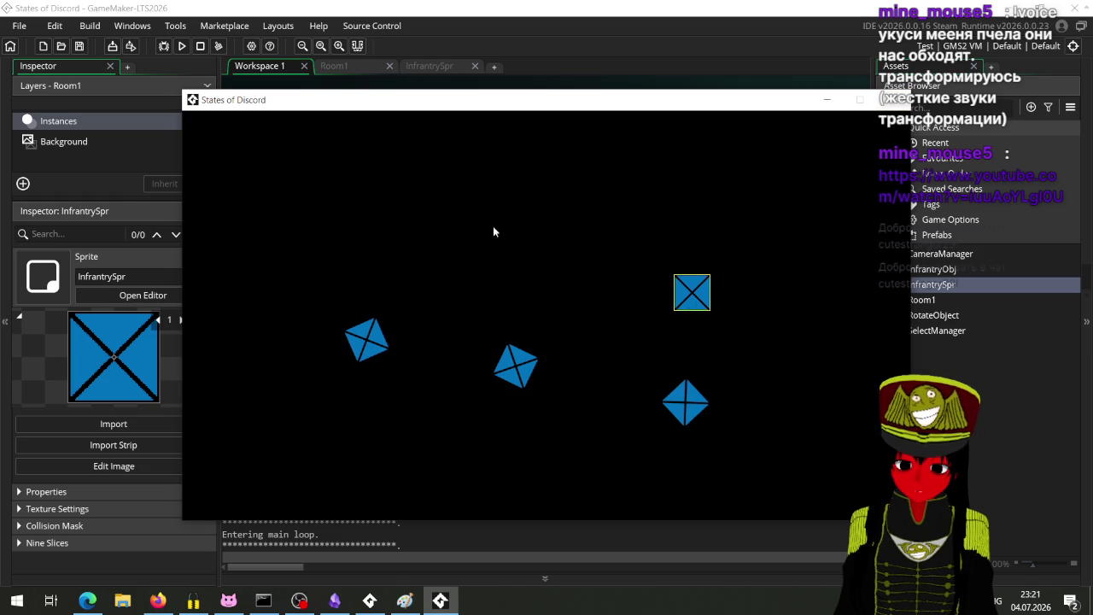
right_click(492, 225)
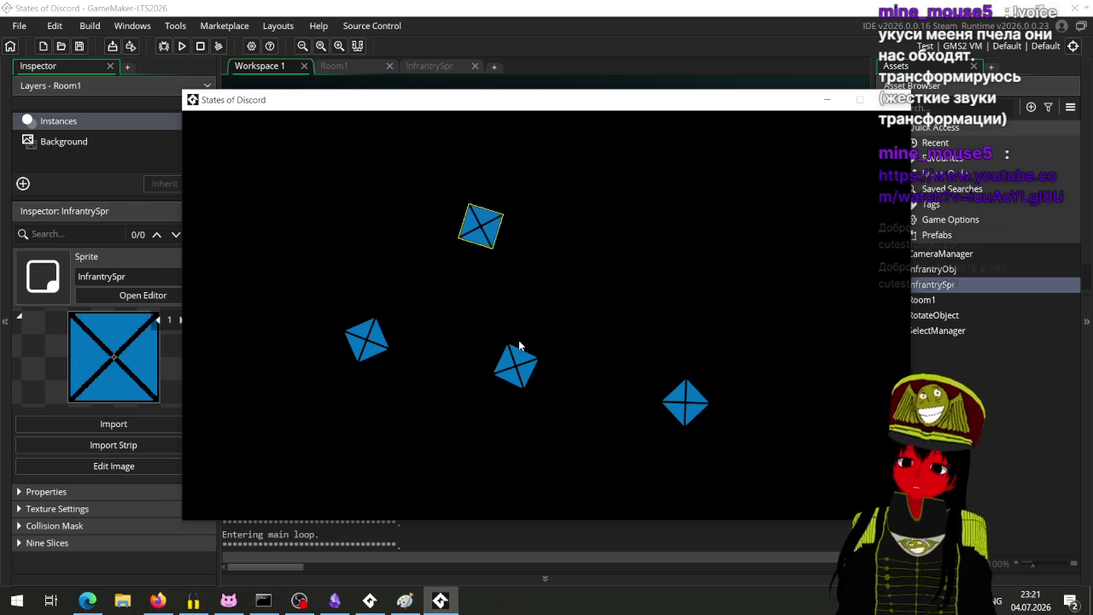
right_click(746, 245)
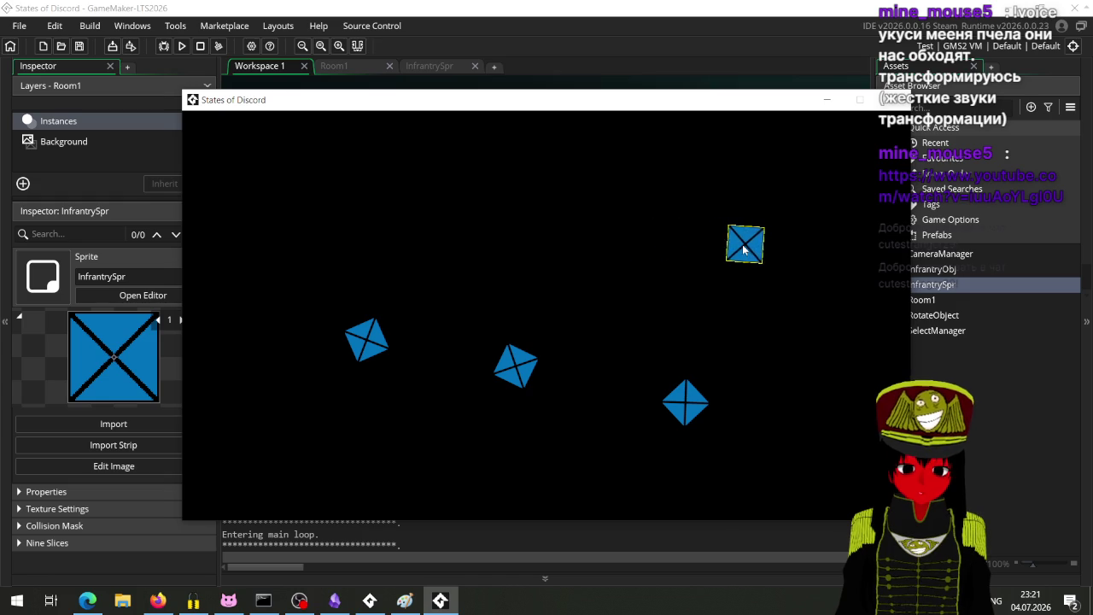
Move the diamond, middle and lower-left units repeatedly across the field, then close the game.
click(702, 402)
right_click(736, 353)
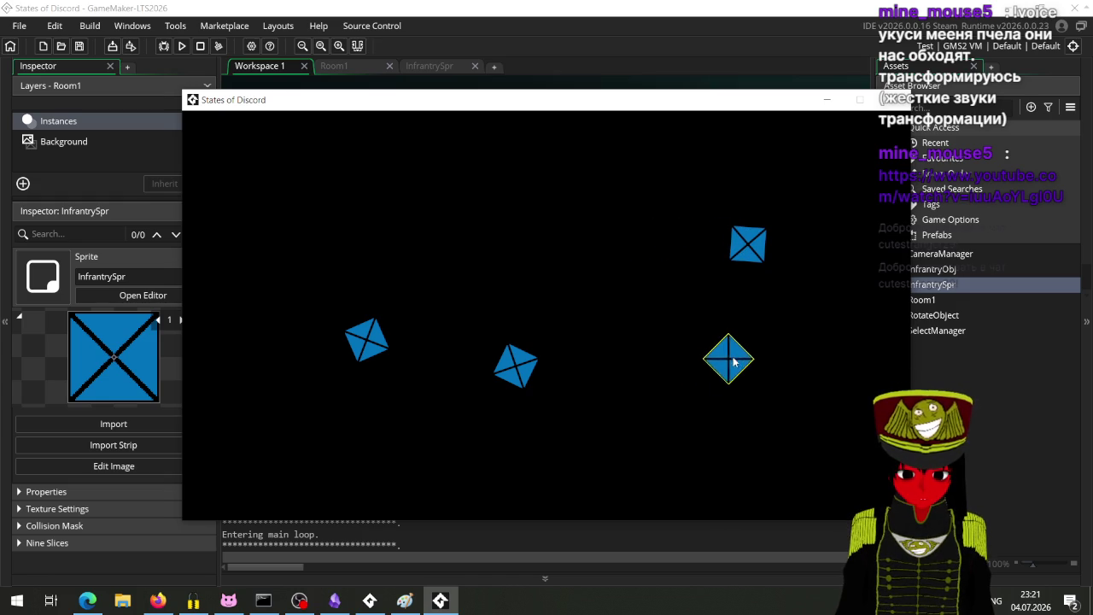
click(526, 369)
right_click(588, 347)
right_click(536, 361)
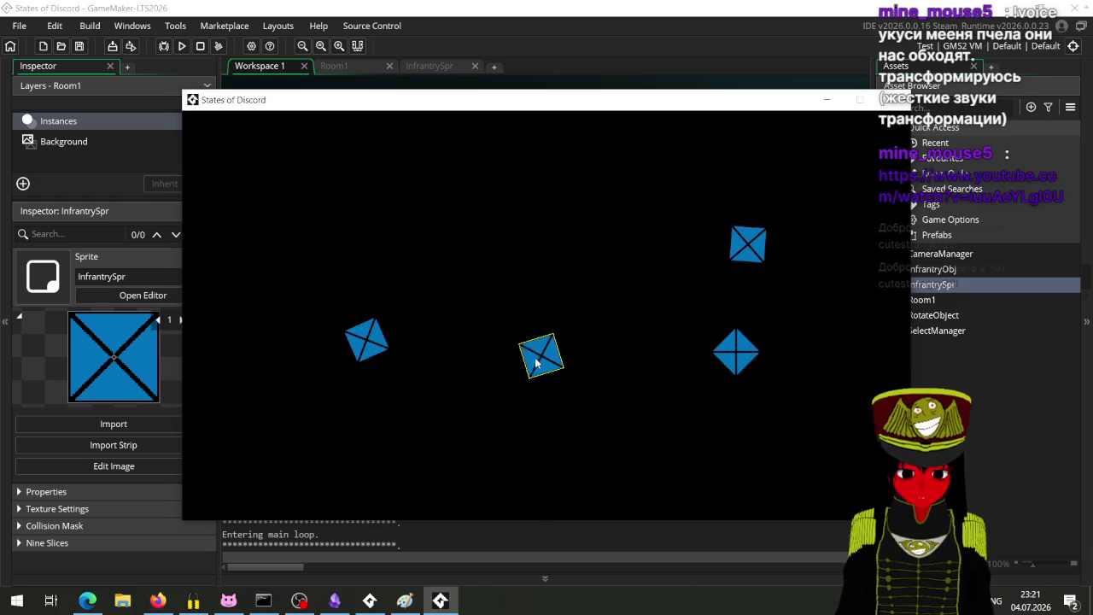
right_click(641, 326)
right_click(588, 246)
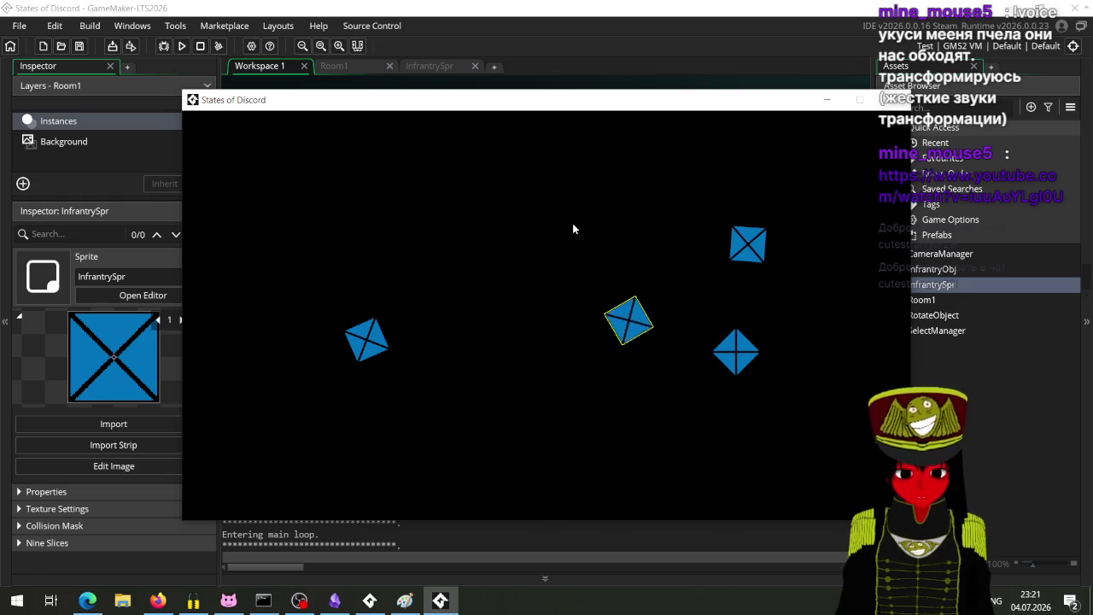
right_click(383, 256)
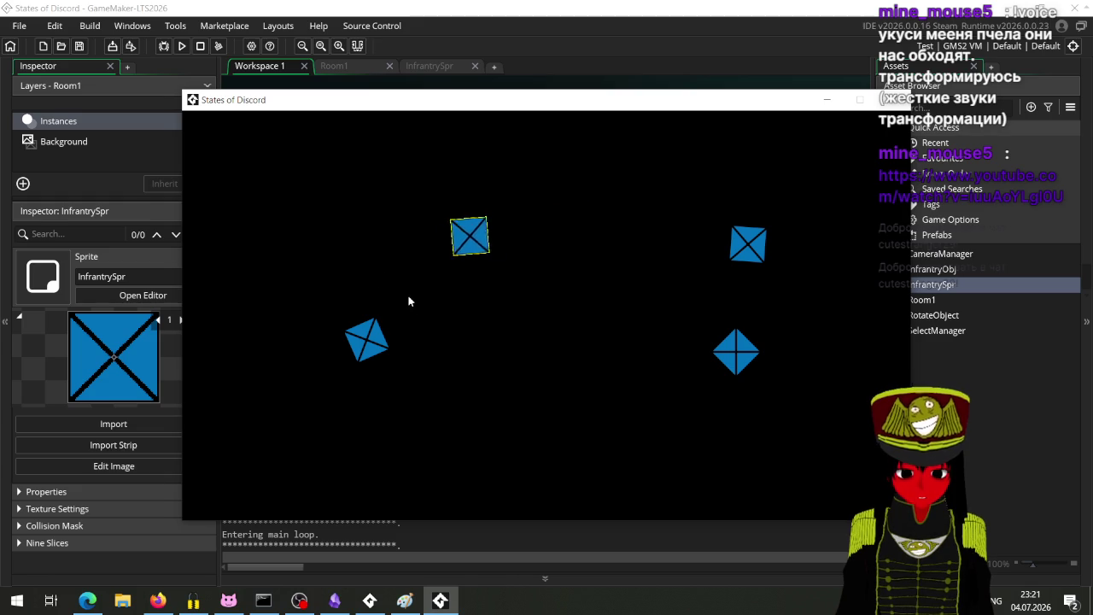
click(366, 340)
right_click(429, 371)
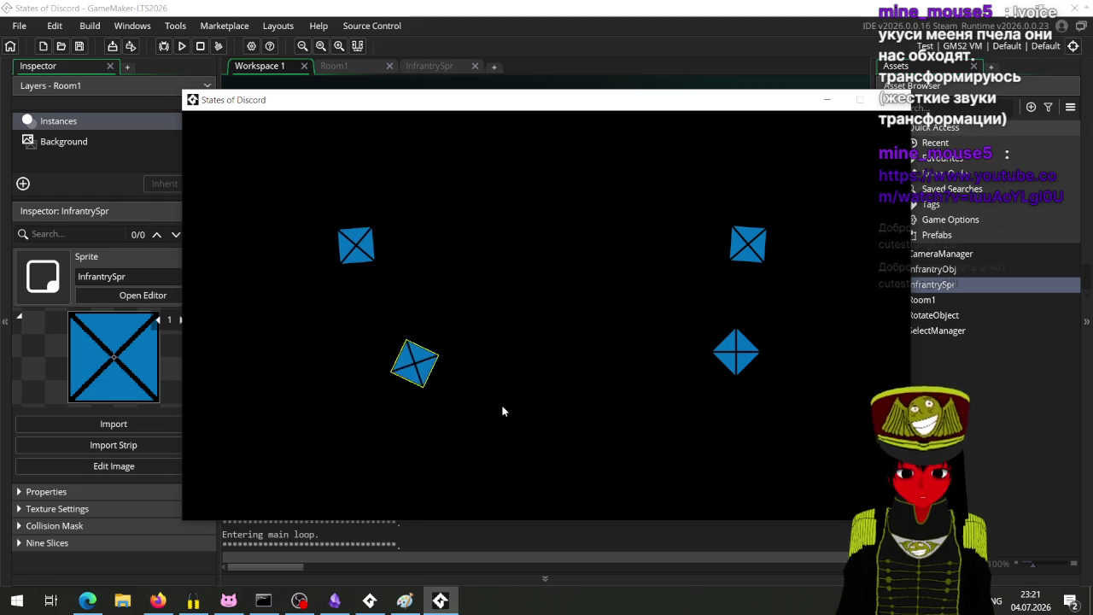
right_click(618, 295)
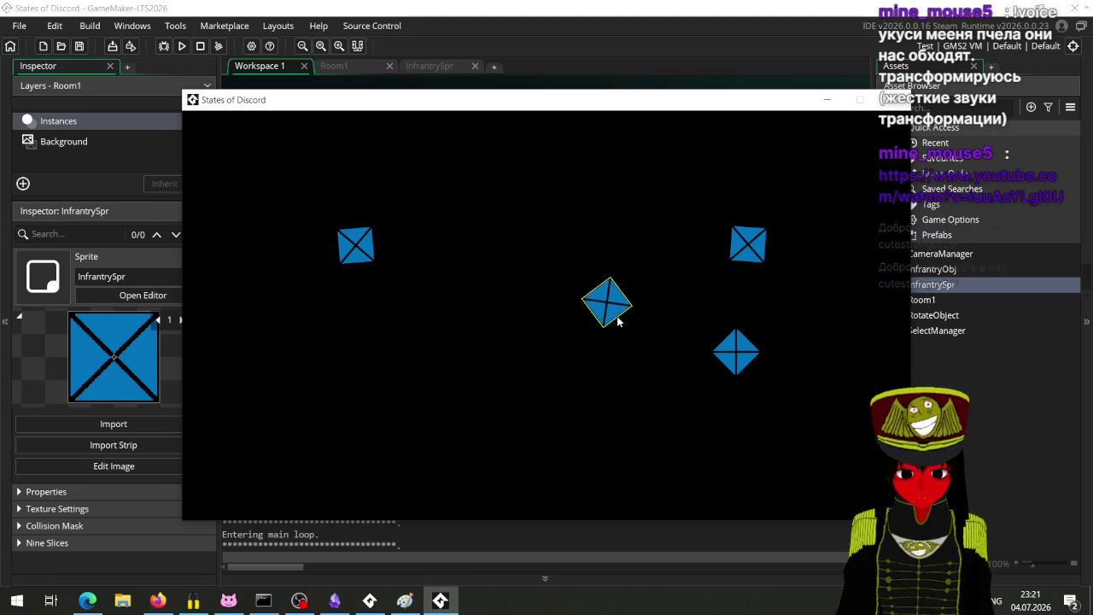
right_click(437, 334)
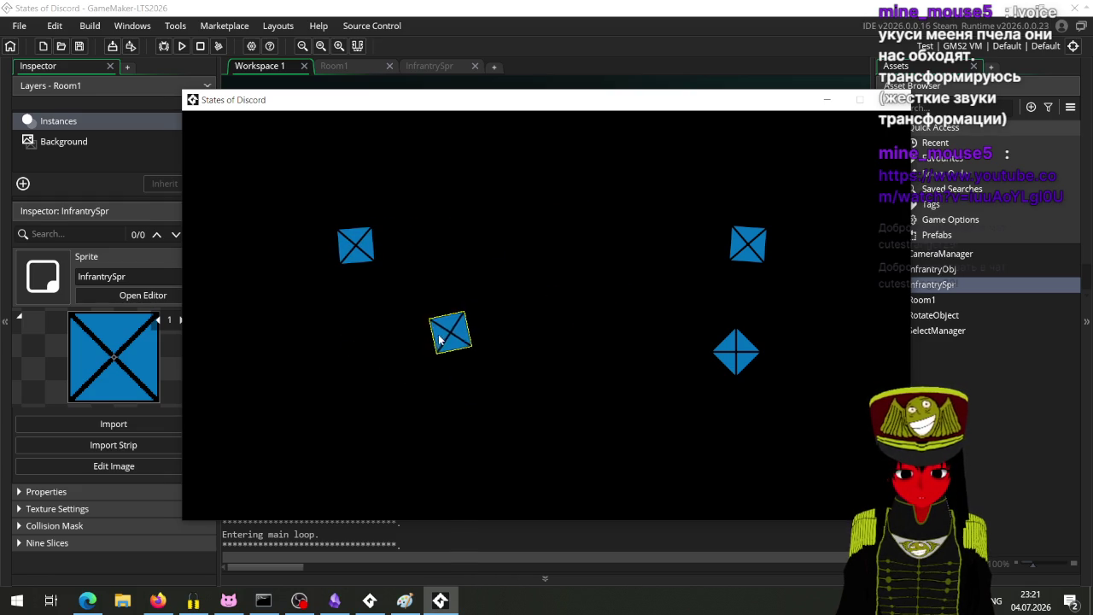
right_click(573, 445)
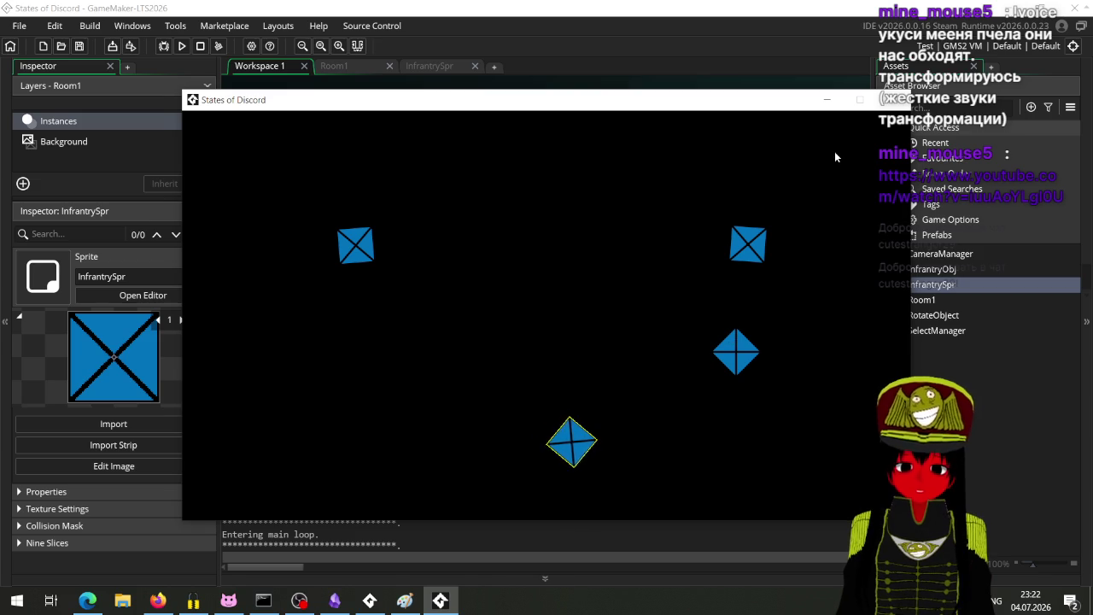
click(893, 100)
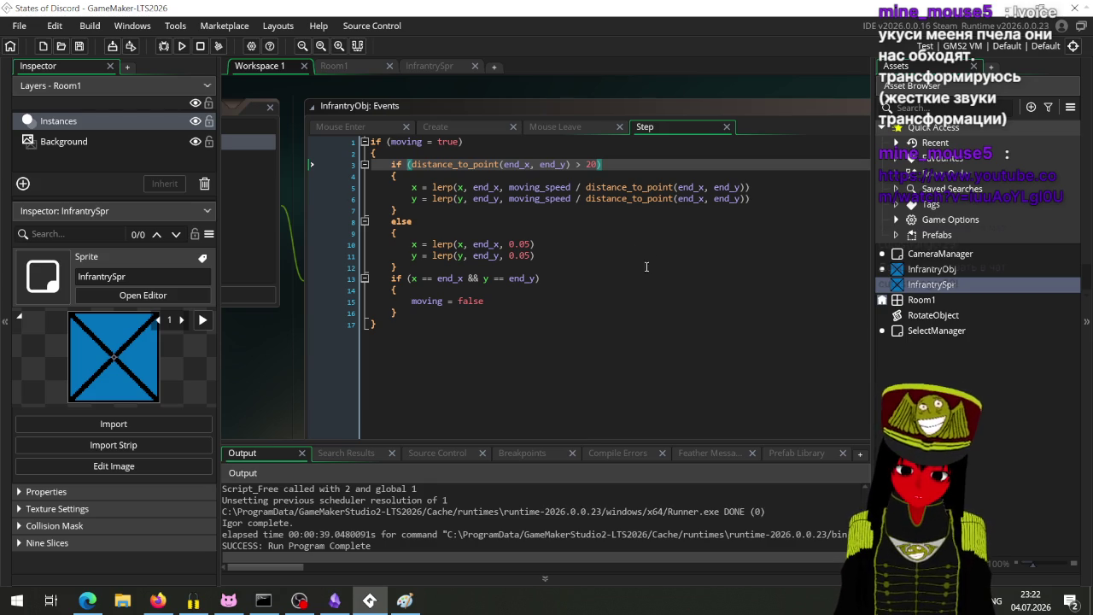
Change the threshold from 20 to 10 and comment out the two 0.05 lerp lines.
mouse_move(622, 195)
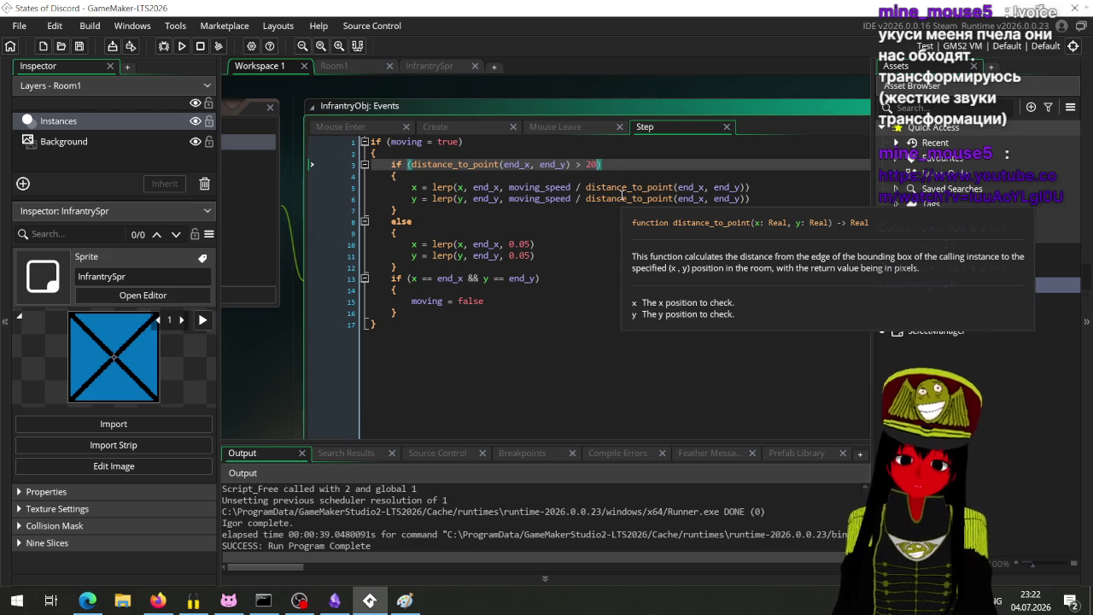
key(BackSpace)
key(BackSpace)
text(10)
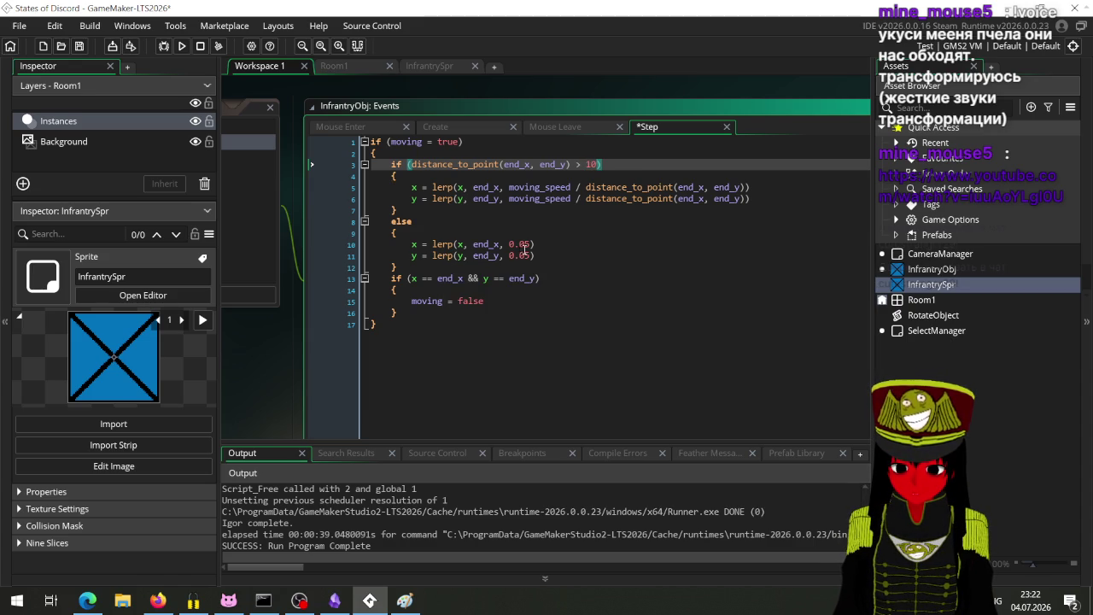
click(412, 245)
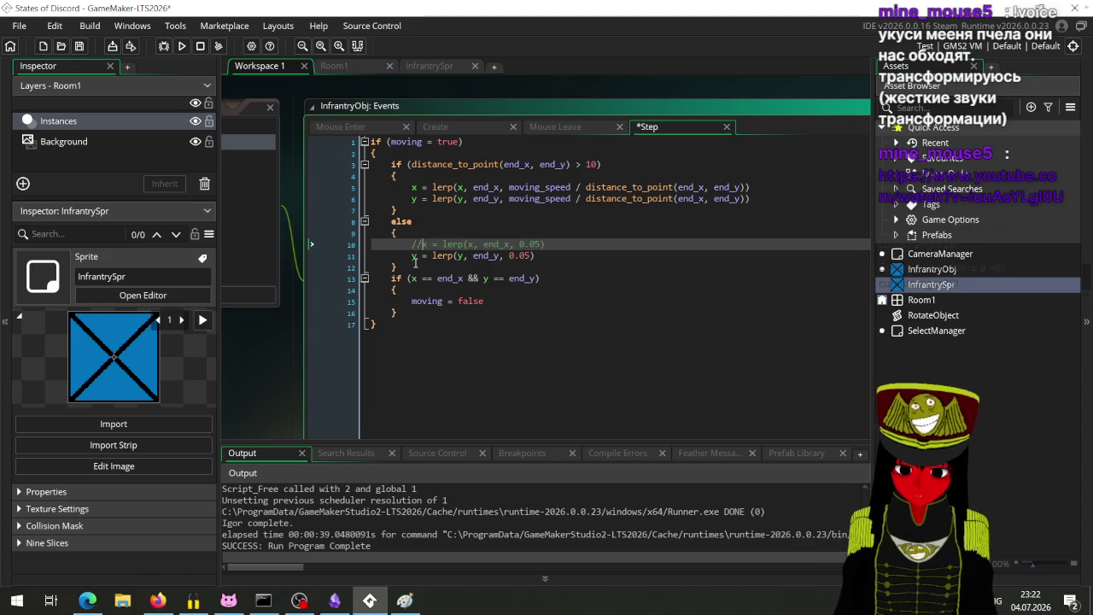
key(shift+Down)
key(ctrl+k)
Add x = end_x and y = end_y to the else branch, save, and run.
click(461, 237)
key(Return)
text(x = end)
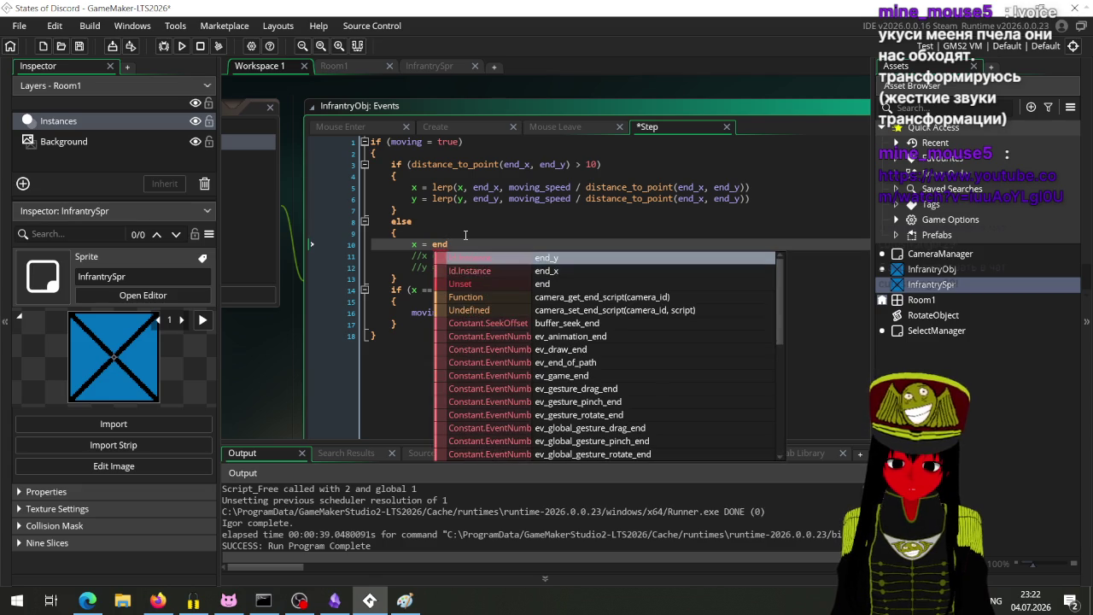
key(Return)
key(Return)
text(y = end)
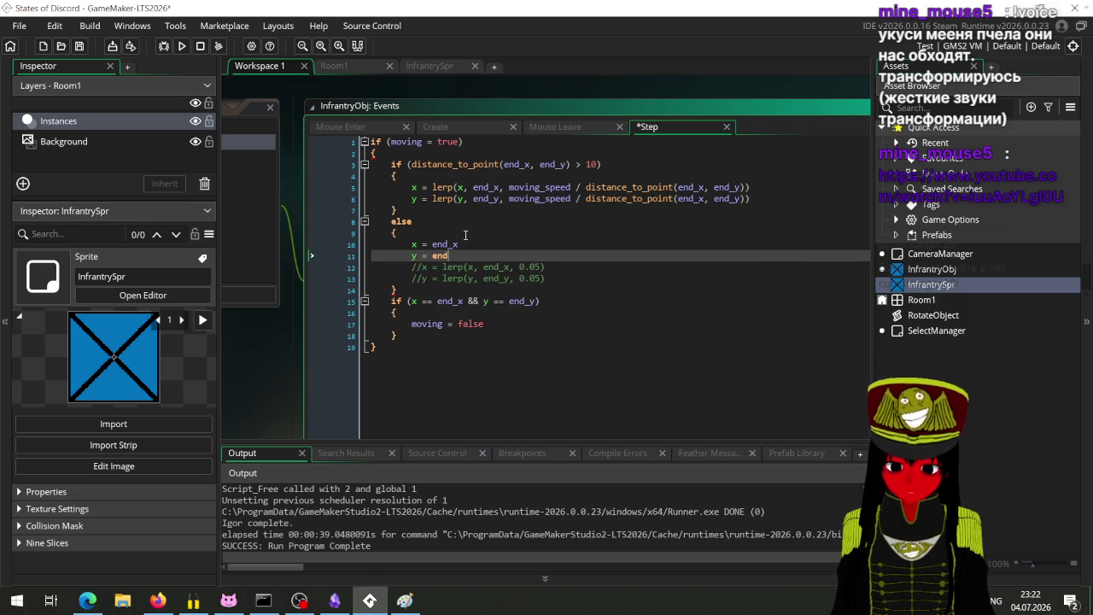
text(_)
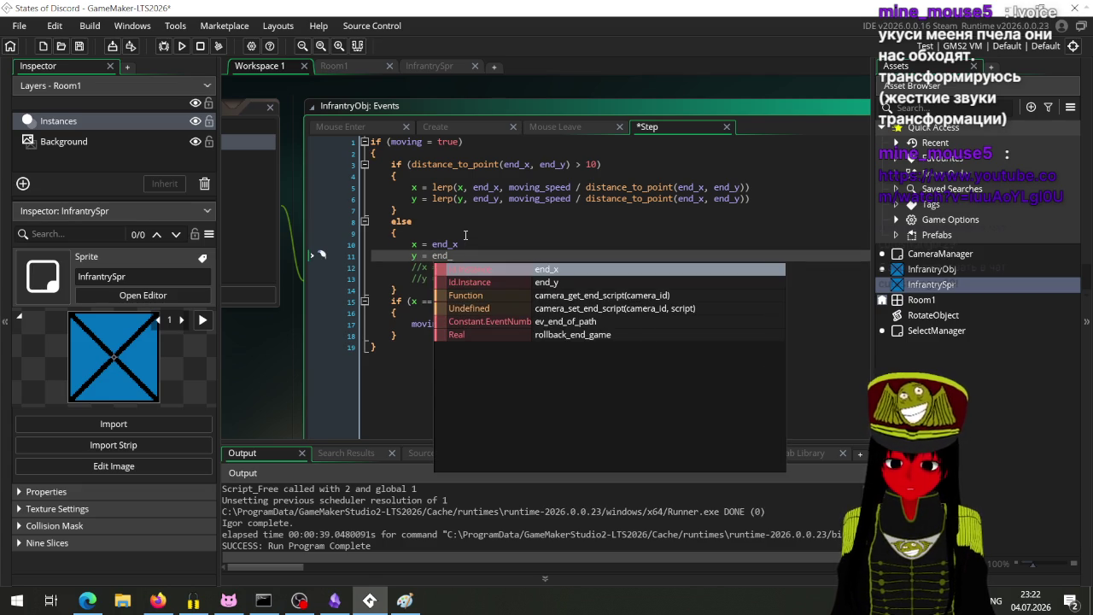
text(y)
key(ctrl+s)
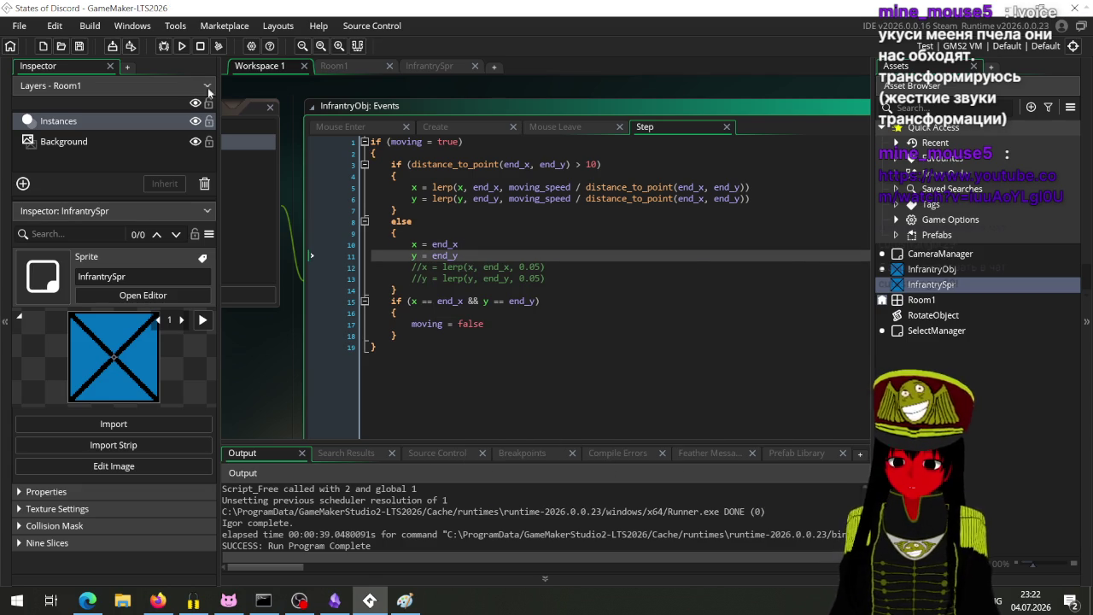
click(182, 46)
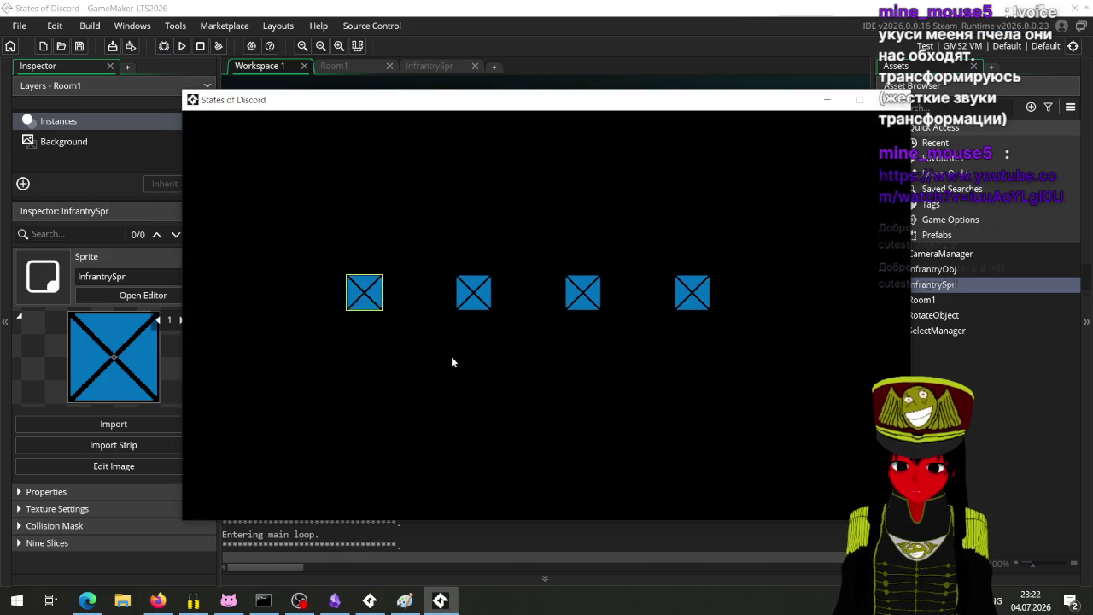
right_click(452, 357)
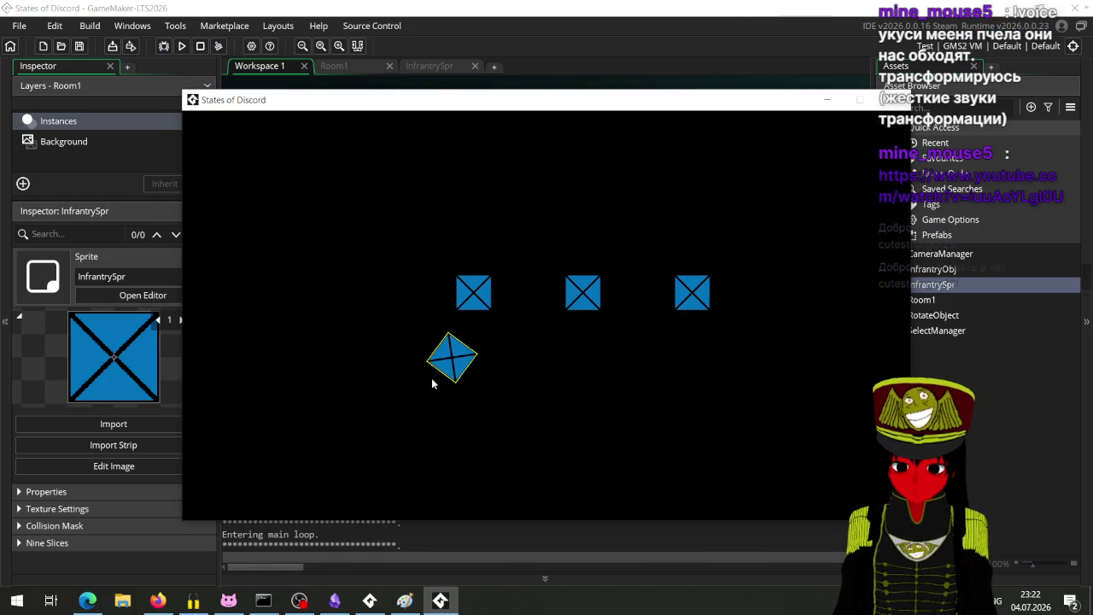
right_click(303, 311)
right_click(491, 210)
click(479, 311)
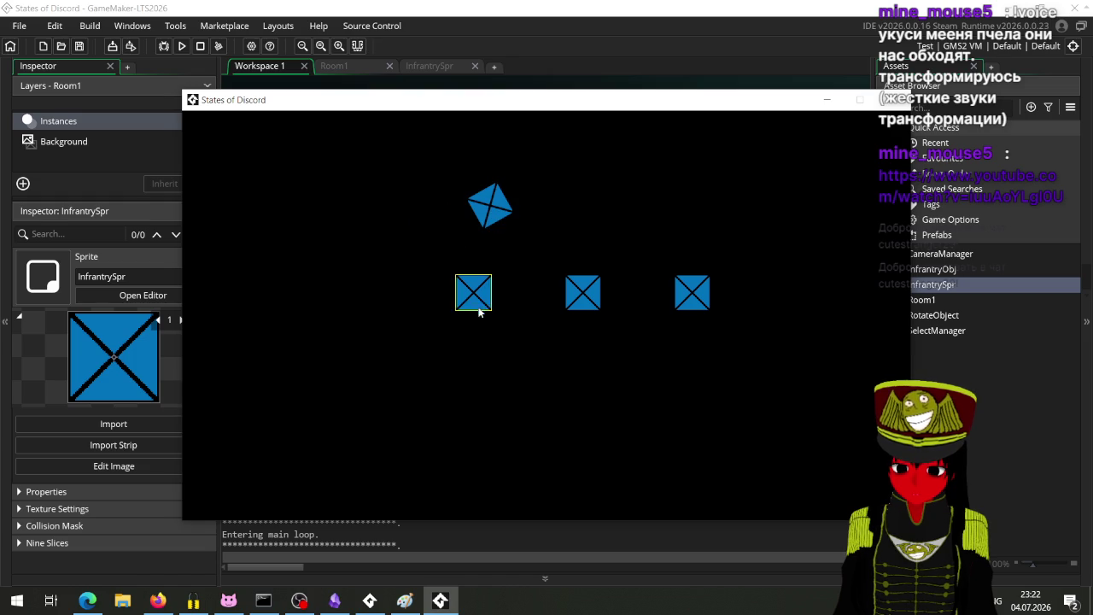
right_click(550, 396)
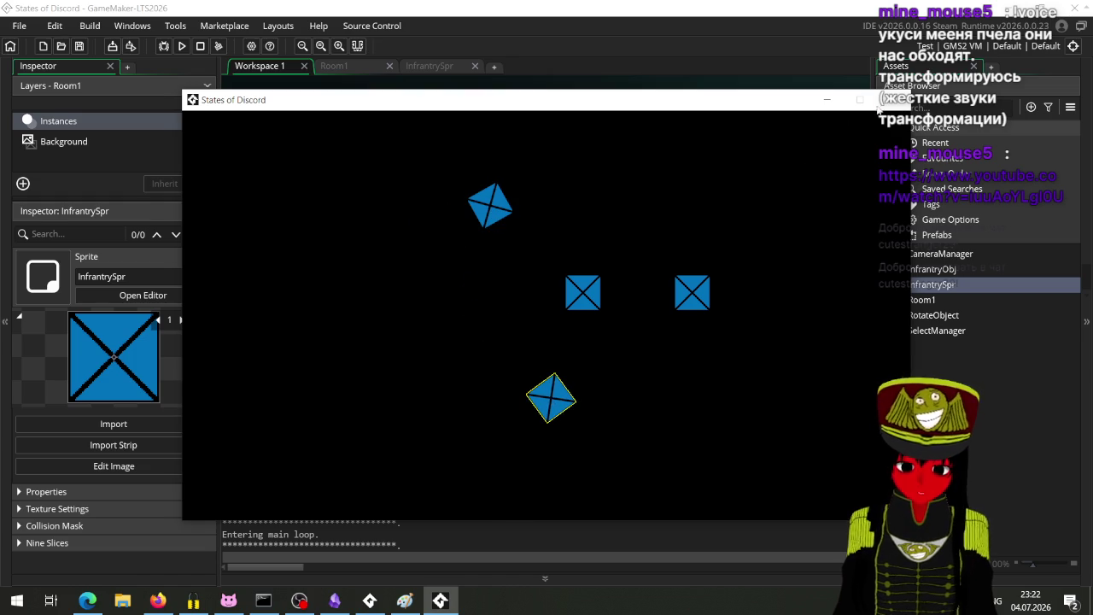
click(878, 103)
double_click(595, 164)
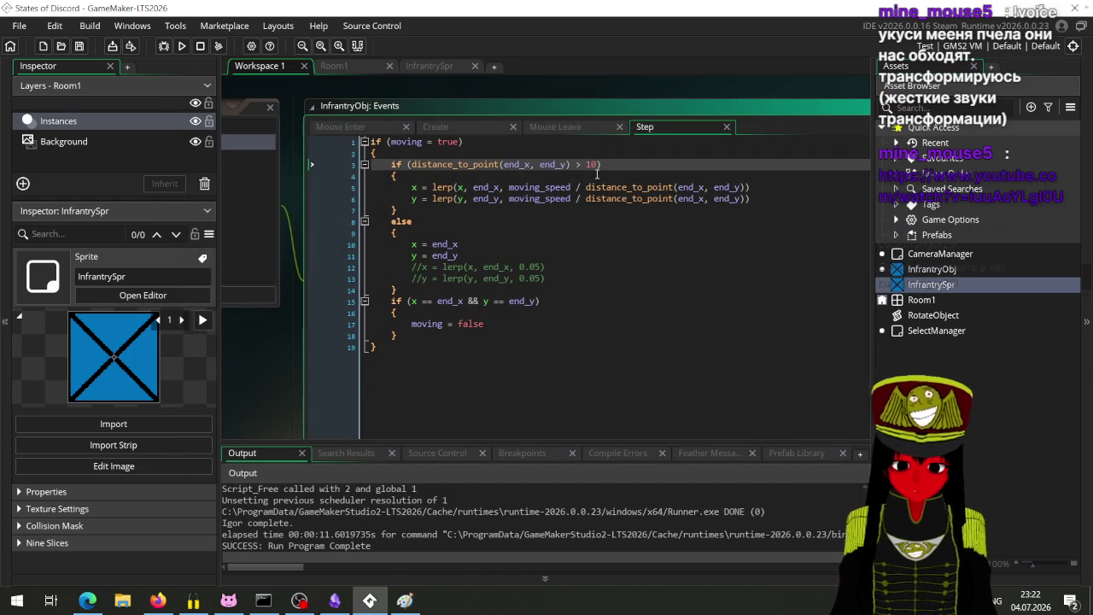
Rerun the game with F5 and click a unit, triggering the invalid-bounds Code Error.
key(F5)
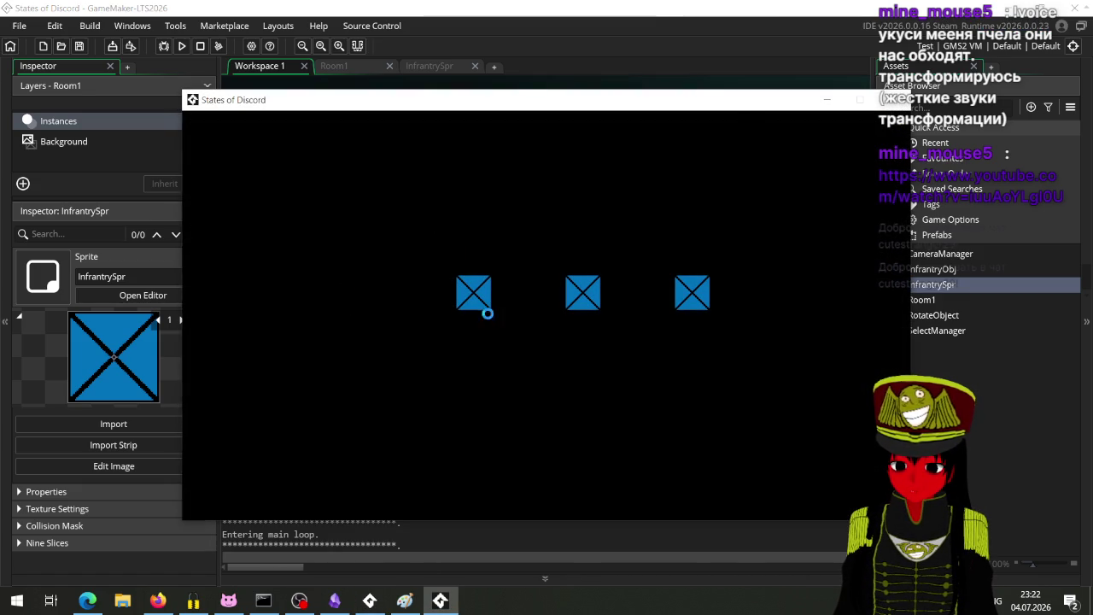
click(486, 313)
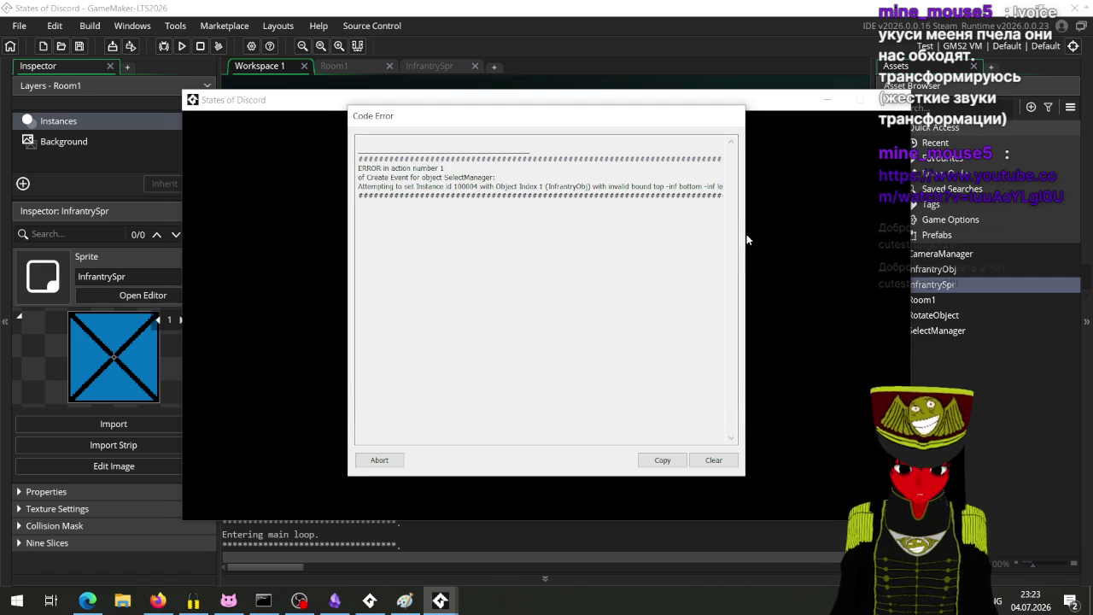
Copy the Code Error message text and abort the crashed game.
drag(659, 114, 561, 111)
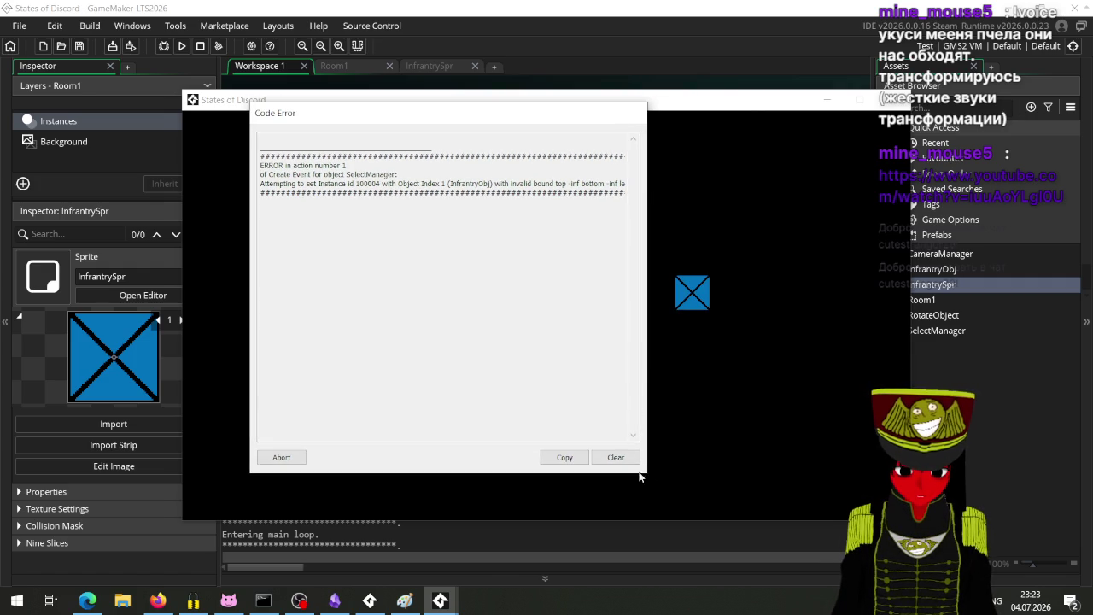
click(564, 458)
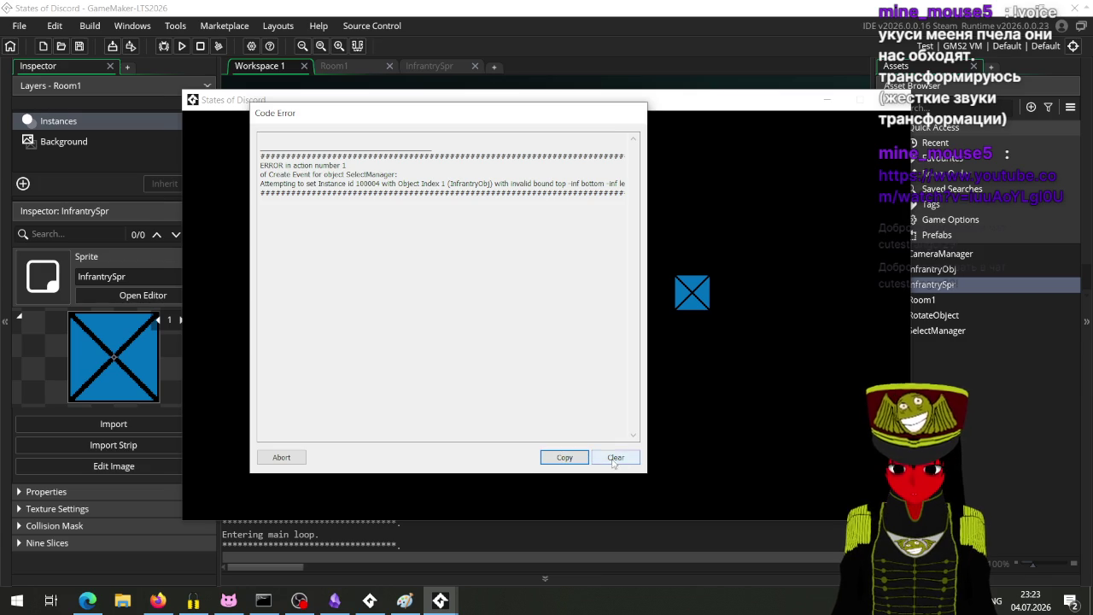
click(287, 459)
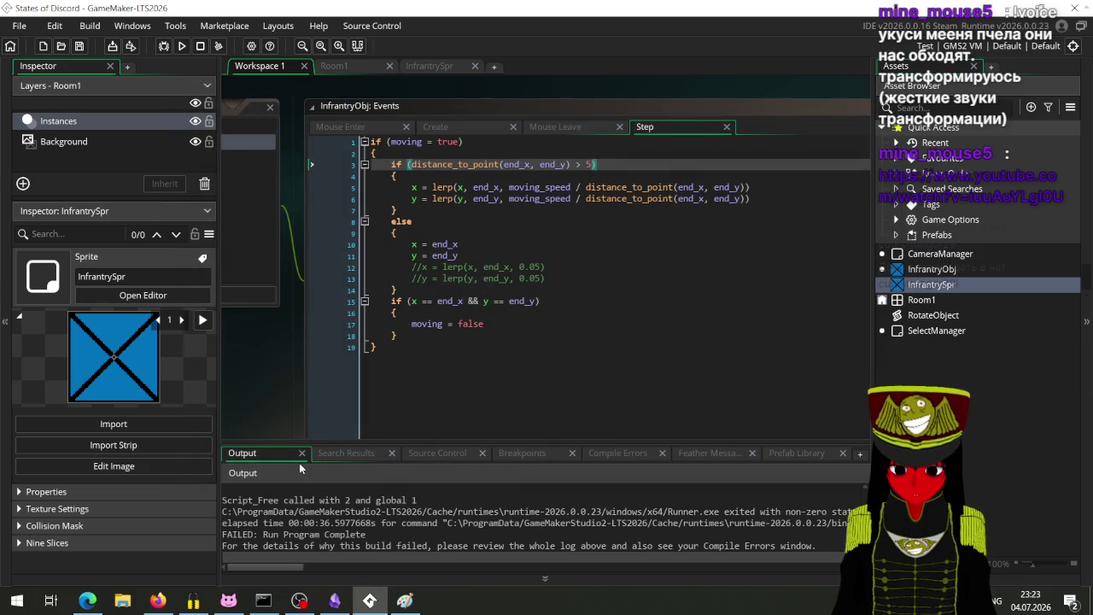
Paste the error log below the Step code to read it, then undo the paste.
click(442, 392)
key(ctrl+v)
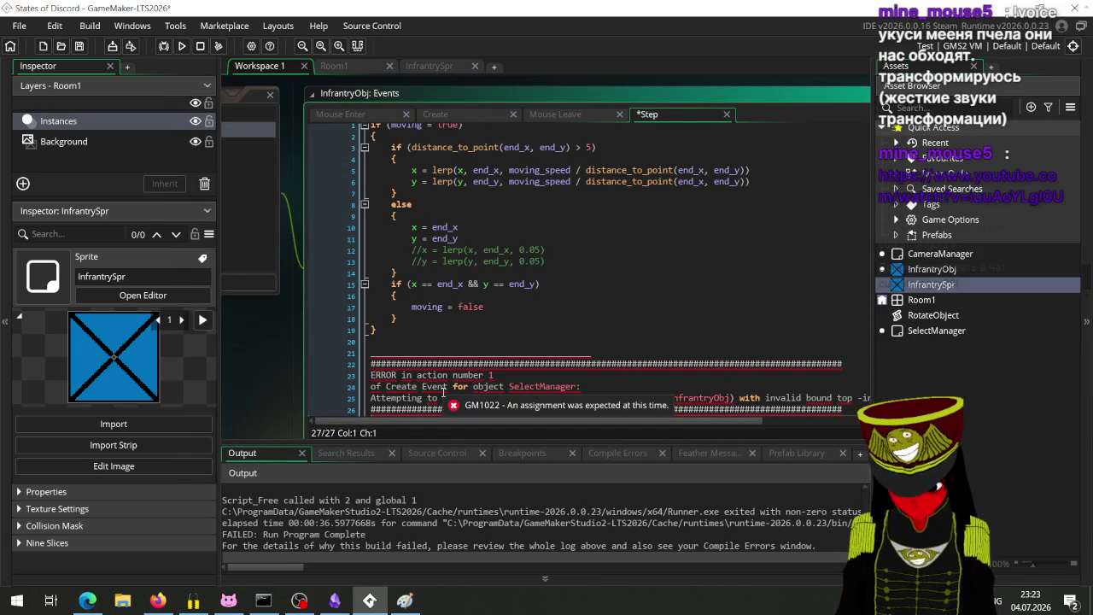
scroll(444, 393, down, 2)
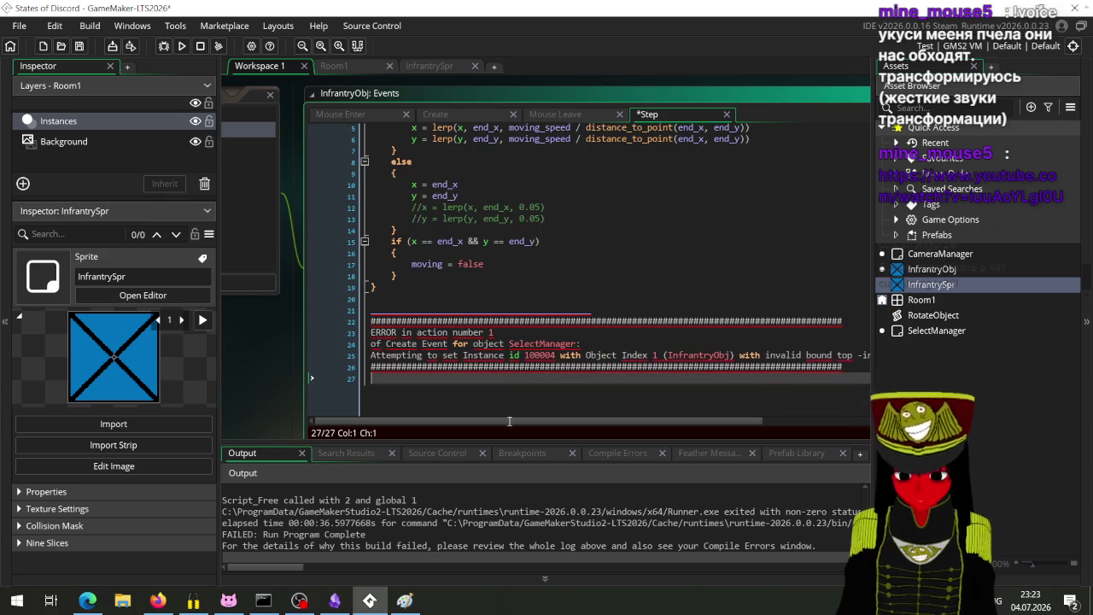
drag(561, 422, 741, 425)
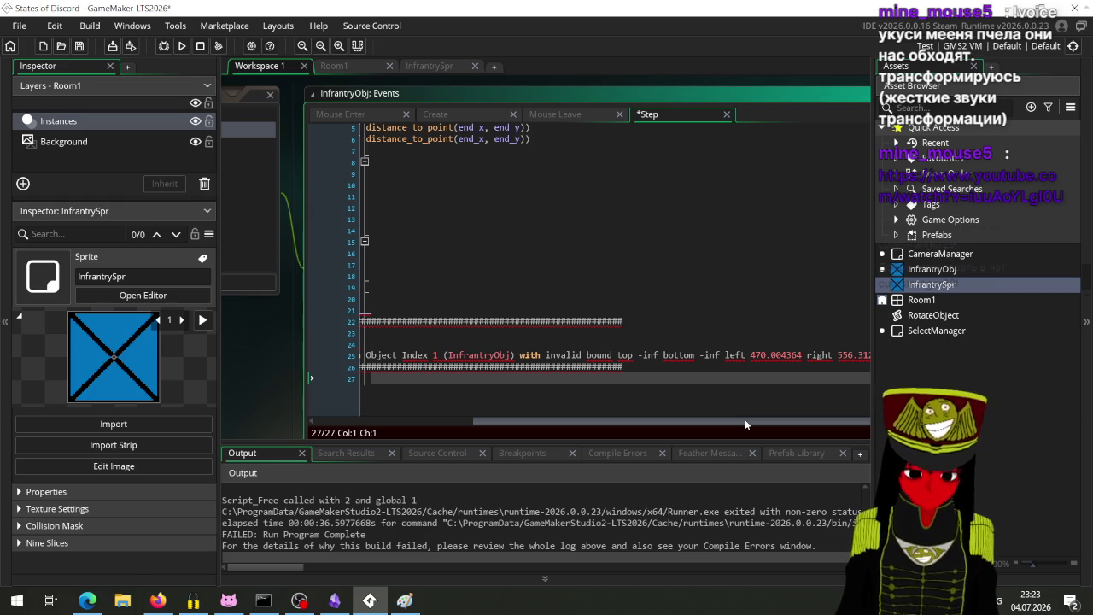
key(ctrl+z)
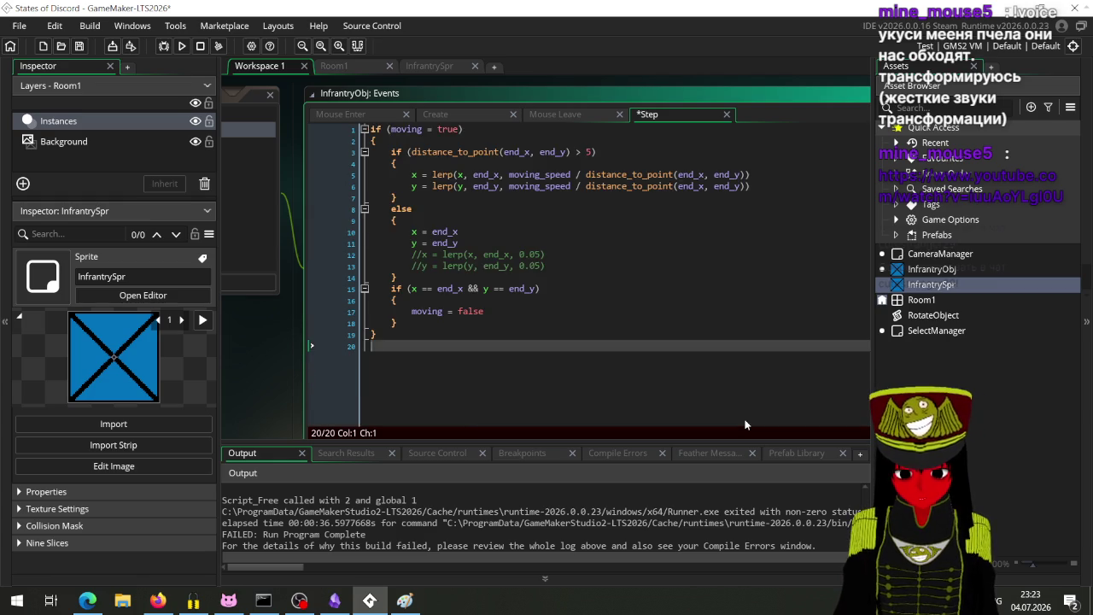
scroll(730, 404, up, 2)
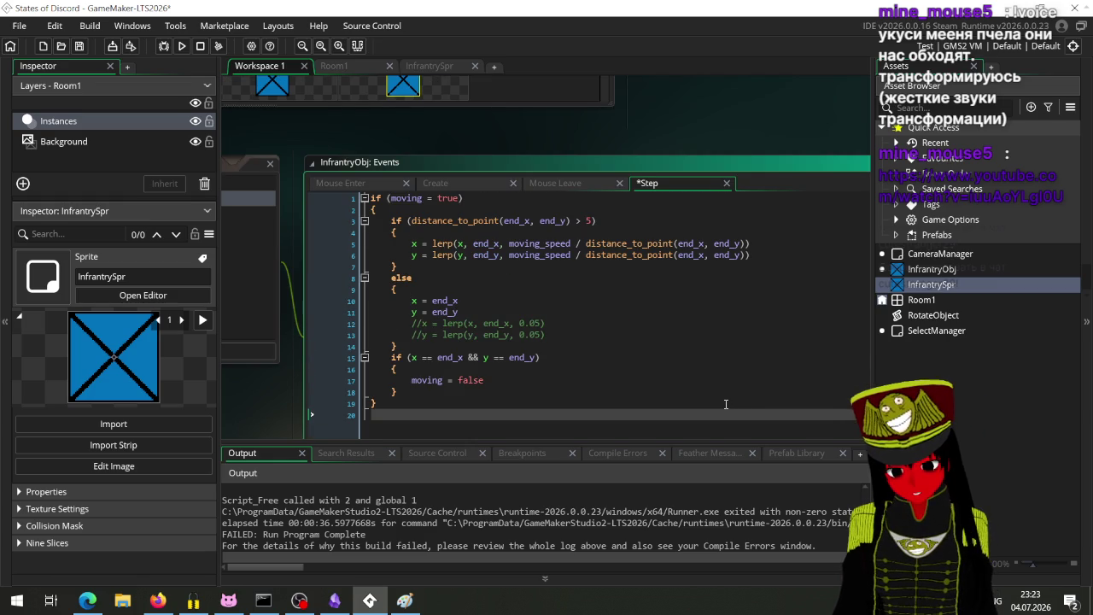
Change the Step event threshold from 5 to 15 and save.
click(589, 222)
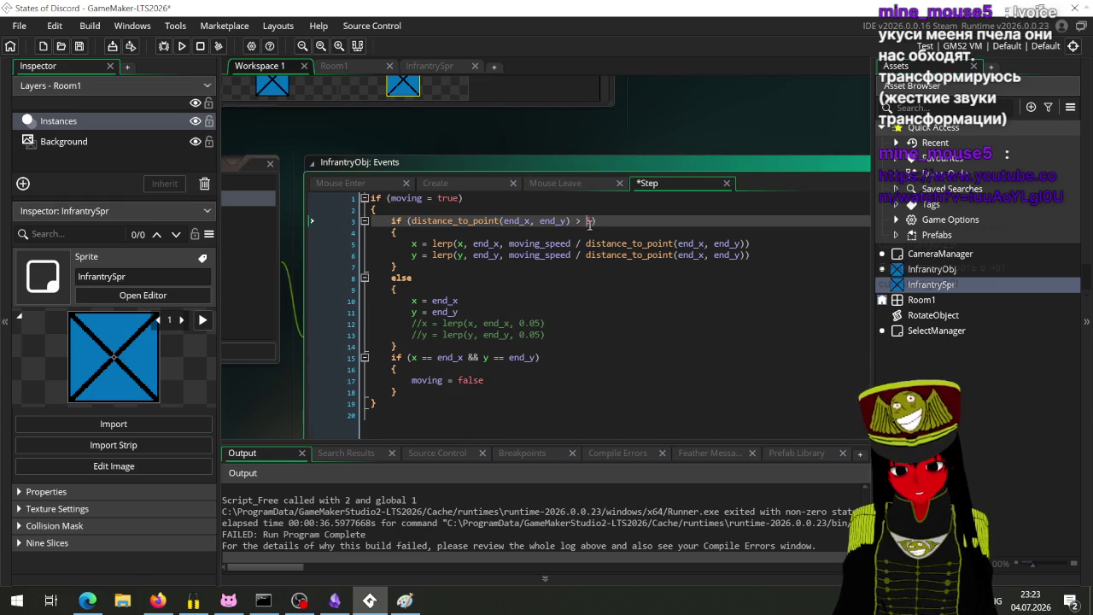
text(10)
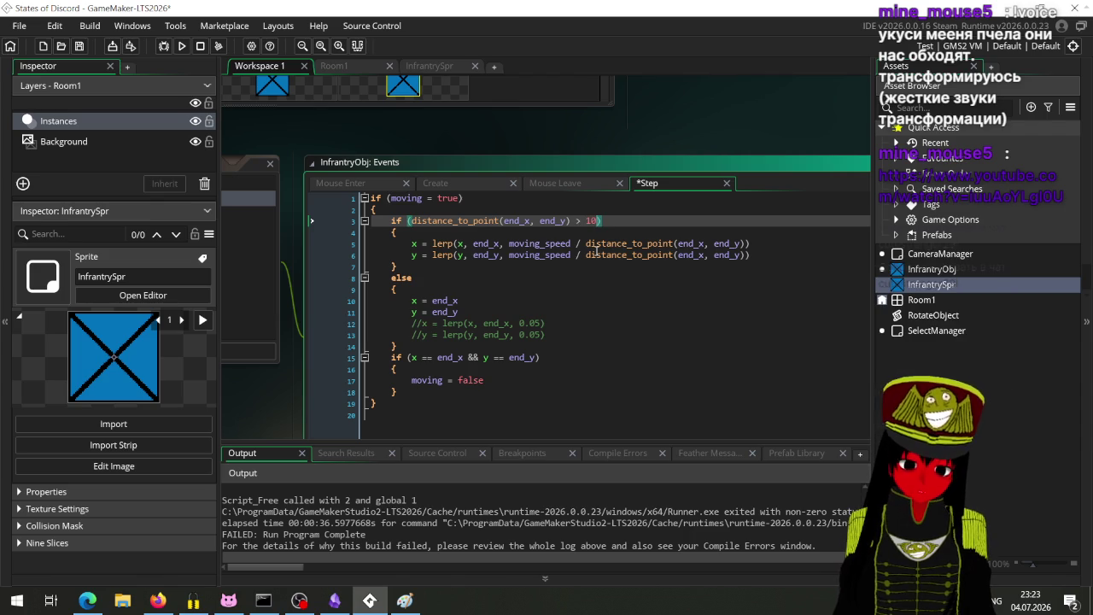
text(0)
key(ctrl+s)
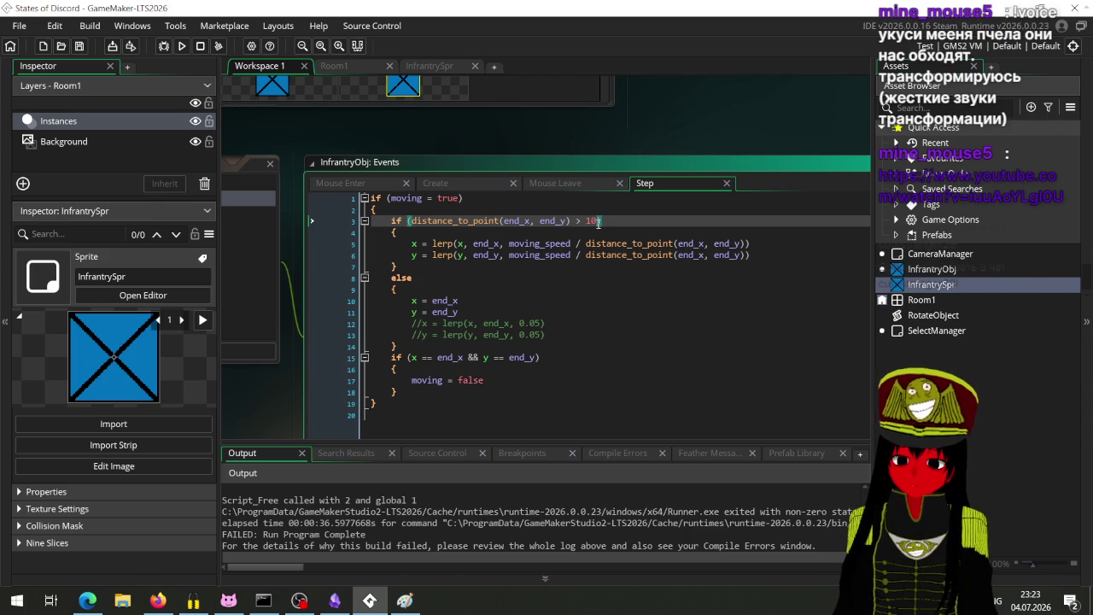
text(15)
key(ctrl+s)
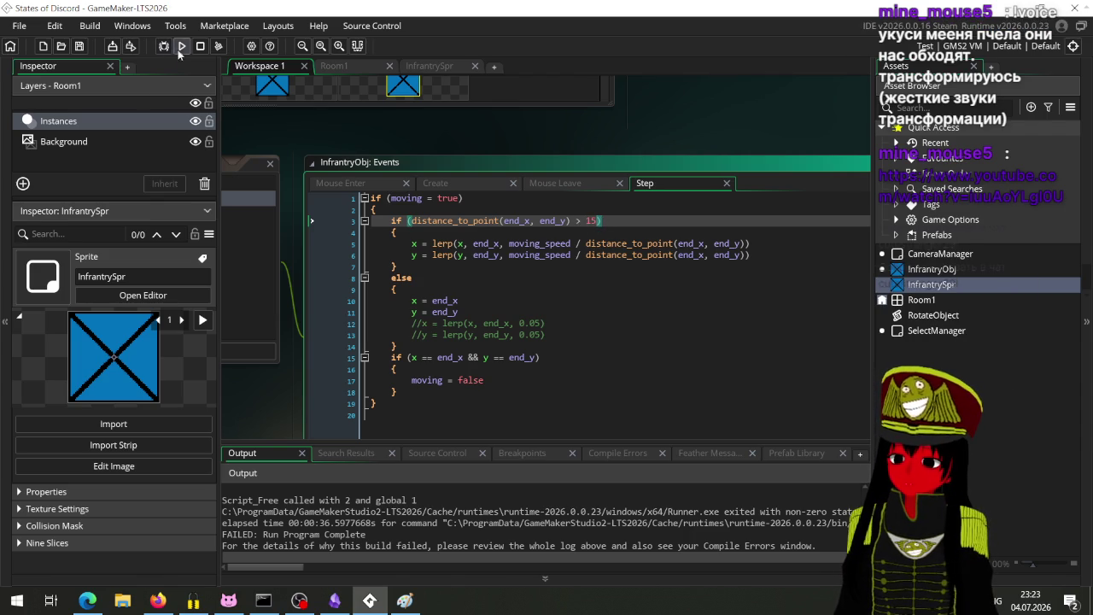
Run the game, send a unit up-right, close it, and select the x/y snap assignments.
click(182, 45)
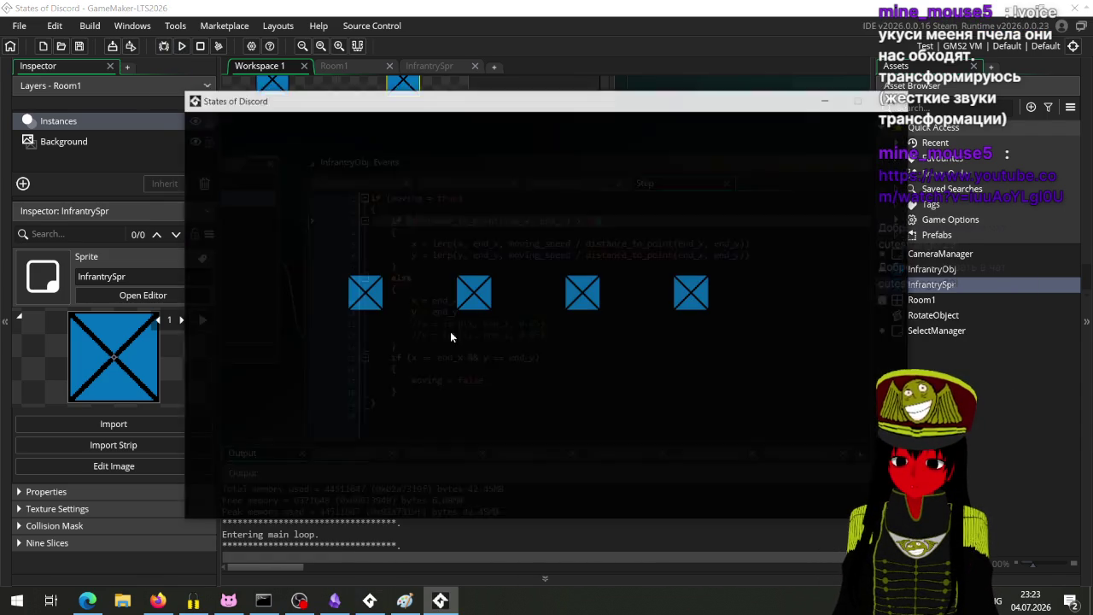
right_click(522, 186)
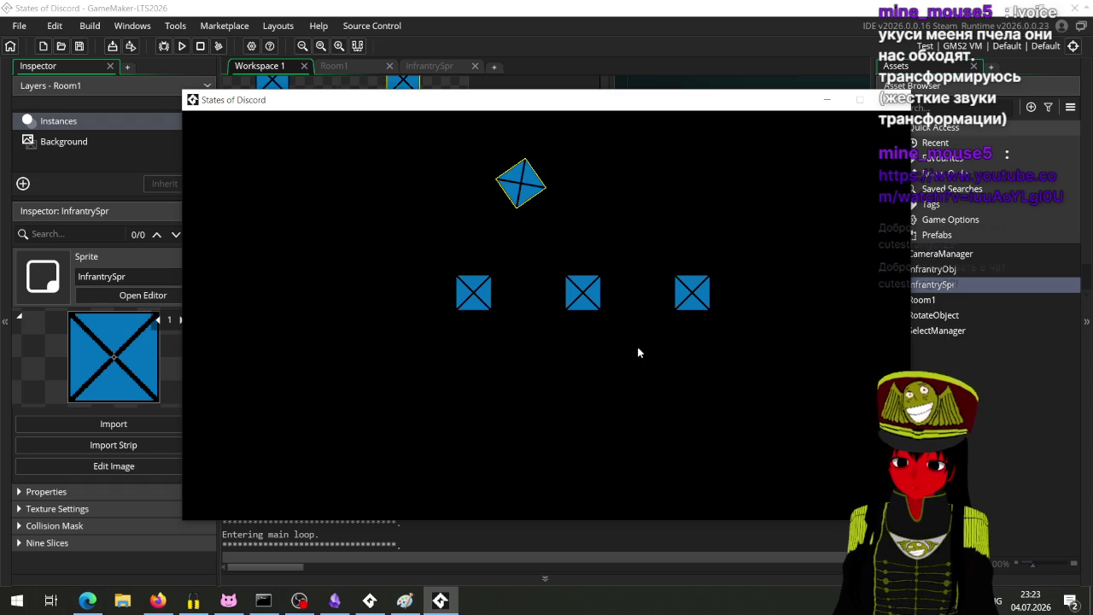
click(889, 101)
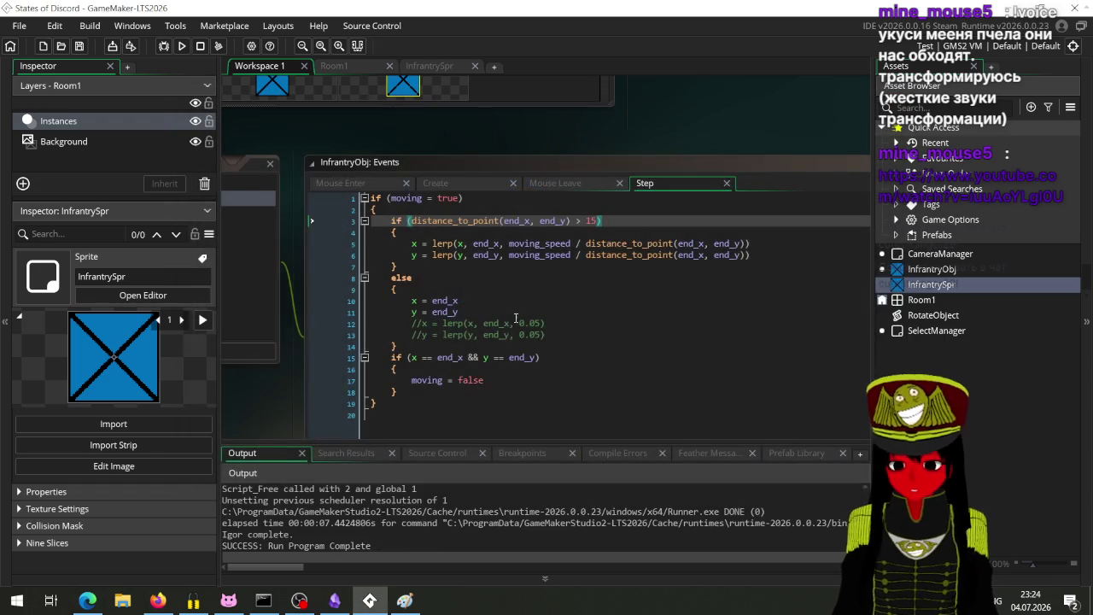
drag(477, 310, 450, 300)
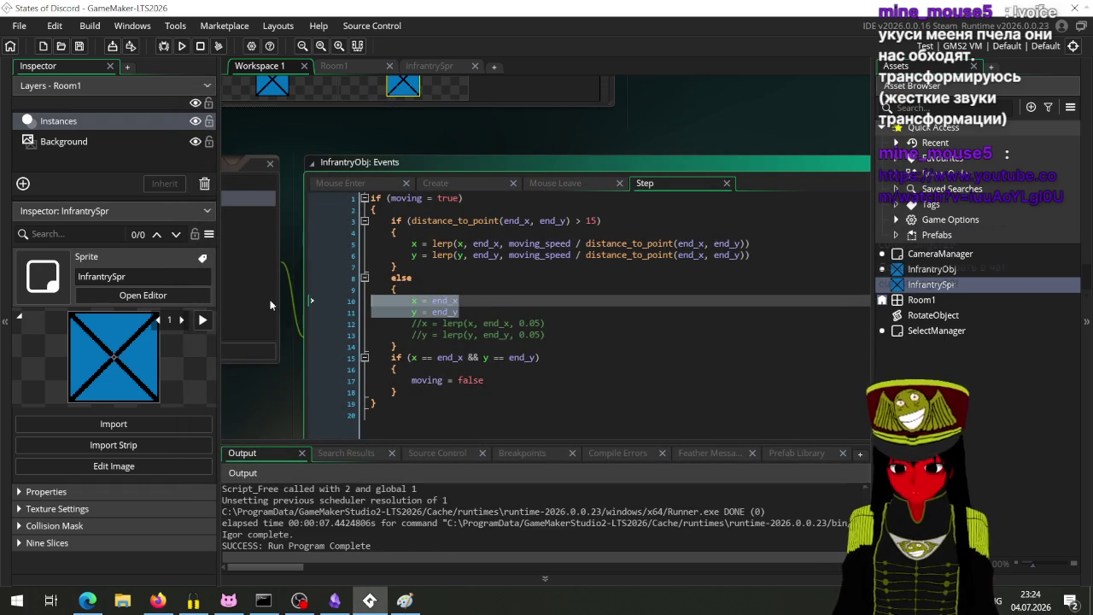
Delete the x = end_x / y = end_y lines and uncomment the two lerp lines.
key(BackSpace)
key(BackSpace)
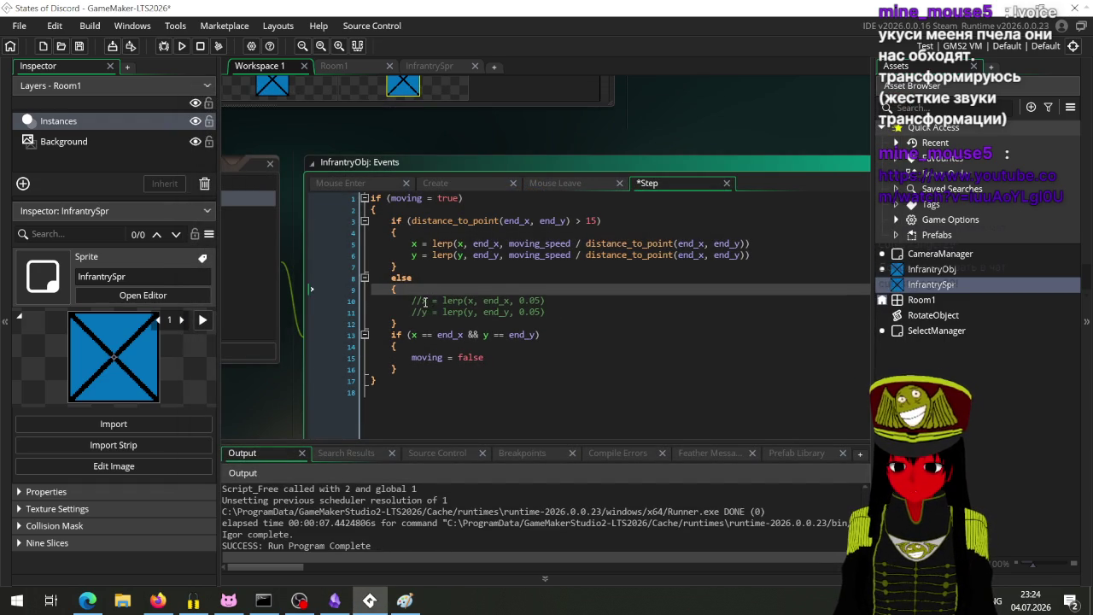
click(424, 302)
key(BackSpace)
key(BackSpace)
key(Down)
key(Delete)
key(Delete)
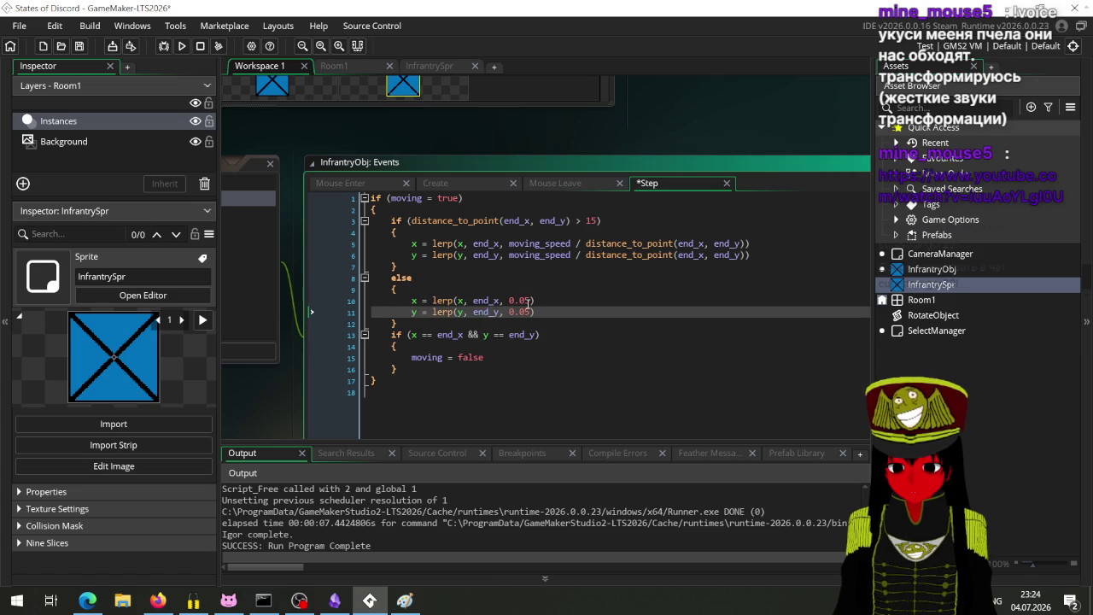
Change both lerp amounts from 0.05 to 0.07, then save and run with F5.
click(529, 300)
click(530, 301)
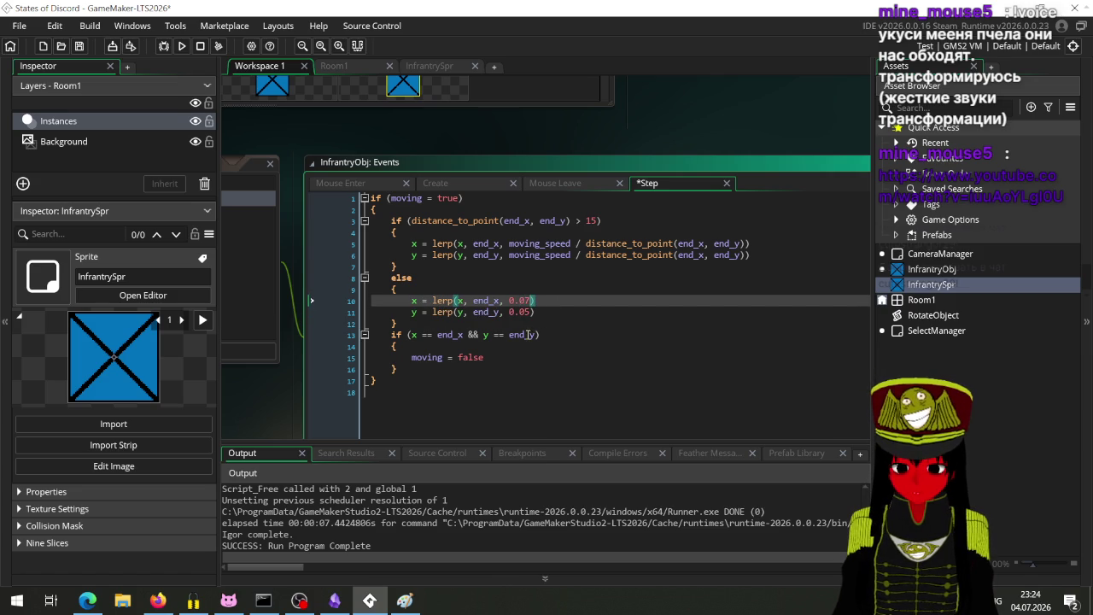
click(529, 312)
key(BackSpace)
text(7)
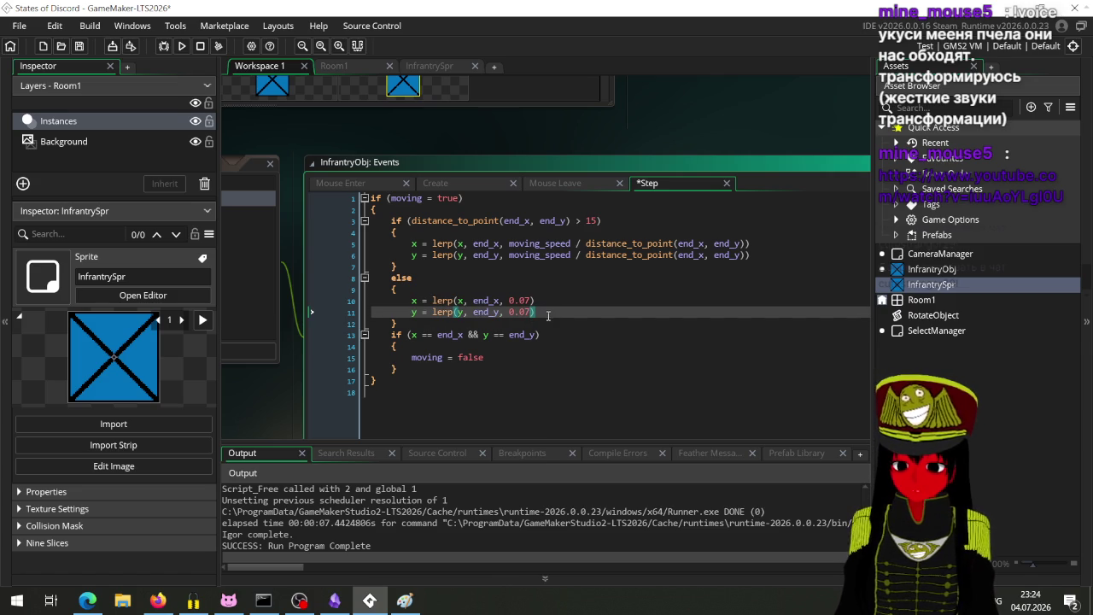
key(F5)
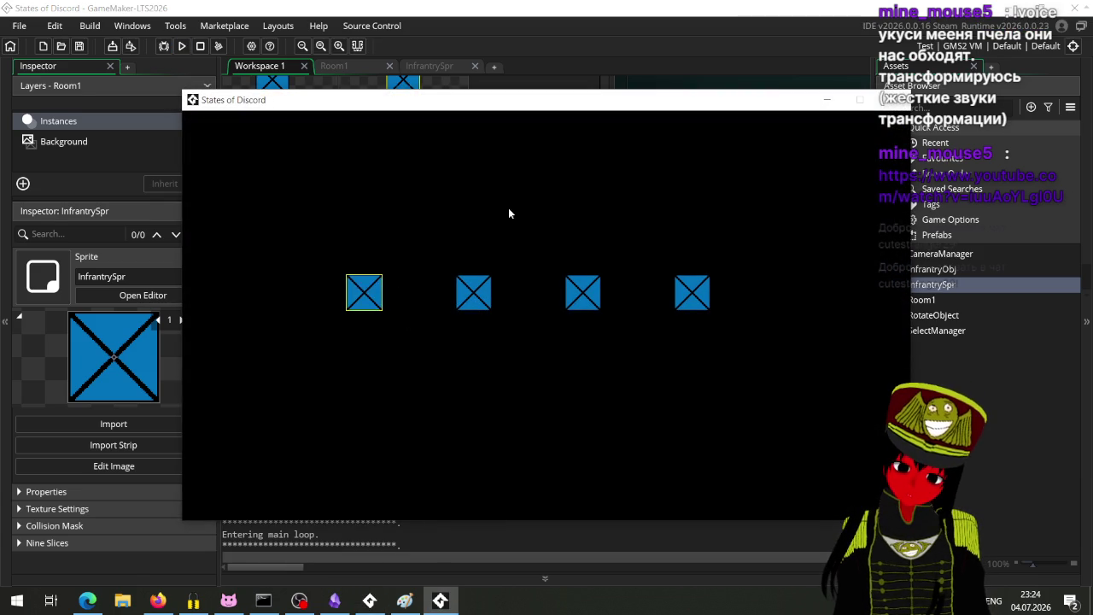
Select the leftmost, middle and right units and send each to several new destinations.
right_click(508, 214)
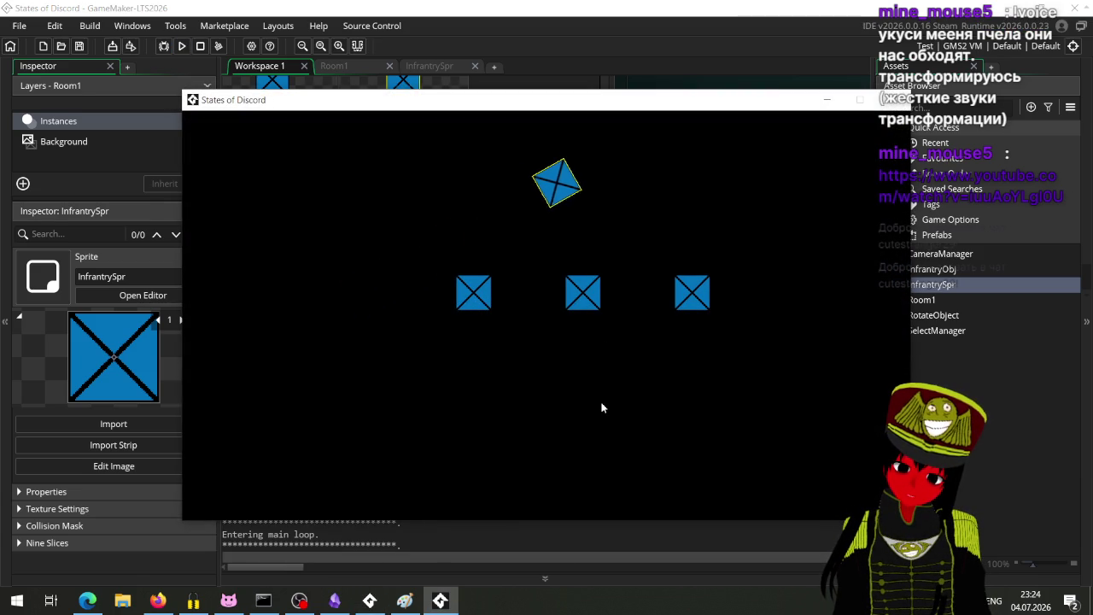
click(471, 294)
right_click(502, 418)
click(582, 293)
right_click(313, 327)
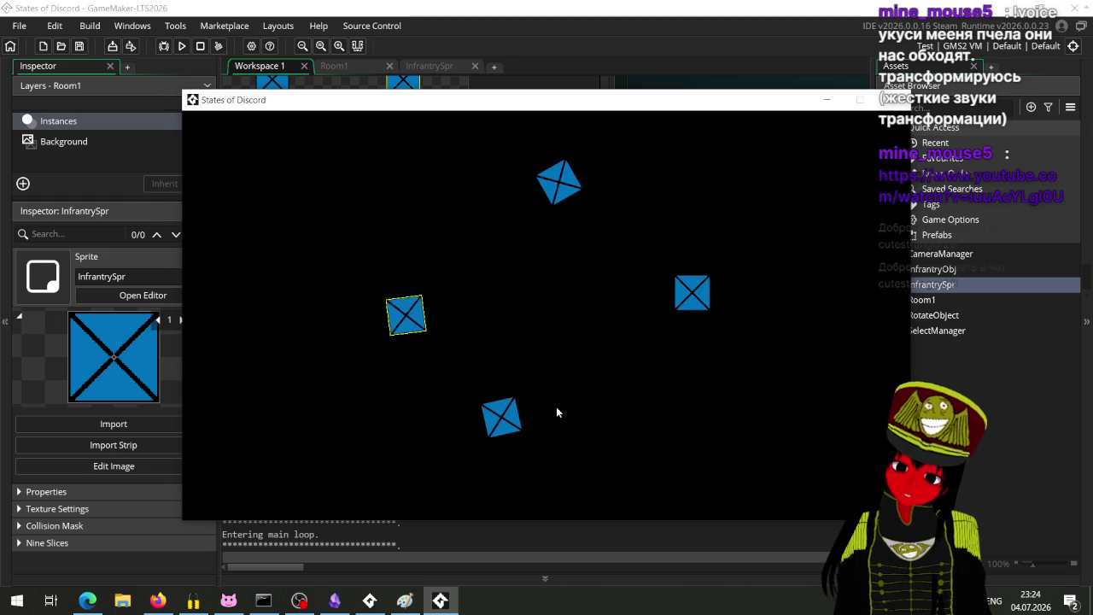
click(680, 296)
right_click(792, 417)
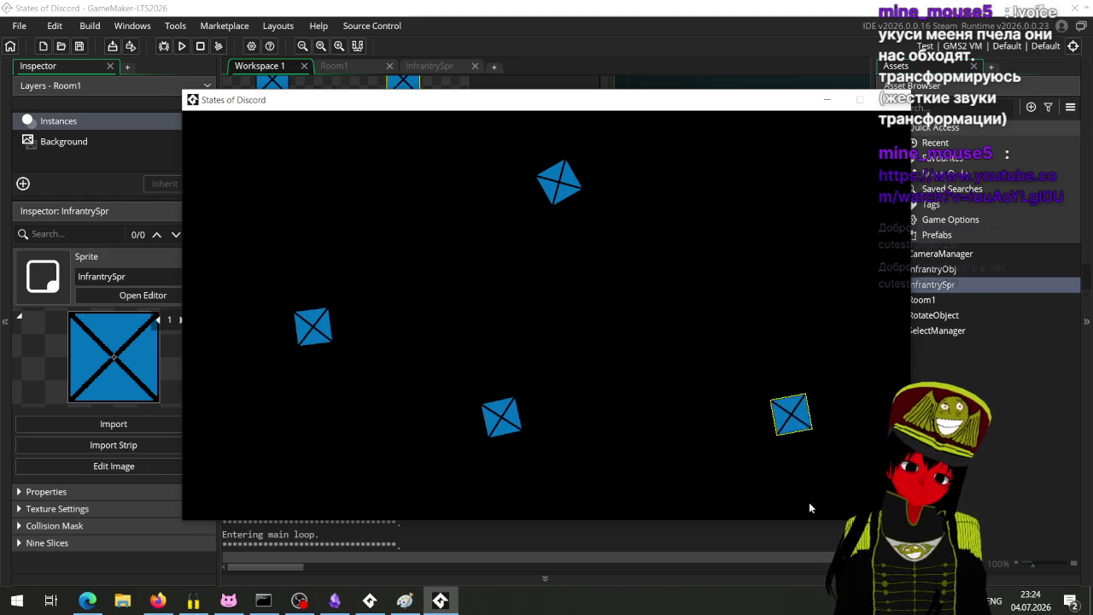
right_click(780, 398)
right_click(719, 226)
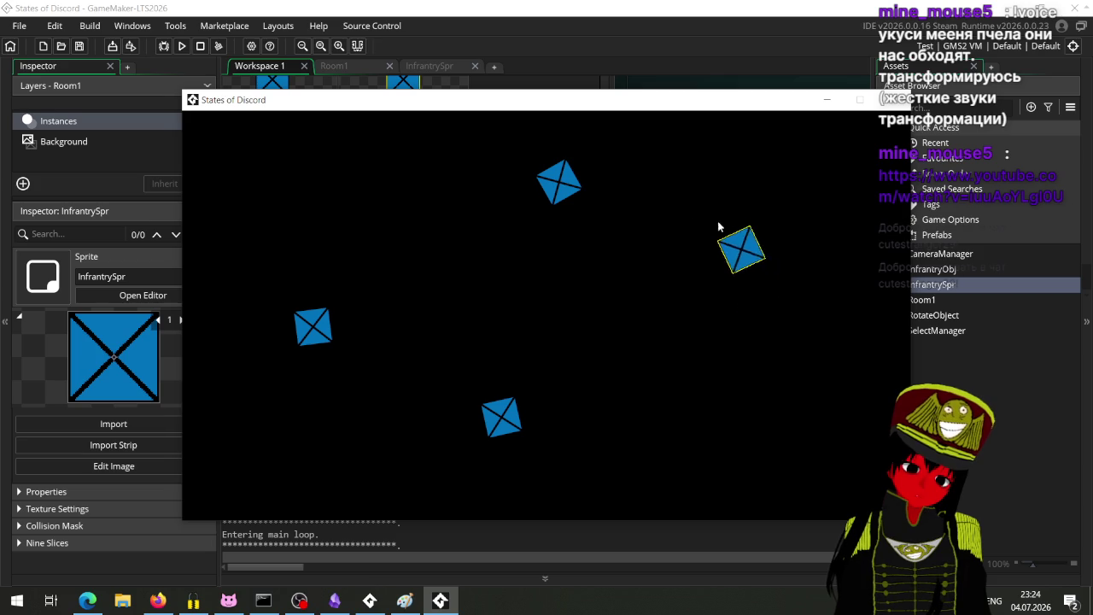
right_click(514, 319)
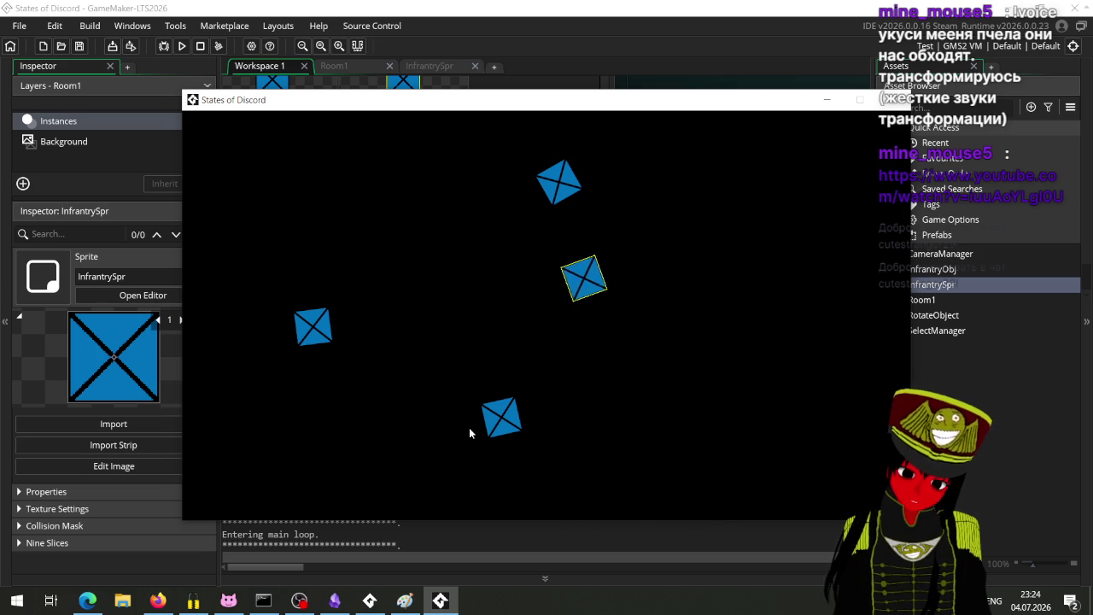
right_click(810, 394)
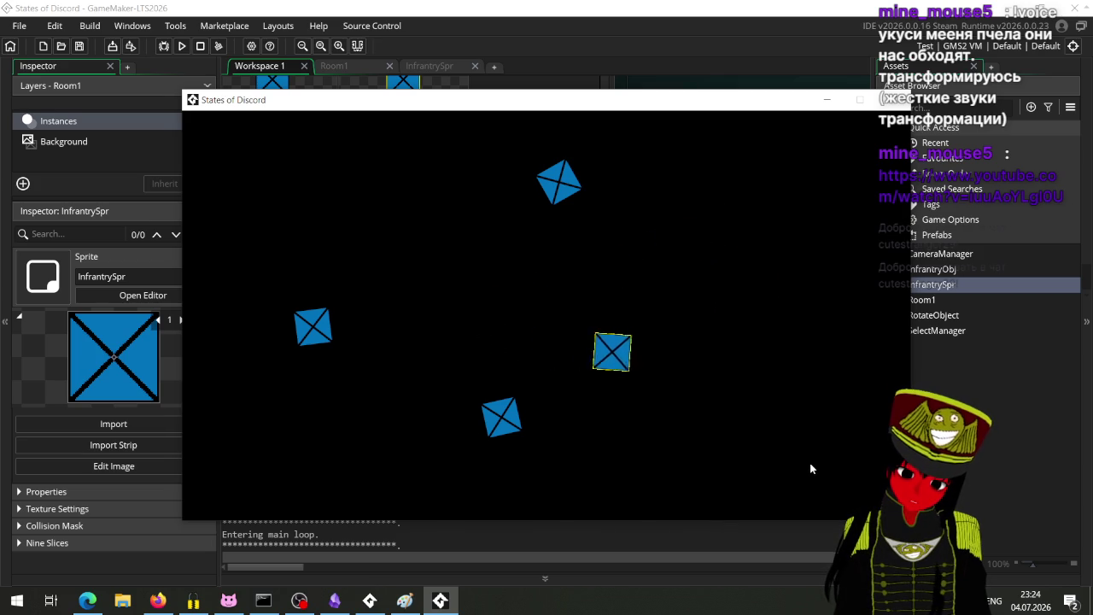
Move another unit up, down and around the field, then drag the game window to the upper left.
click(509, 420)
right_click(762, 228)
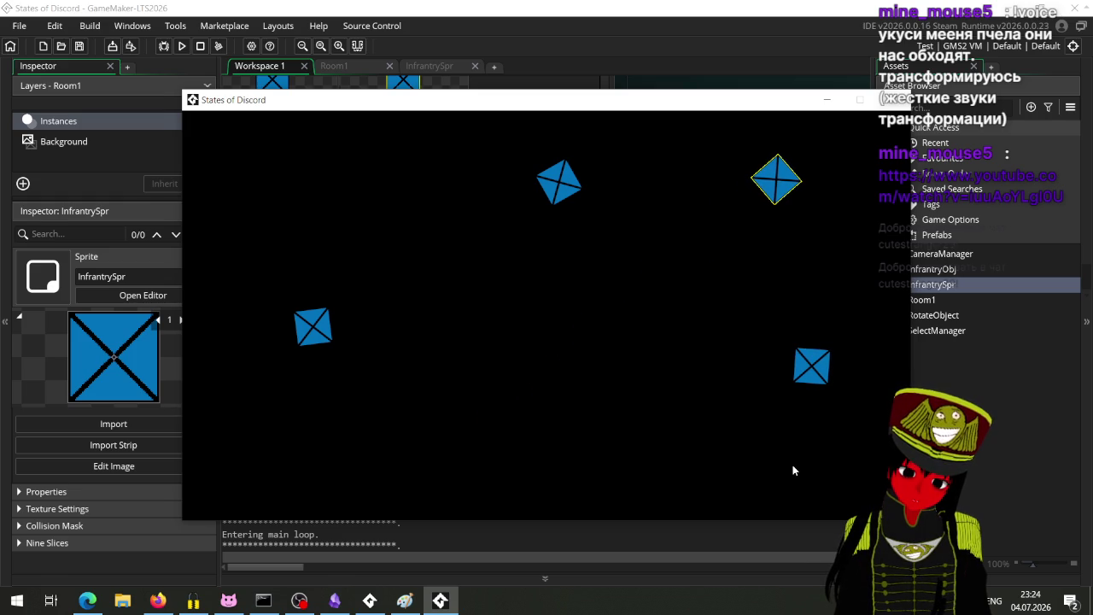
right_click(687, 418)
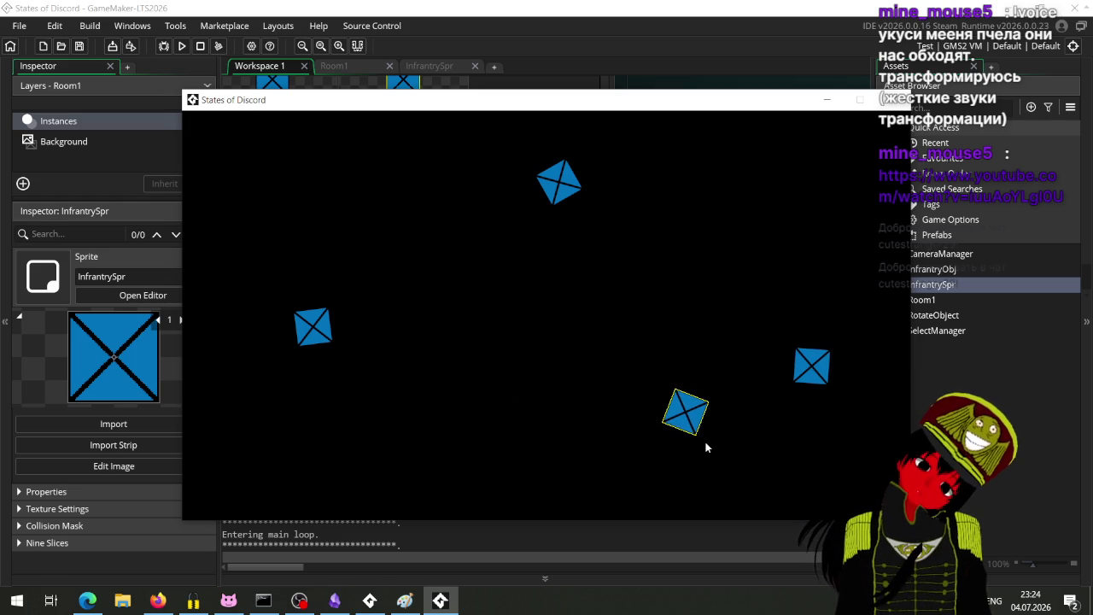
right_click(678, 163)
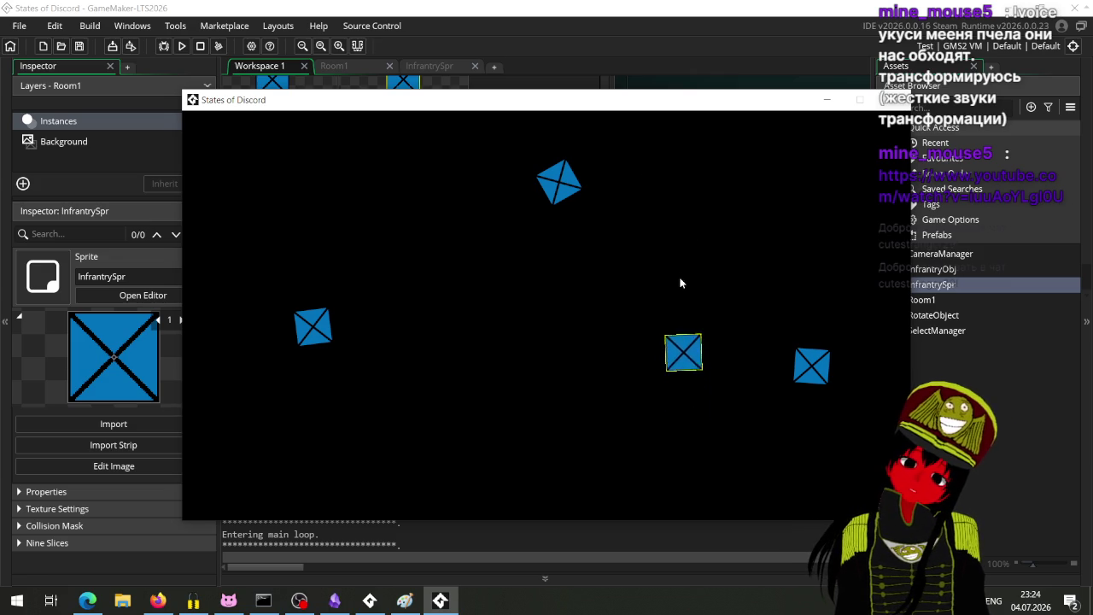
right_click(669, 433)
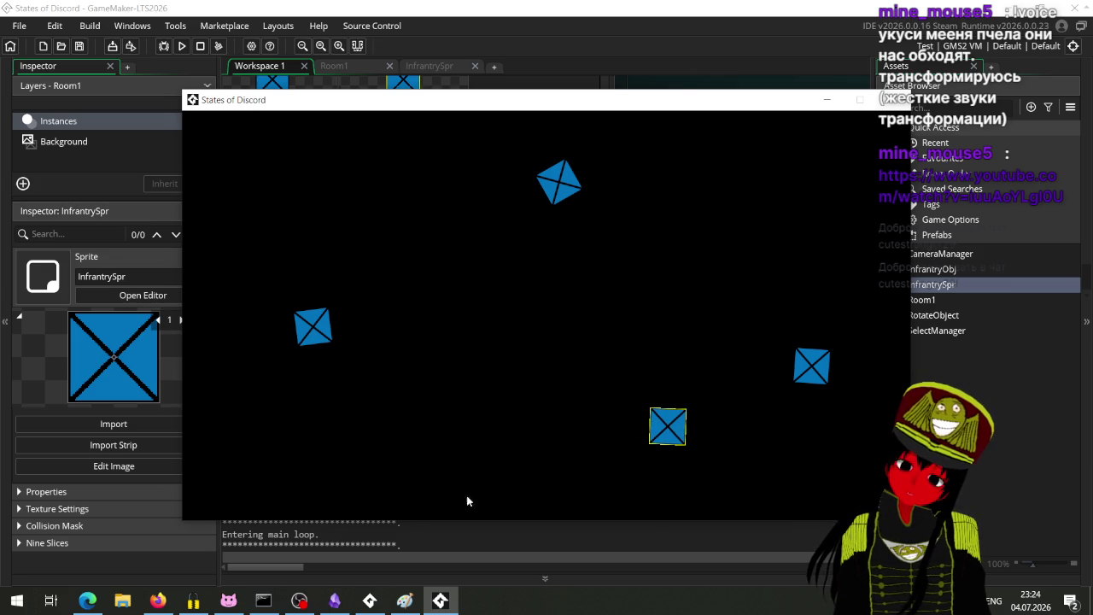
right_click(412, 299)
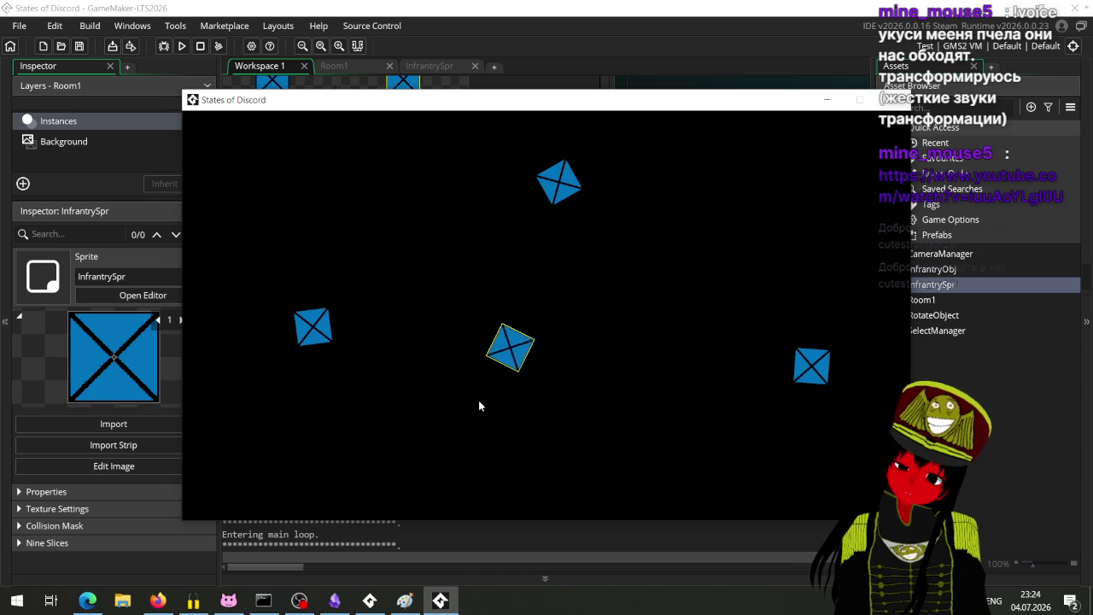
right_click(431, 452)
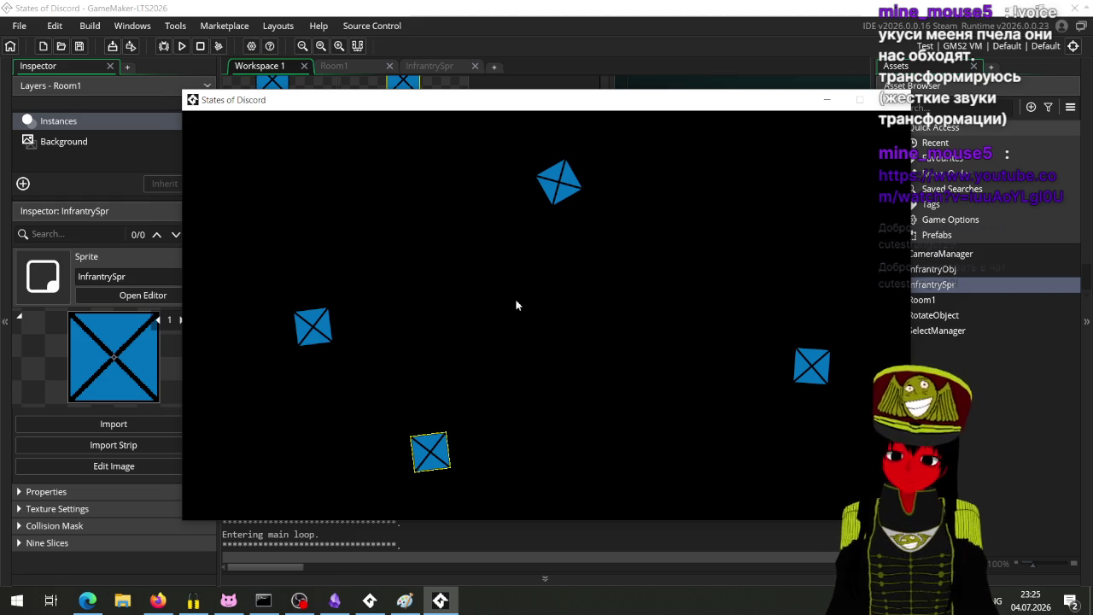
mouse_move(519, 112)
mouse_down()
mouse_move(439, 215)
mouse_move(490, 80)
mouse_move(439, 51)
mouse_up()
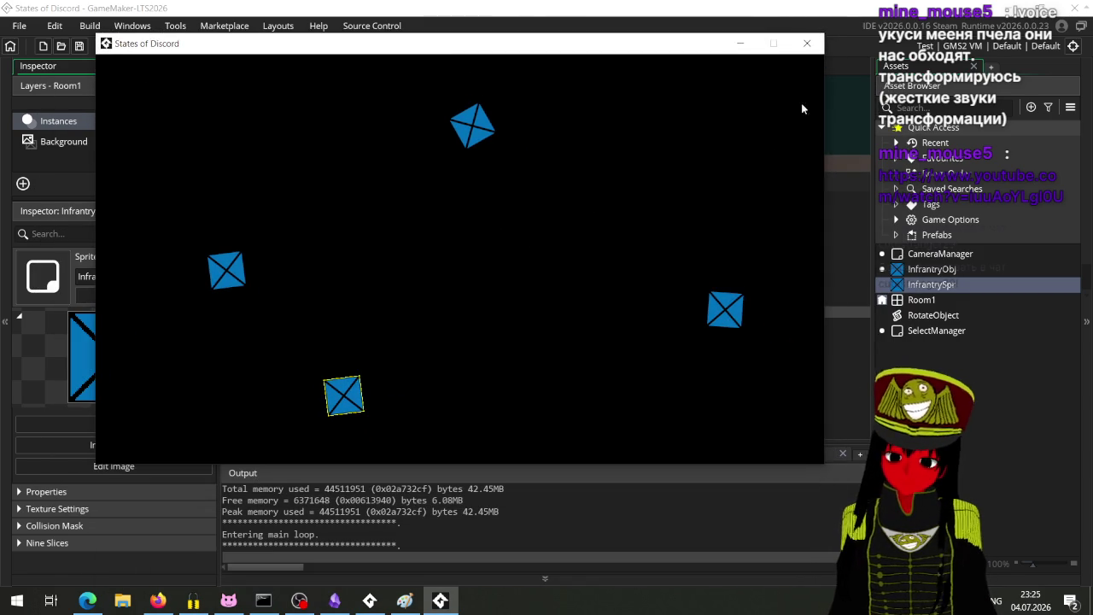
Stop the test run, then move the Простецкое передвижение card to Done in Obsidian.
click(806, 51)
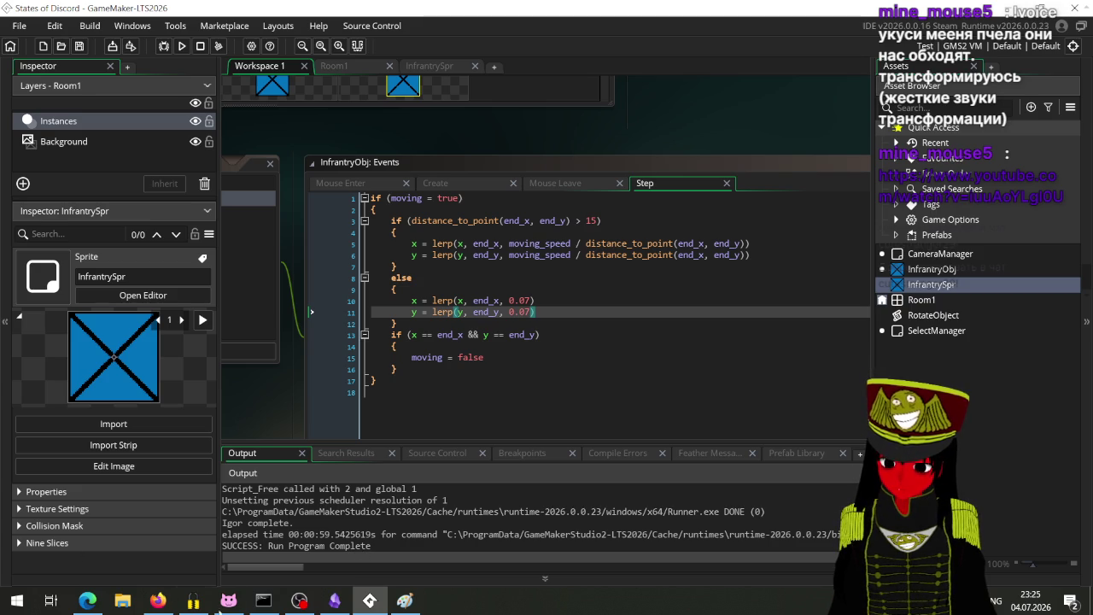
click(334, 600)
drag(433, 126, 248, 120)
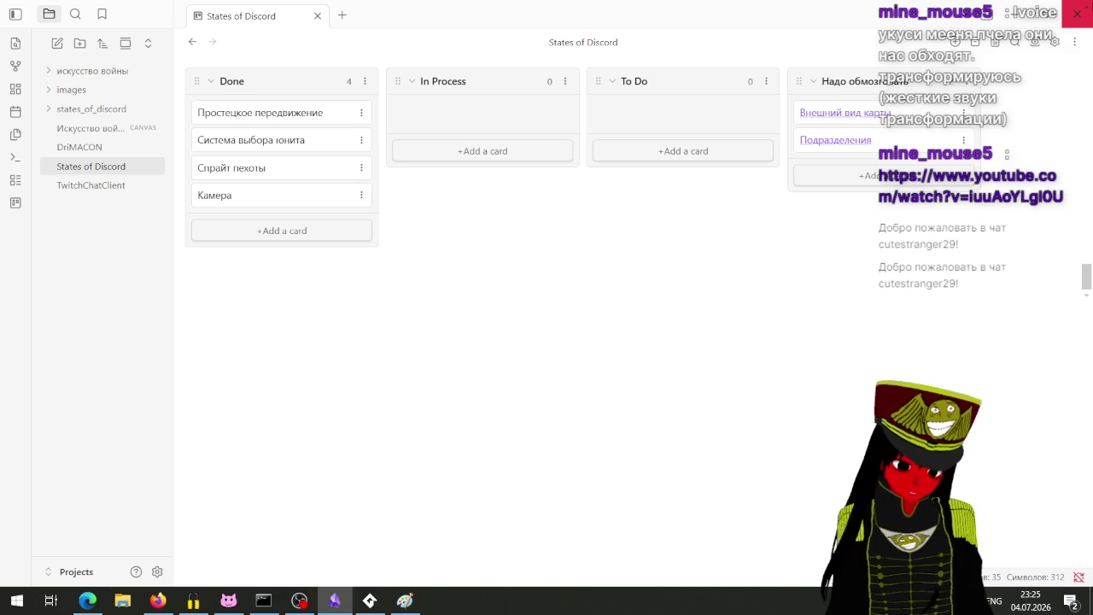
click(1077, 14)
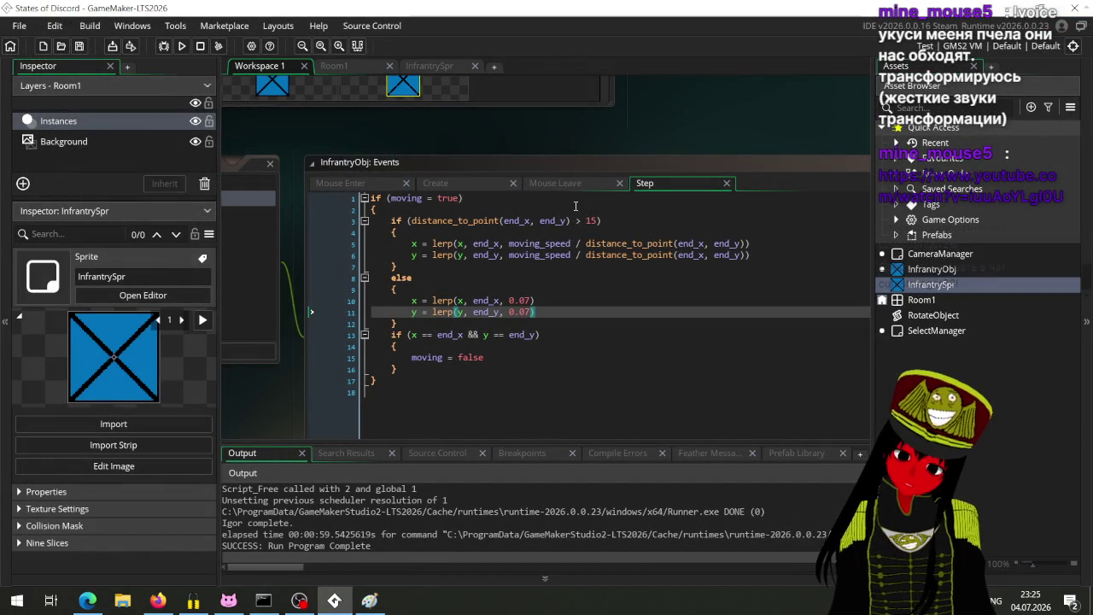
Hide the Захват экрана source in OBS's RoflanScene, leaving chat and avatar on black.
click(298, 600)
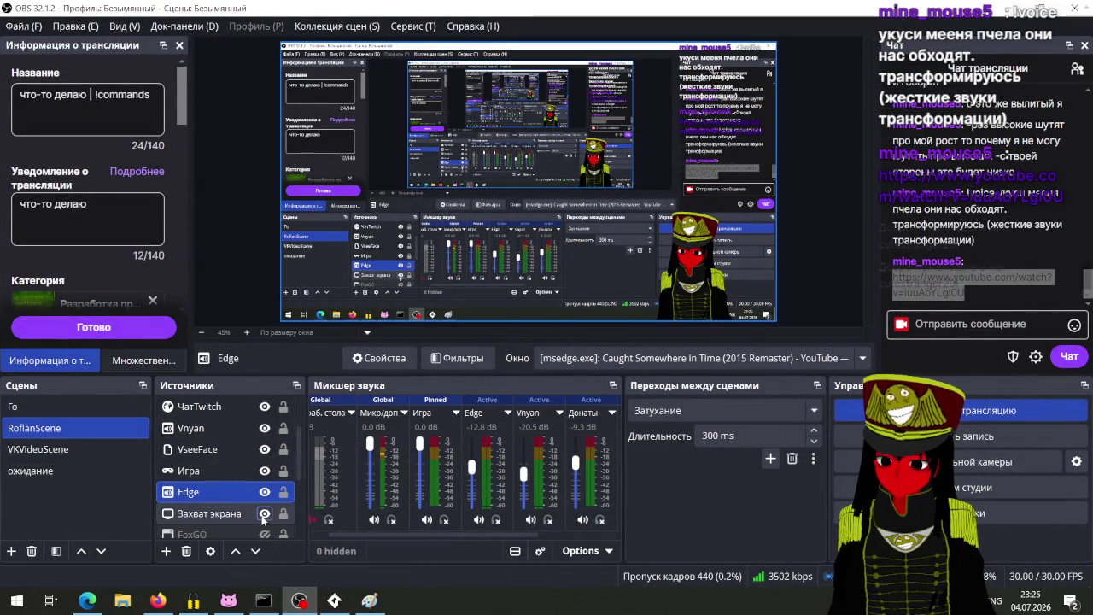
click(265, 513)
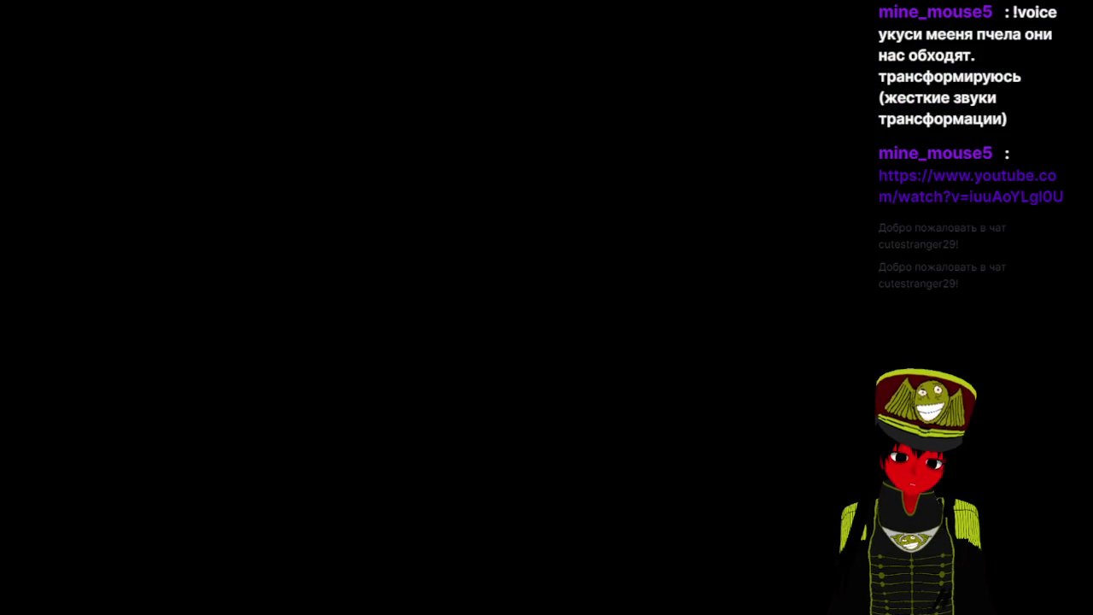